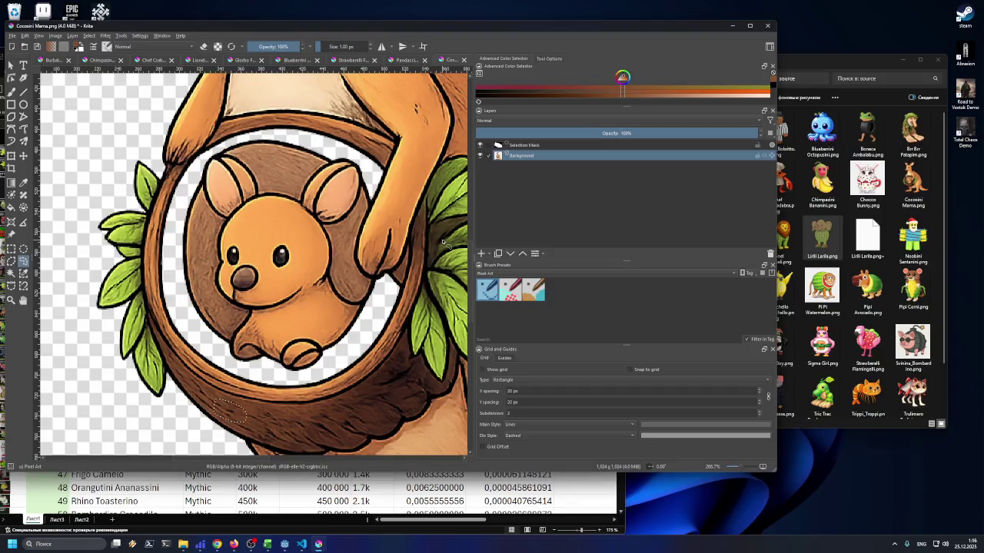
Zoom out to inspect the full Cocosini Mama sprite, then bring the browser forward
scroll(374, 263, "down", 3)
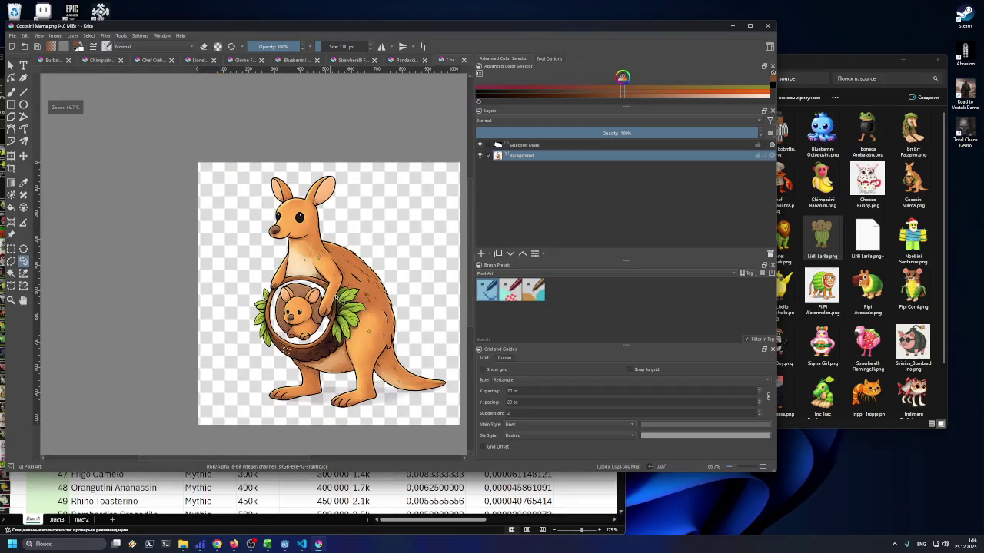
scroll(296, 284, "up", 1)
scroll(341, 312, "down", 2)
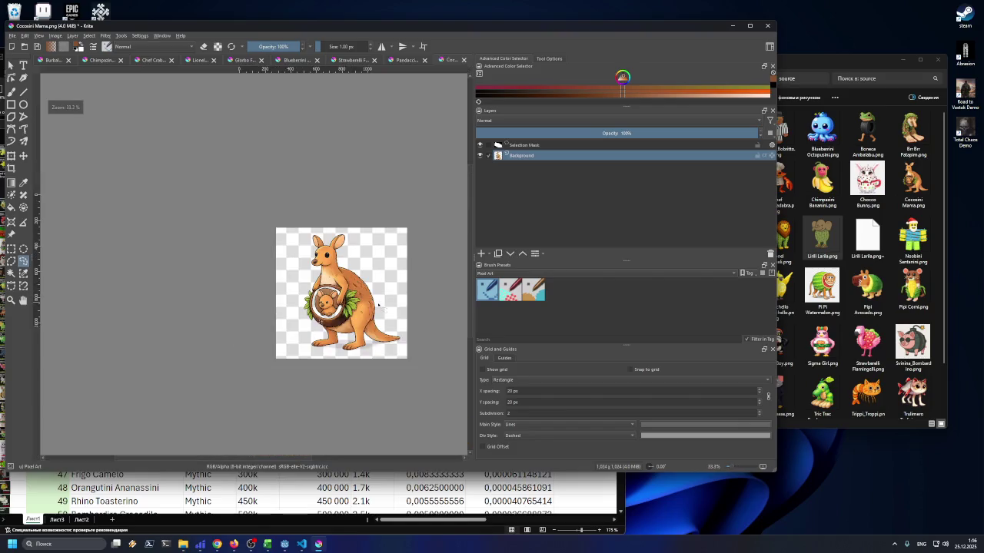
scroll(384, 307, "up", 1)
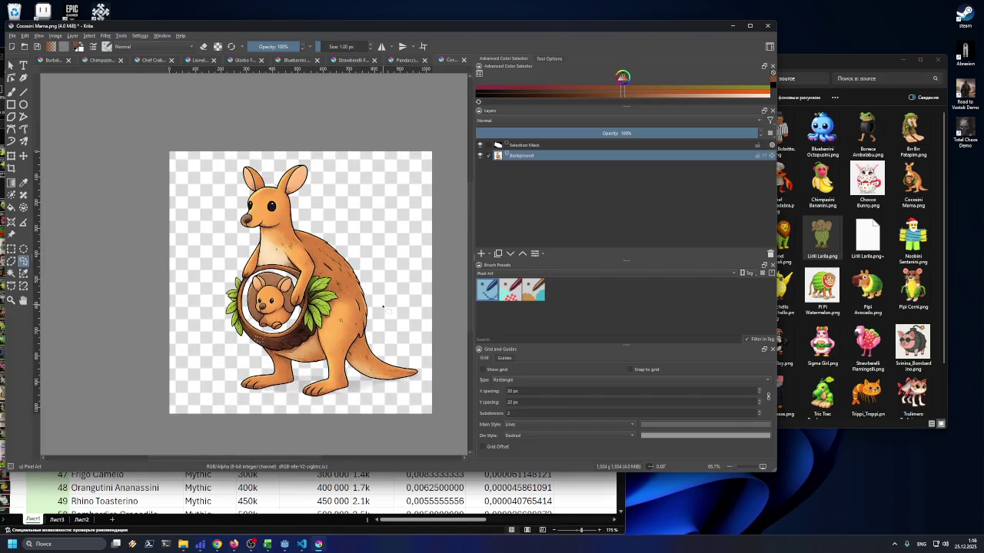
left_click(233, 544)
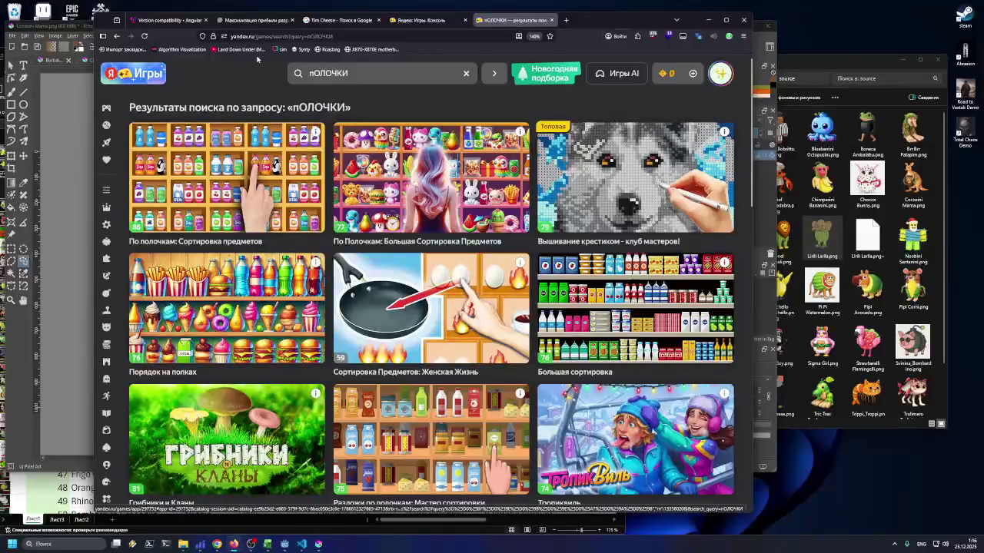
Switch to ChatGPT and open the Blueberrini Octopusini chat in the Alpha project
left_click(421, 19)
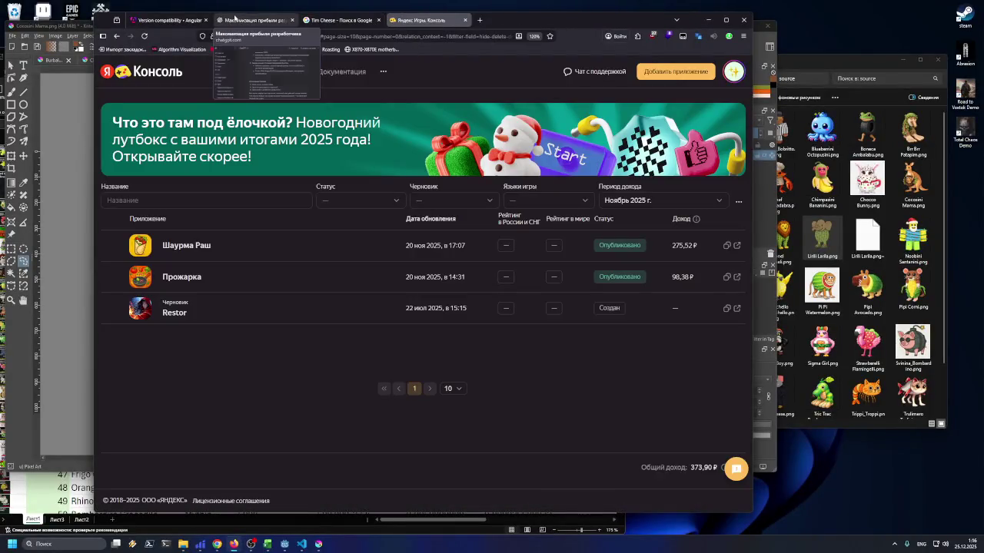
left_click(253, 20)
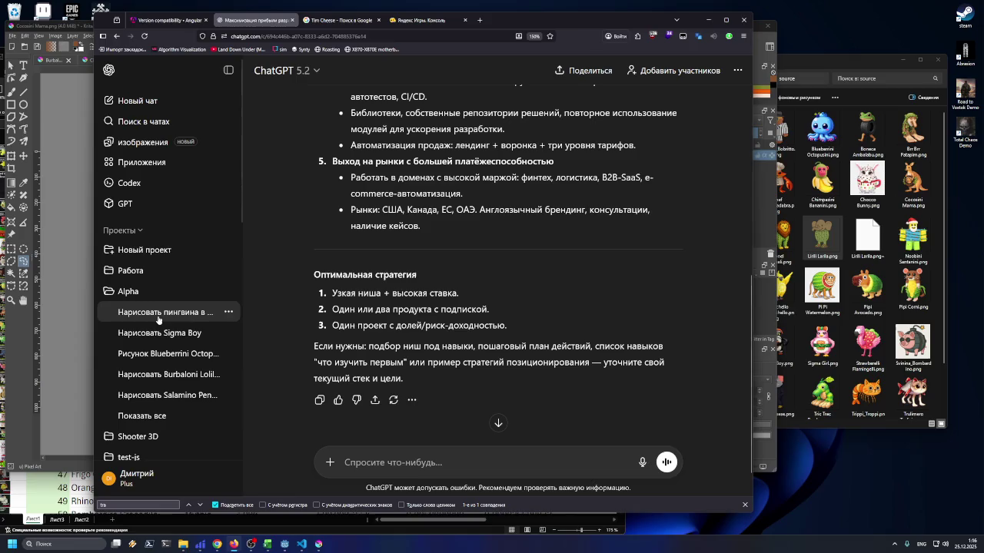
left_click(165, 342)
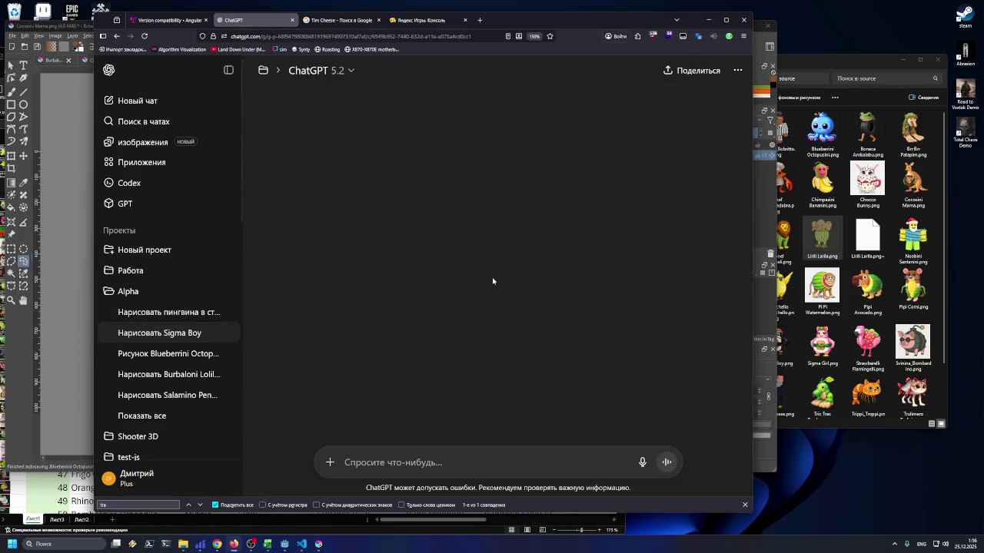
scroll(608, 305, "up", 2)
left_click(215, 353)
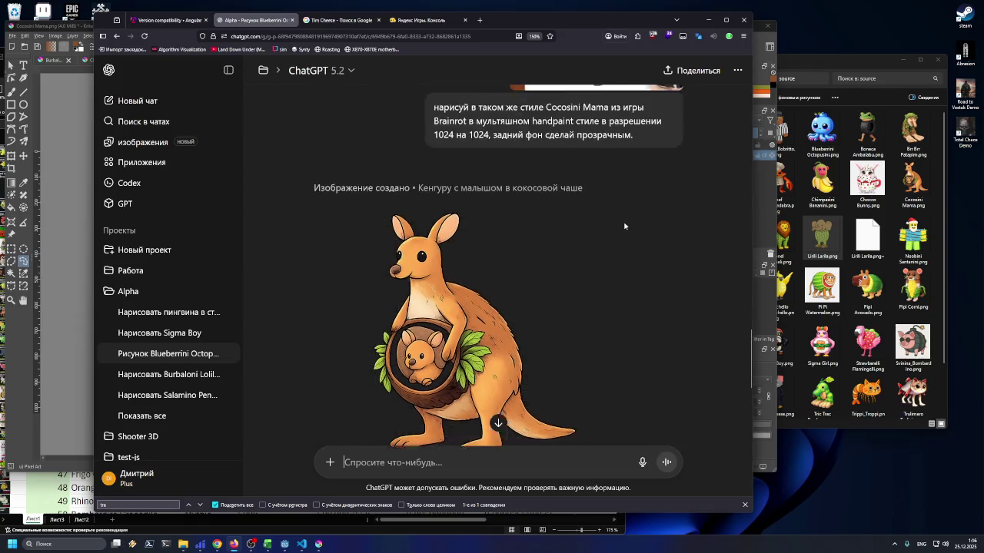
Scroll to the transparent-background kangaroo reply and open its more-actions menu
scroll(619, 228, "up", 1)
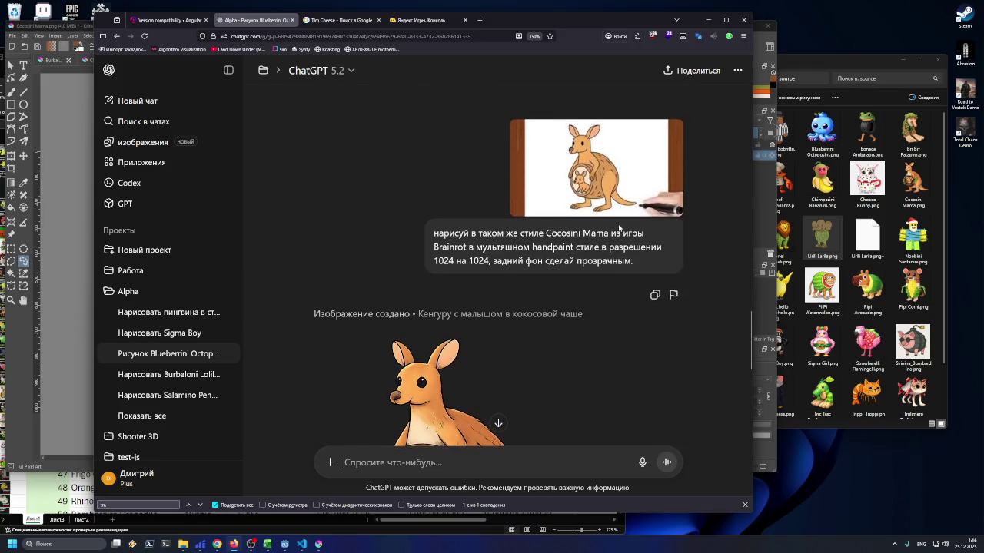
scroll(619, 228, "down", 3)
scroll(620, 229, "up", 3)
scroll(434, 236, "down", 2)
scroll(434, 236, "up", 2)
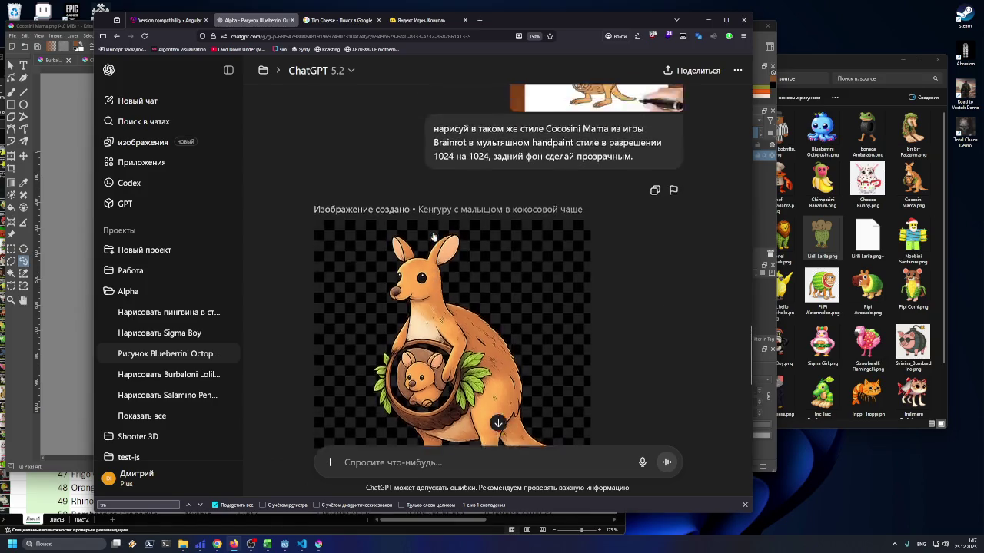
left_click_drag(434, 233, 482, 233)
scroll(473, 247, "down", 2)
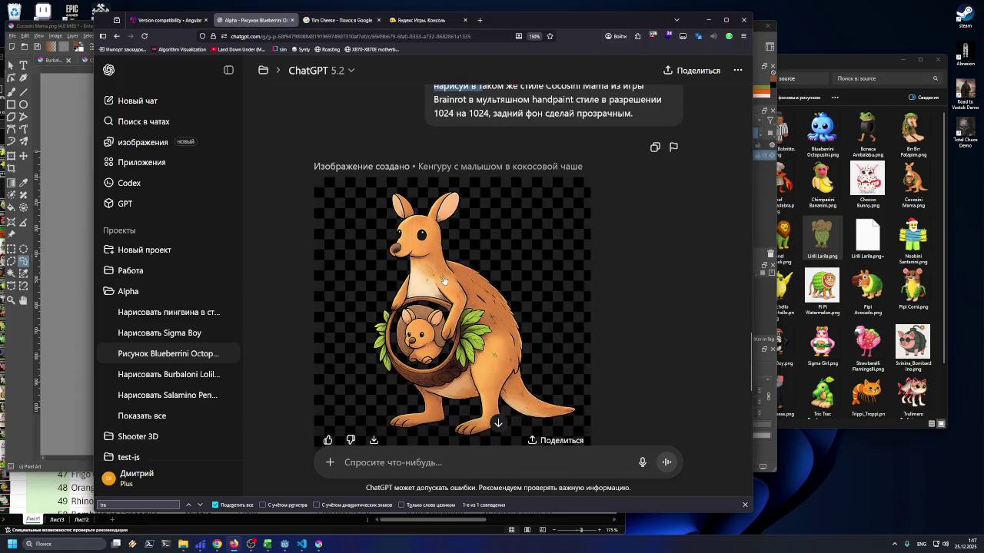
scroll(444, 280, "down", 2)
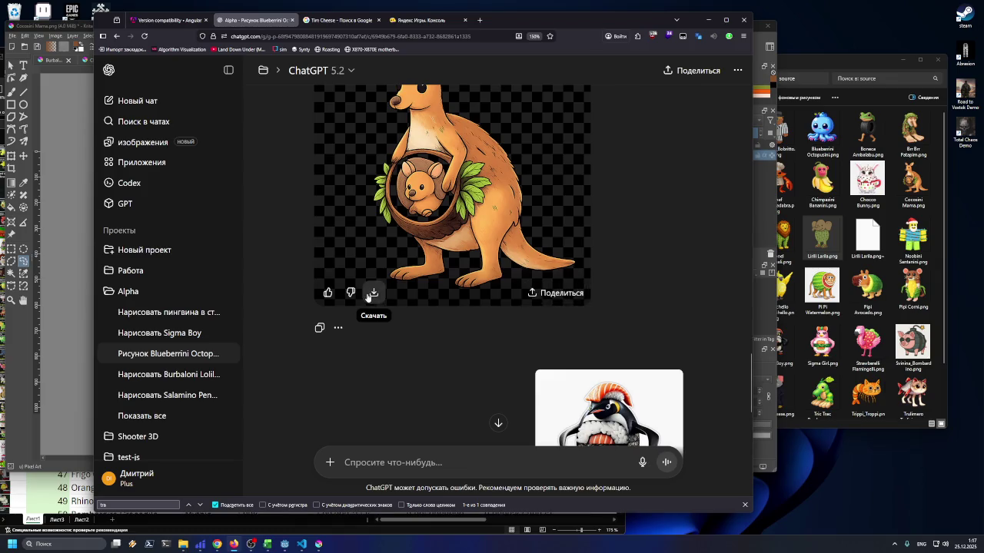
left_click(336, 330)
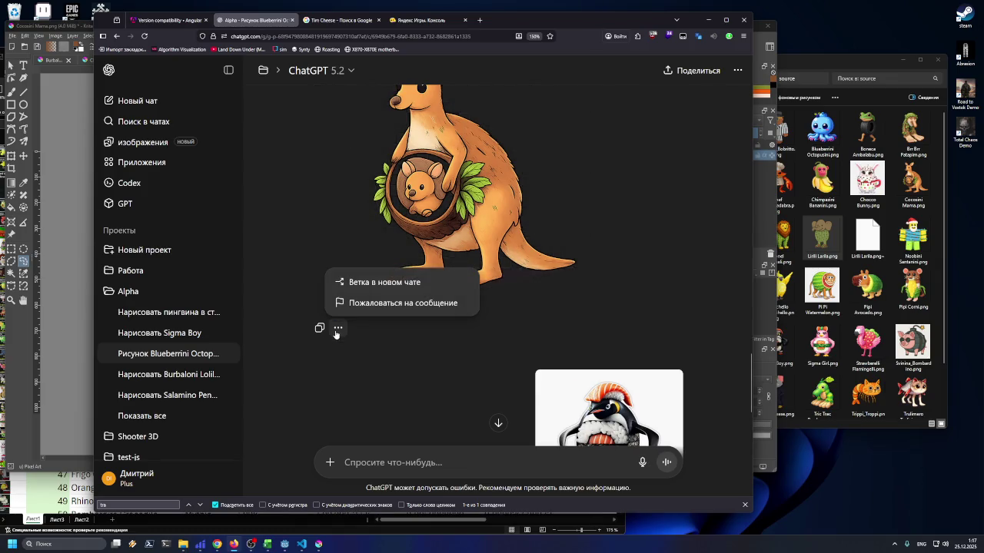
Branch the kangaroo reply into a new chat and dismiss the payment plan notice
left_click(369, 283)
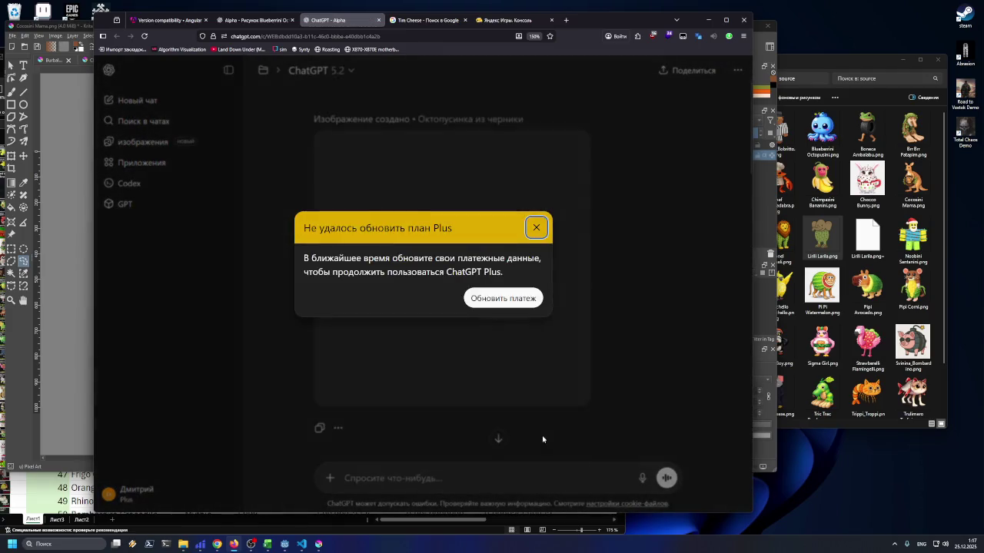
left_click(537, 227)
scroll(570, 348, "down", 10)
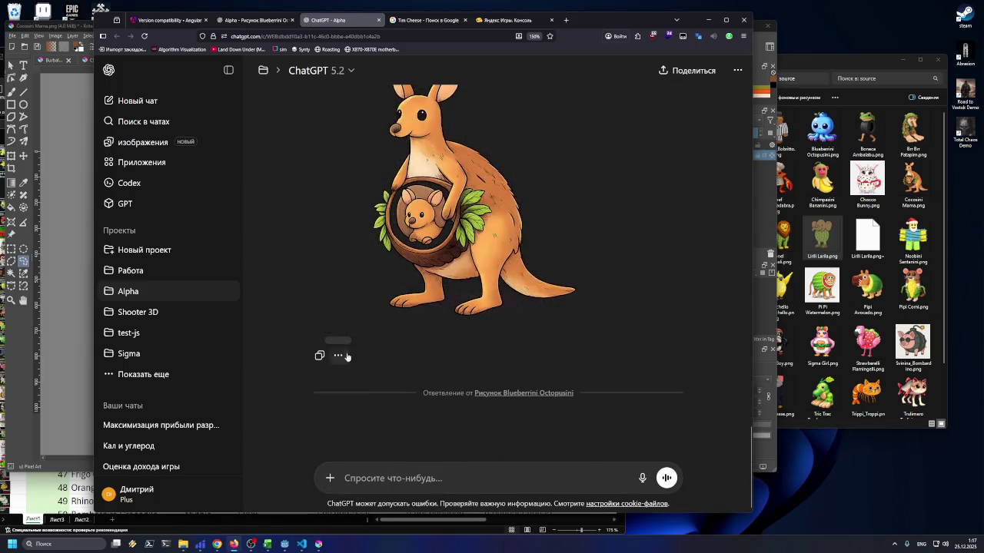
Copy the kangaroo image and go to the Alpha project page
mouse_move(521, 161)
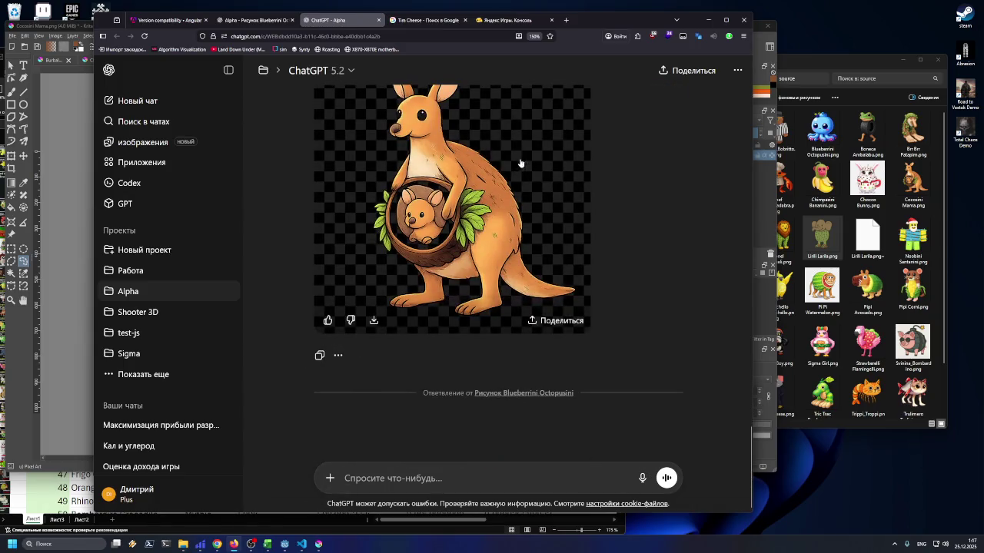
right_click(467, 185)
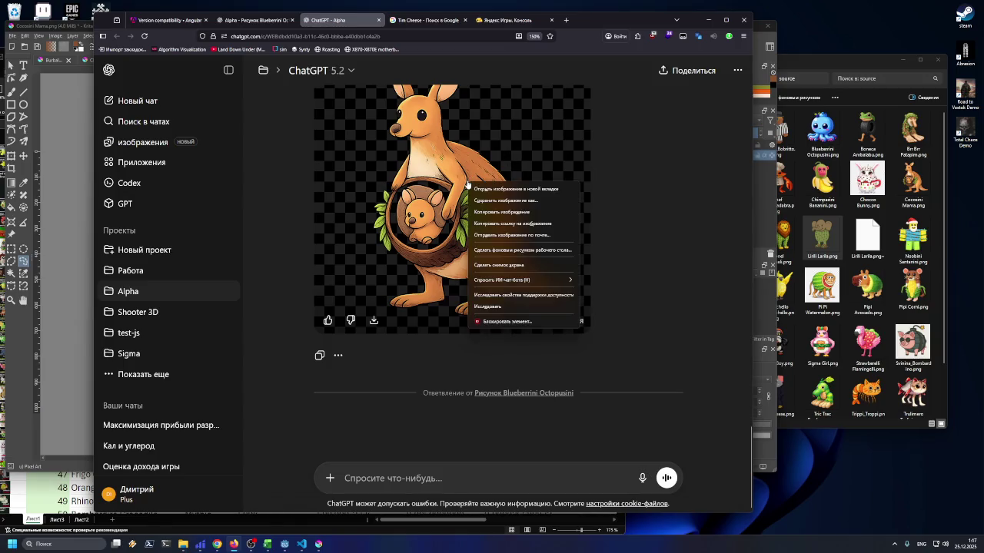
left_click(484, 214)
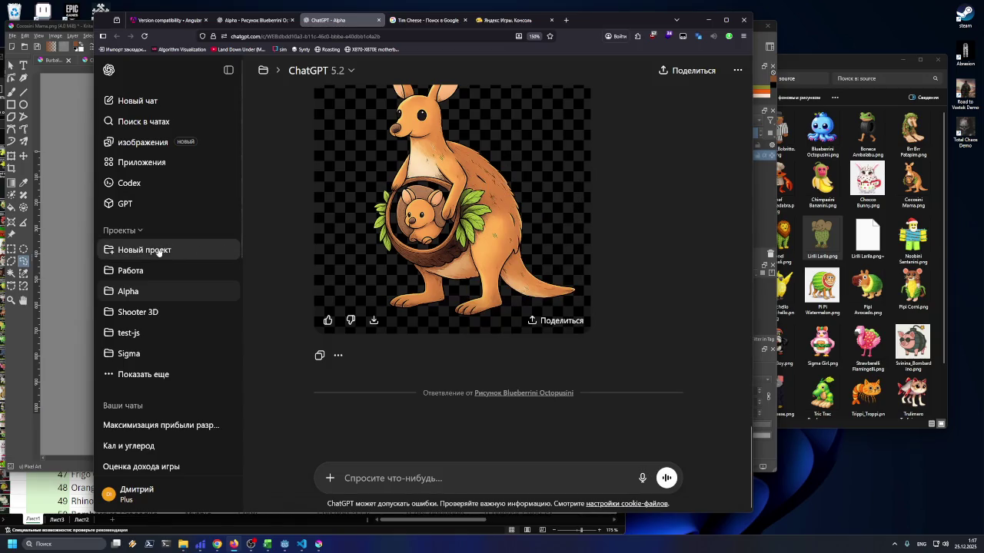
left_click(138, 292)
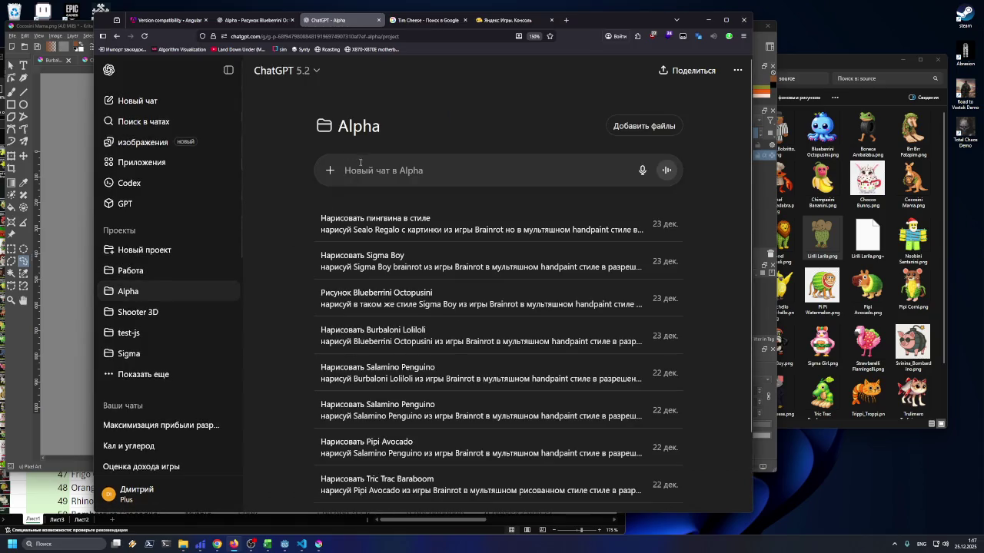
Send the kangaroo image in a new Alpha chat with 'закрась пустоту на животе кенгуру'
key("ctrl+v")
type("ecnj")
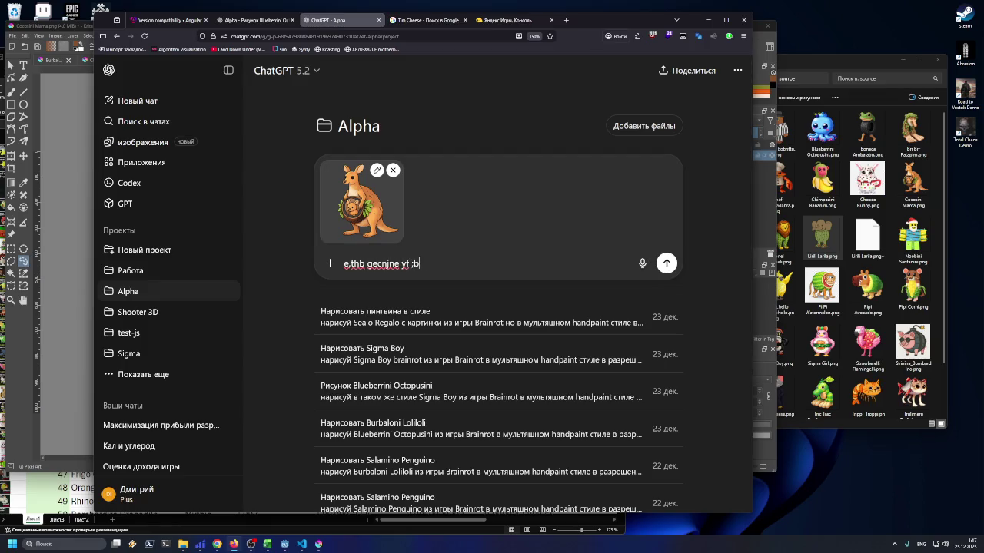
type(" r")
key("BackSpace")
key("BackSpace")
key("BackSpace")
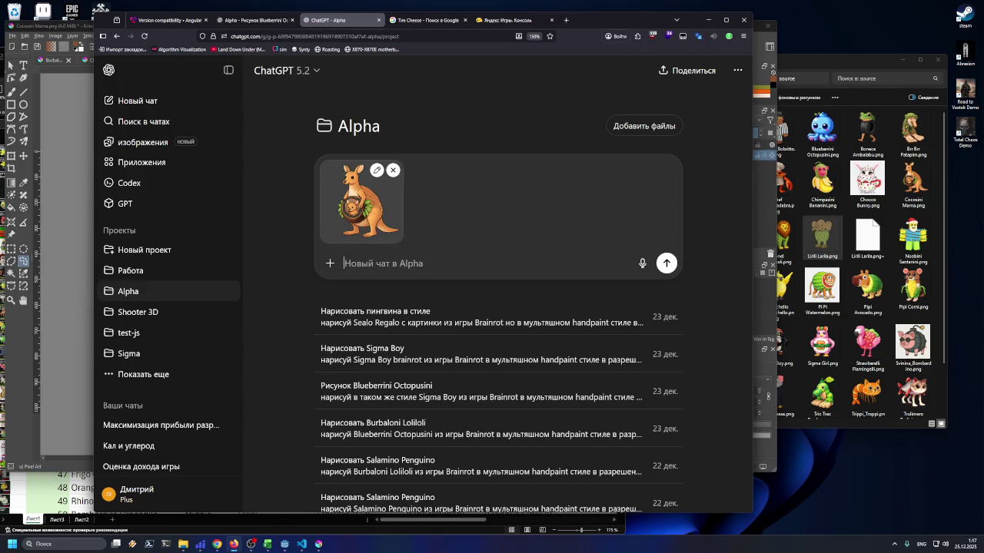
type("уб")
key("BackSpace")
key("BackSpace")
type("за")
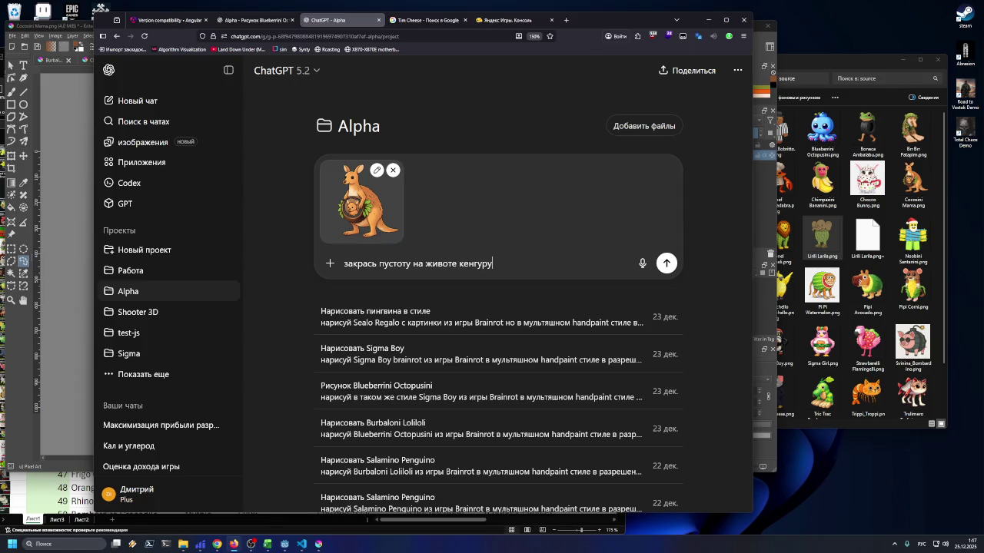
key("Return")
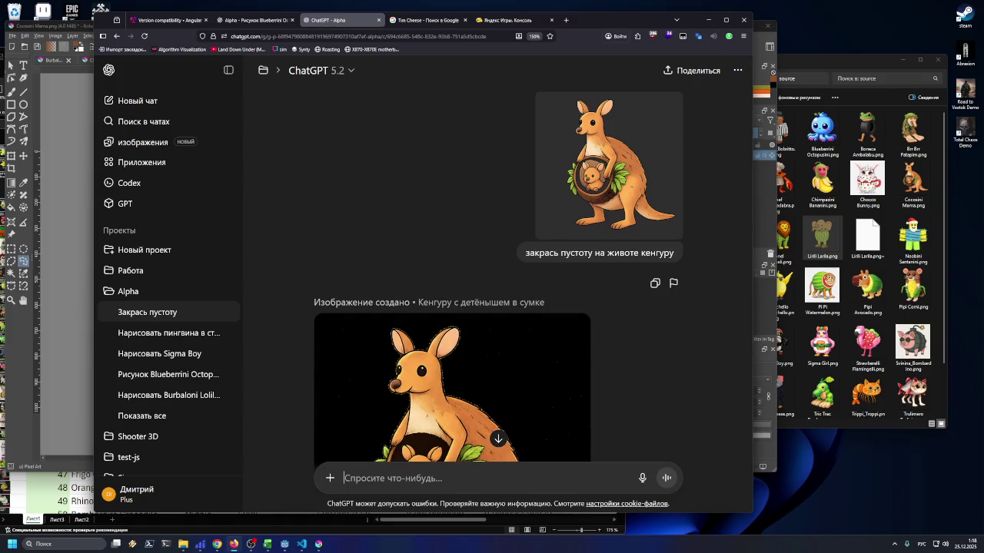
Save the regenerated filled-pouch kangaroo PNG to Downloads and return to Krita
scroll(442, 254, "down", 2)
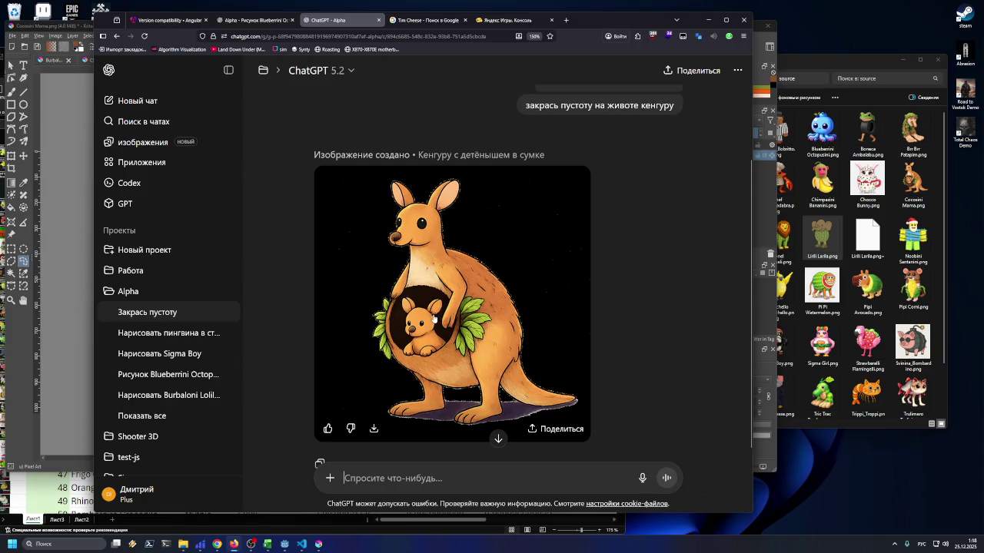
scroll(430, 321, "up", 2)
scroll(428, 321, "down", 3)
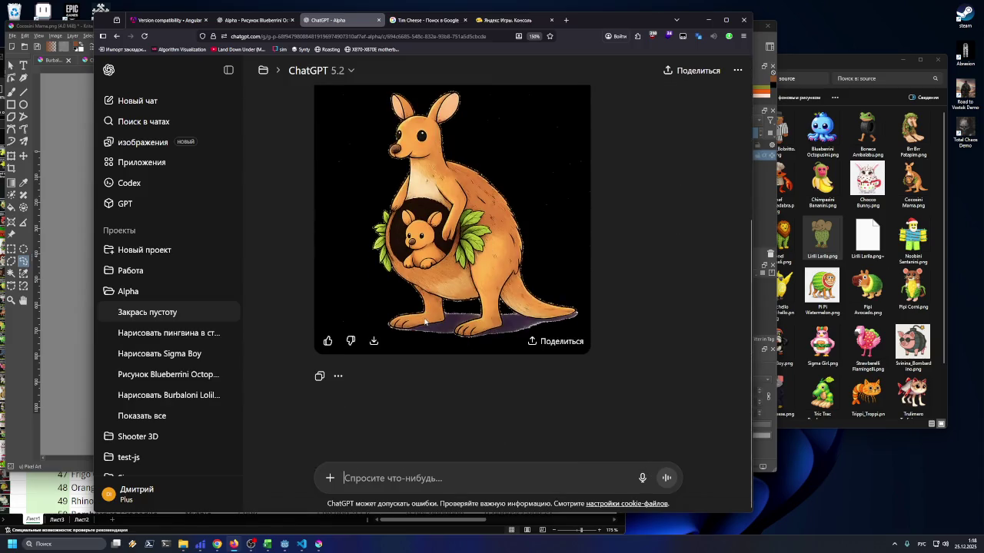
left_click(374, 342)
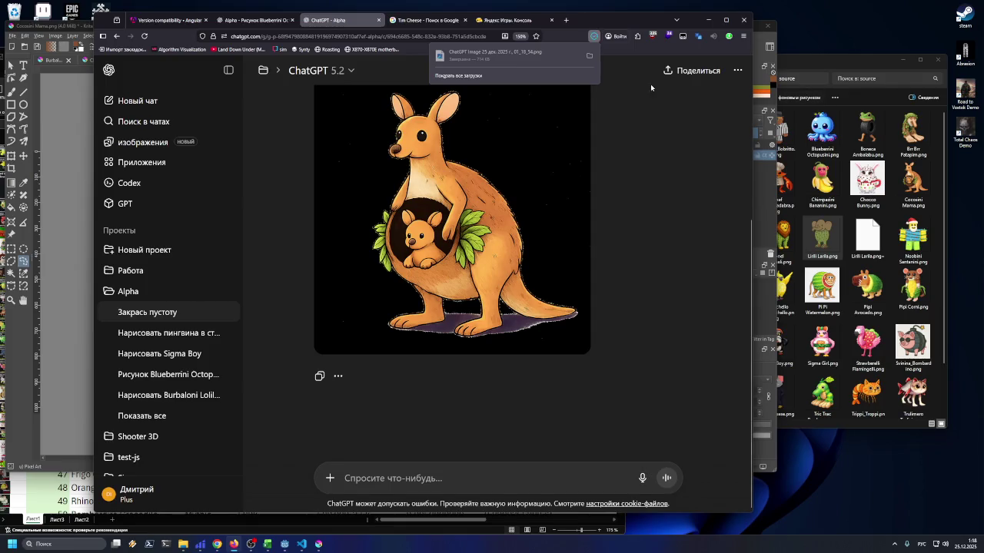
left_click(610, 102)
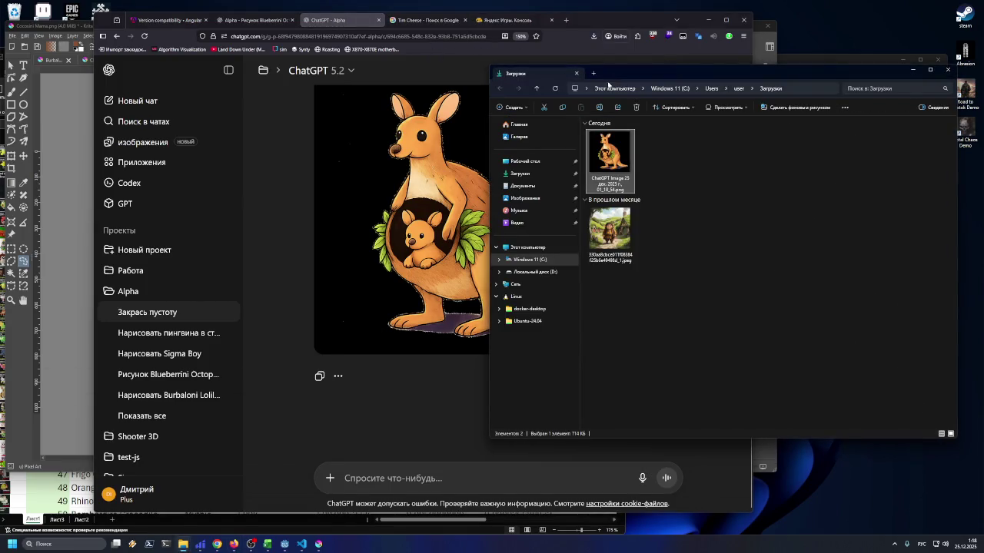
left_click(319, 545)
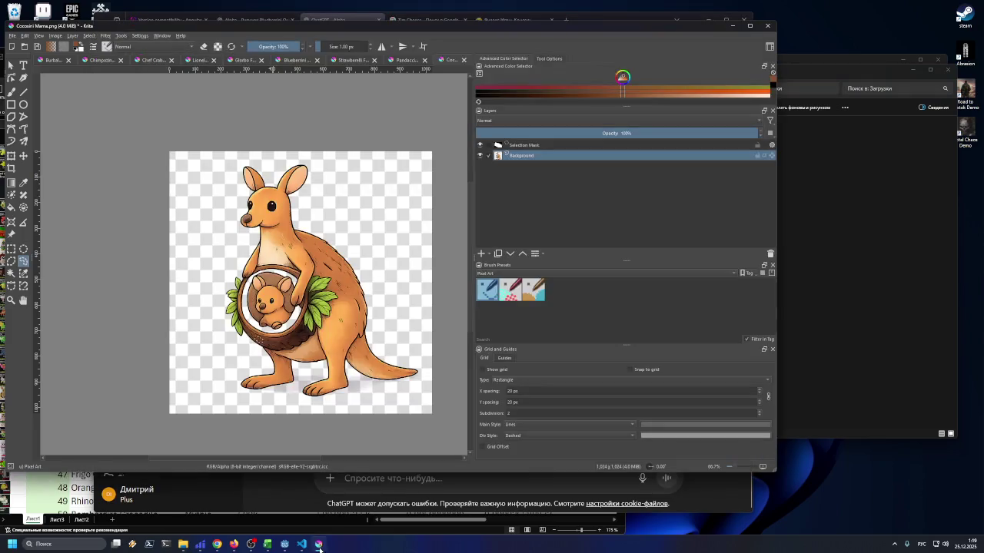
Open the downloaded filled-pouch kangaroo PNG in Krita as a new document
left_click(843, 261)
mouse_move(609, 159)
left_mouse_down()
mouse_move(378, 231)
mouse_move(375, 259)
left_mouse_up()
left_click(409, 273)
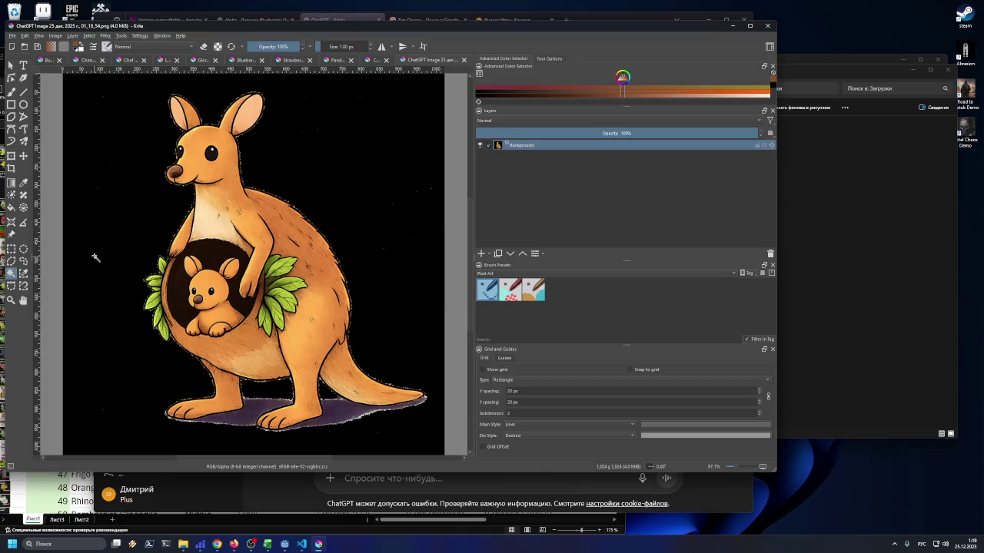
Select the black background around the kangaroo, test deleting it, then undo
left_click(96, 257)
key("Delete")
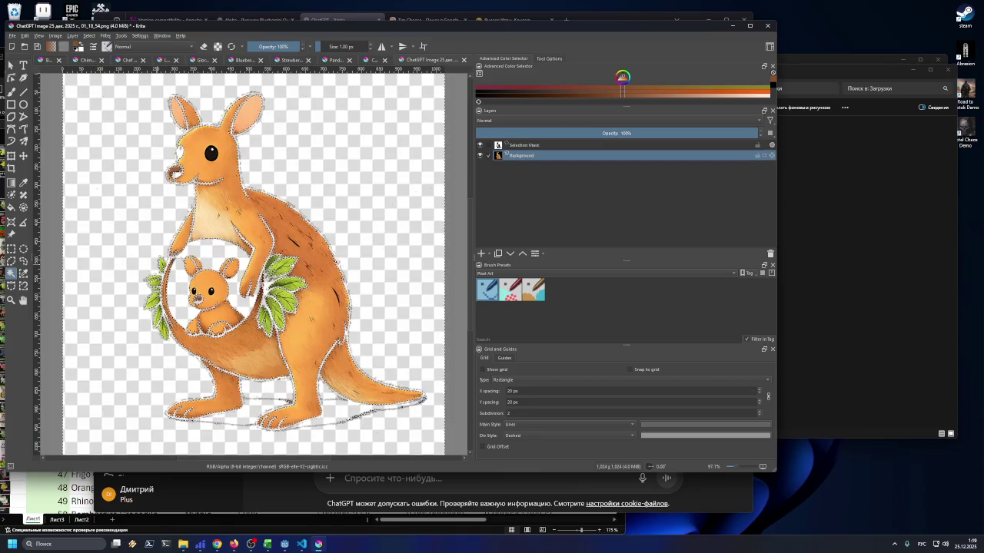
key("ctrl+z")
left_click(541, 60)
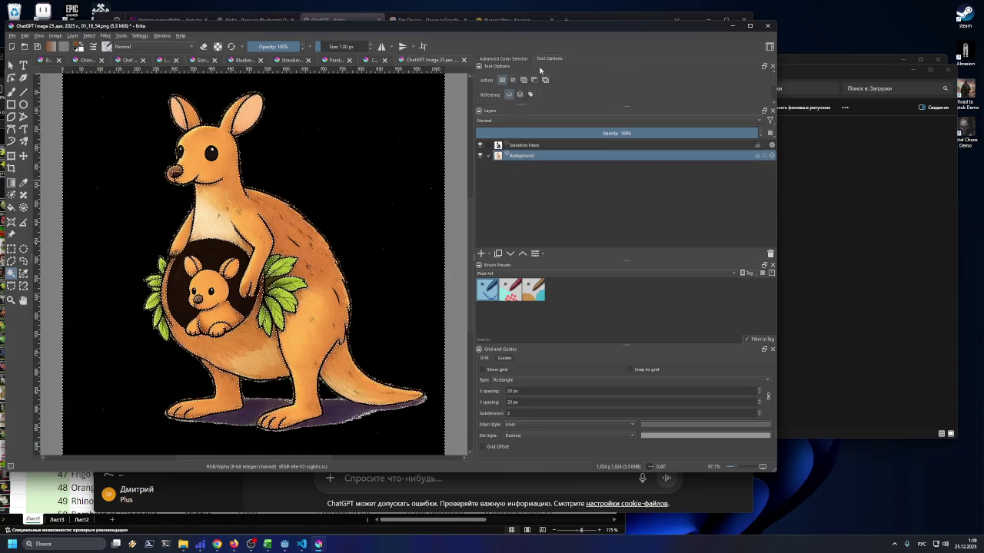
left_click(504, 59)
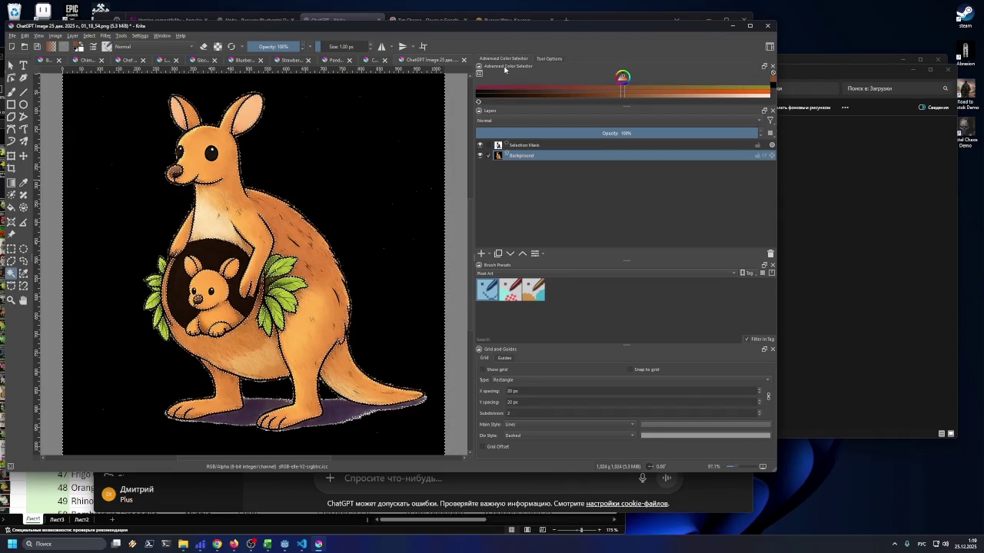
Preview the kangaroo layer at half opacity, restore it to 100%, and show Tool Options
left_click(628, 133)
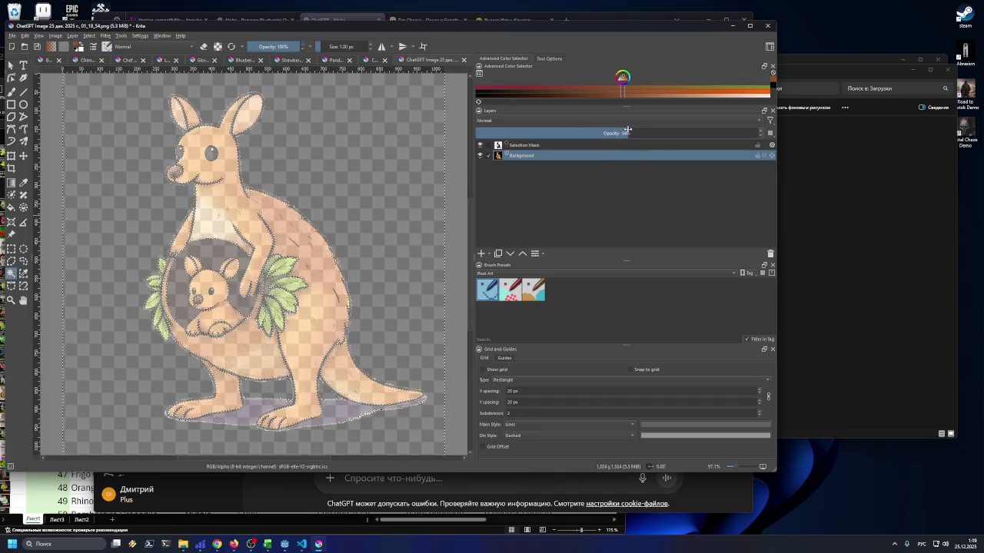
left_click_drag(628, 133, 757, 133)
left_click(562, 60)
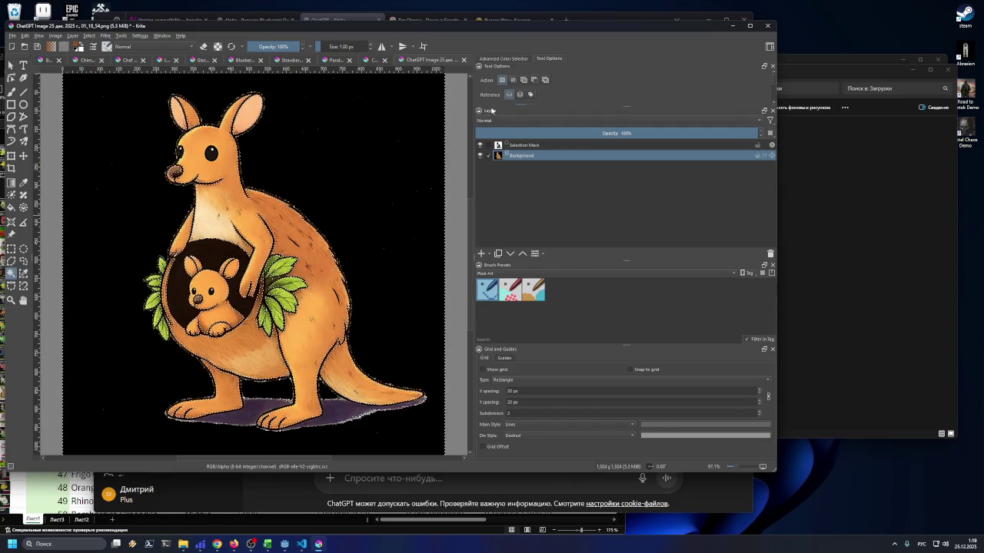
Lower the contiguous selection threshold to 2, test clearing the black backdrop, and undo
scroll(773, 83, "down", 3)
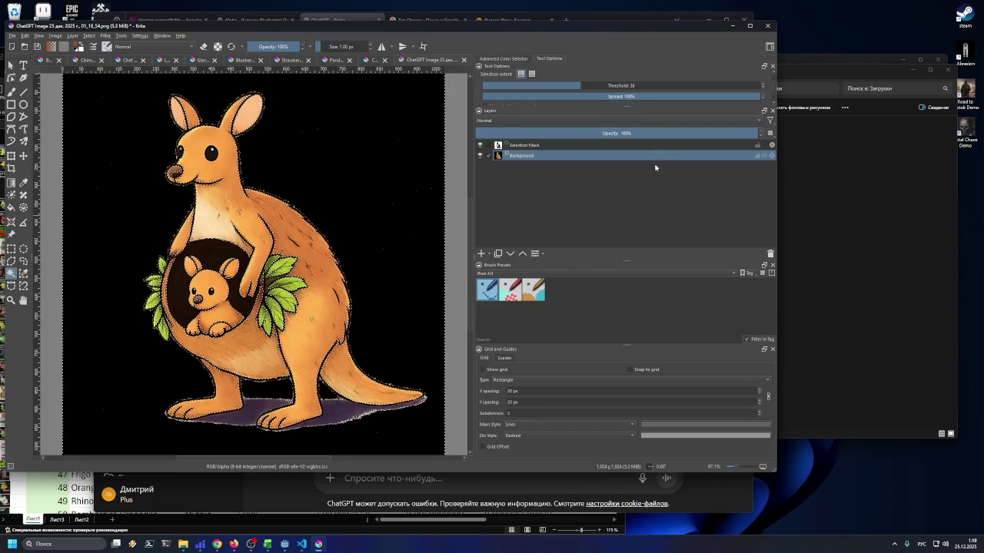
left_click_drag(629, 262, 630, 241)
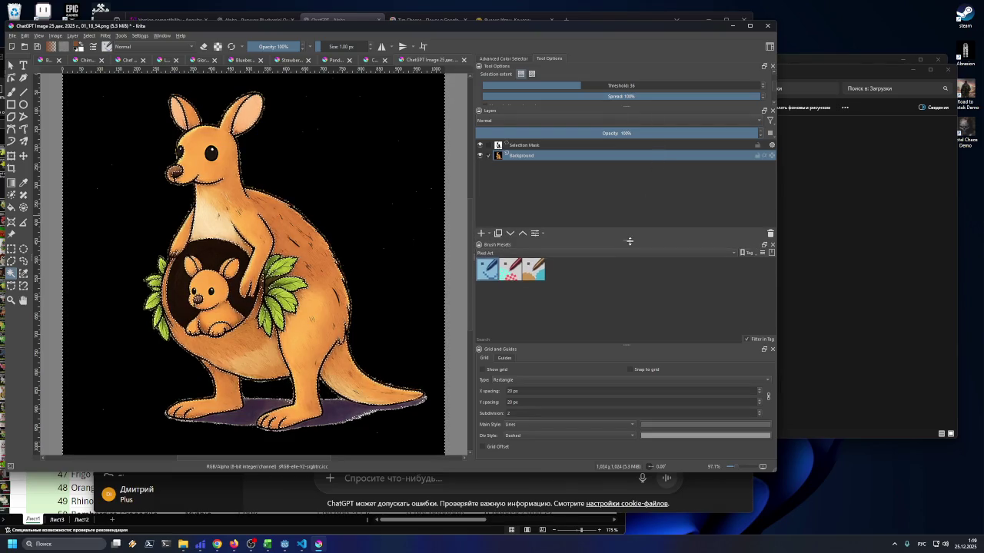
left_click_drag(625, 106, 631, 159)
left_click_drag(585, 94, 490, 96)
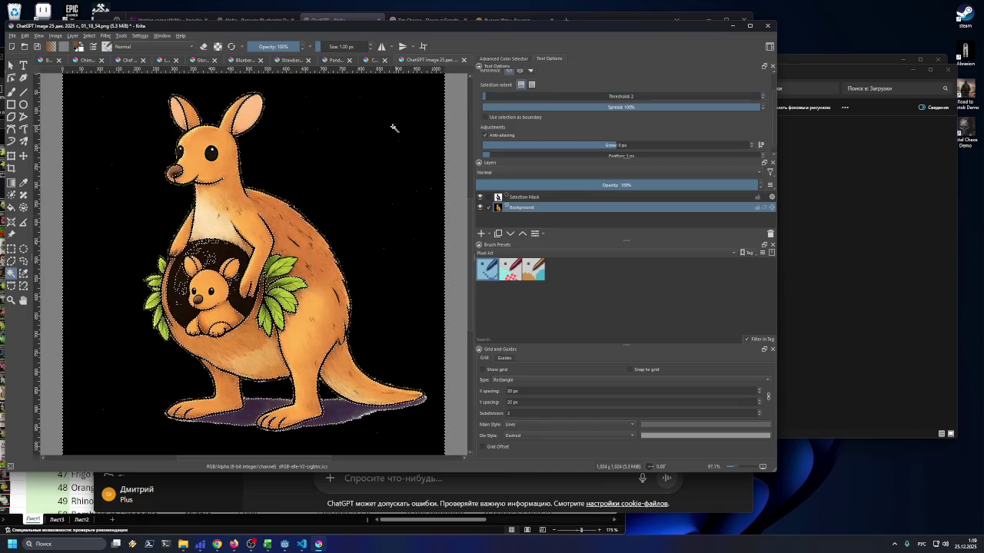
key("Delete")
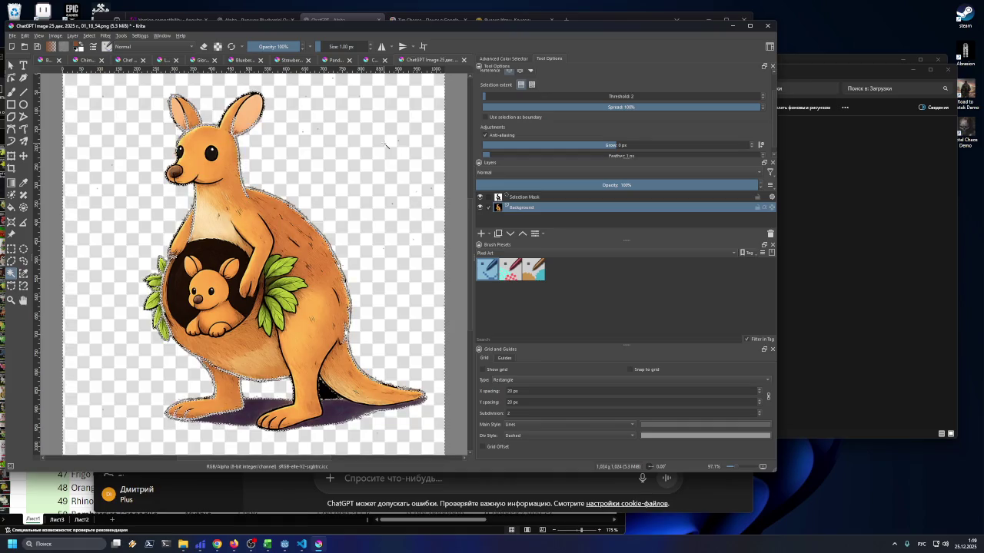
key("ctrl+z")
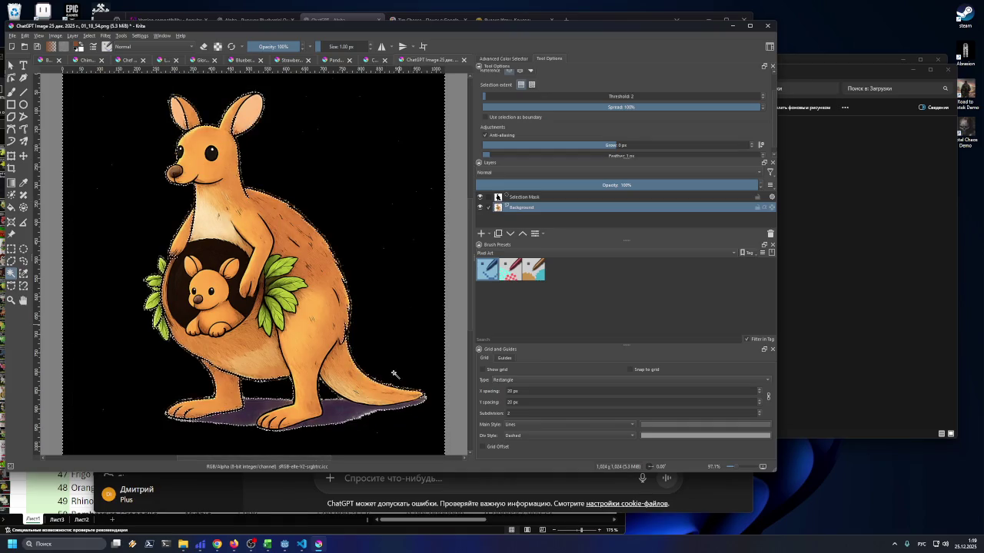
scroll(364, 418, "up", 5)
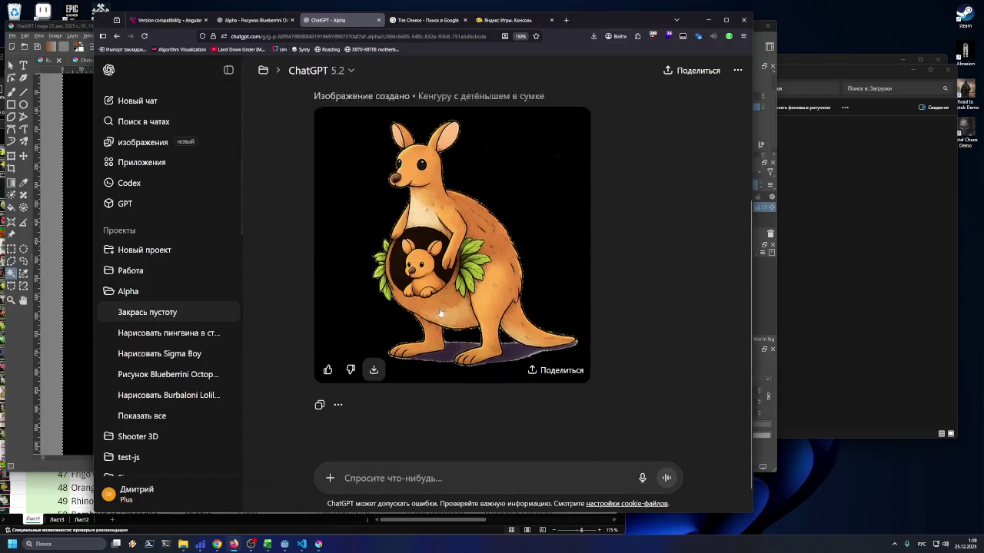
Select the earlier fill-the-pouch prompt text and open the Alpha project's chat list
scroll(437, 240, "down", 1)
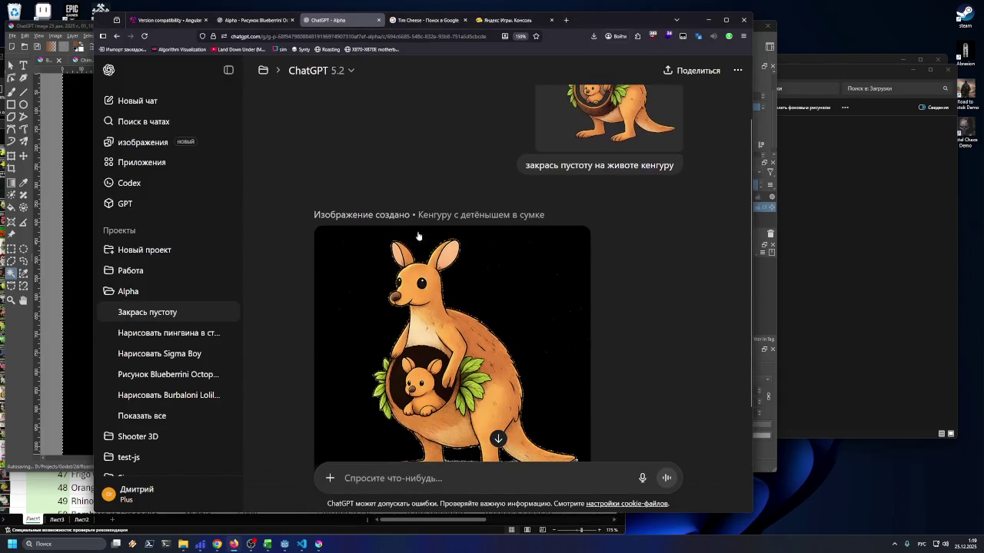
left_click_drag(519, 177, 678, 168)
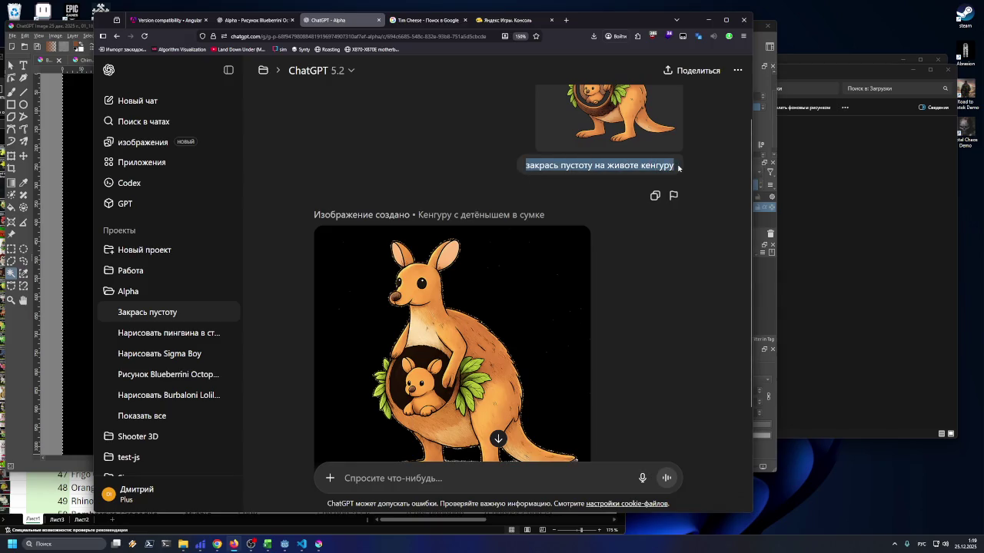
scroll(508, 360, "up", 1)
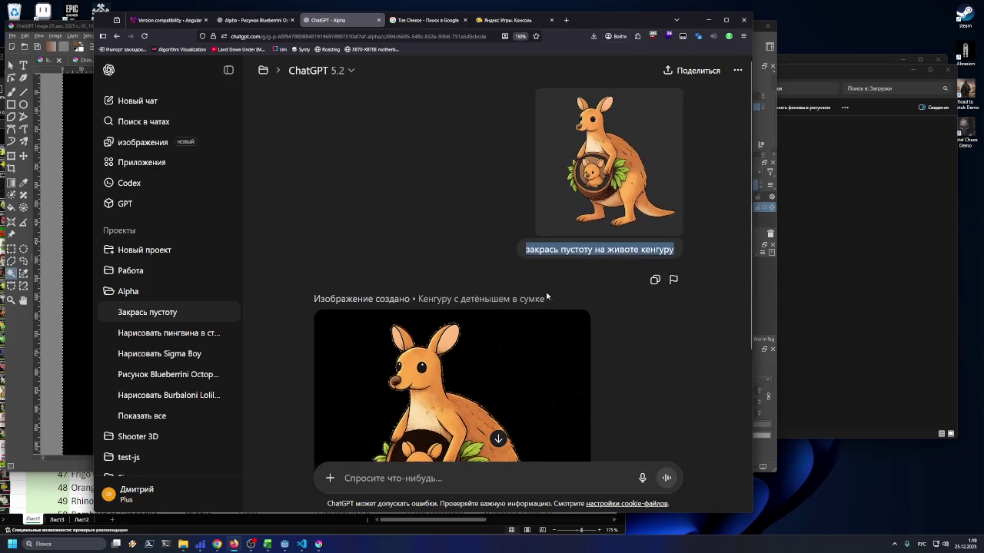
left_click(223, 295)
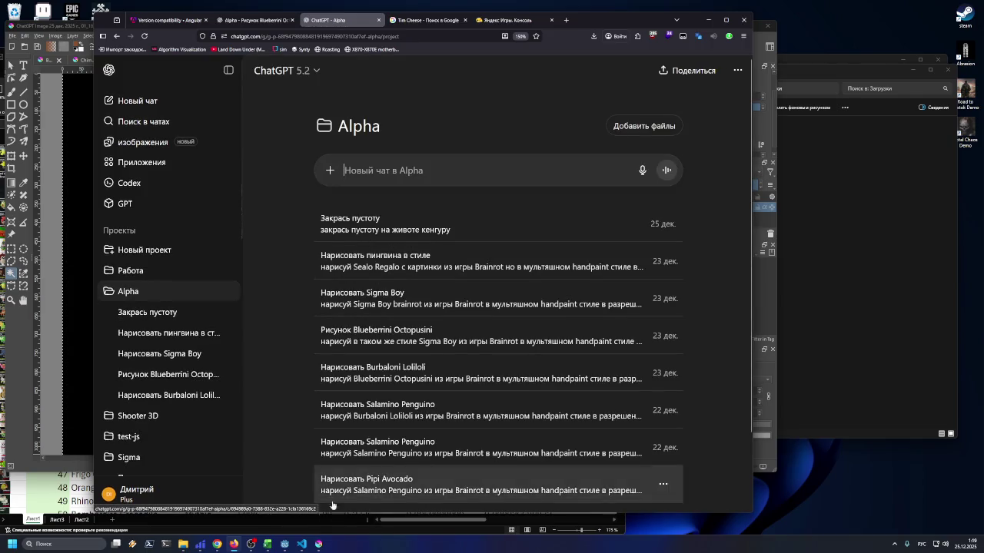
Copy the name Cocosini Mama from Excel cell C41 and return to the browser
mouse_move(215, 545)
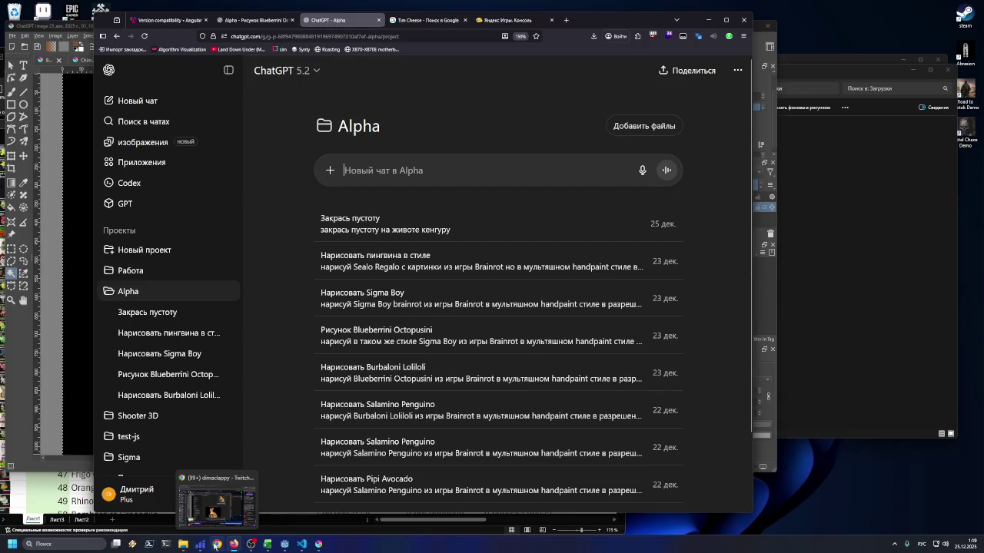
left_click(268, 544)
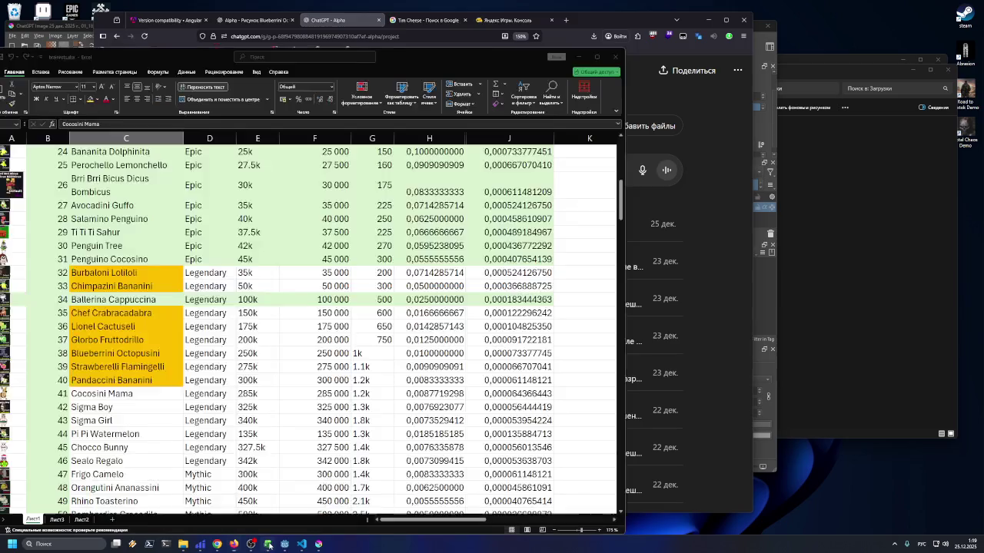
triple_click(136, 391)
key("ctrl+c")
left_click(235, 544)
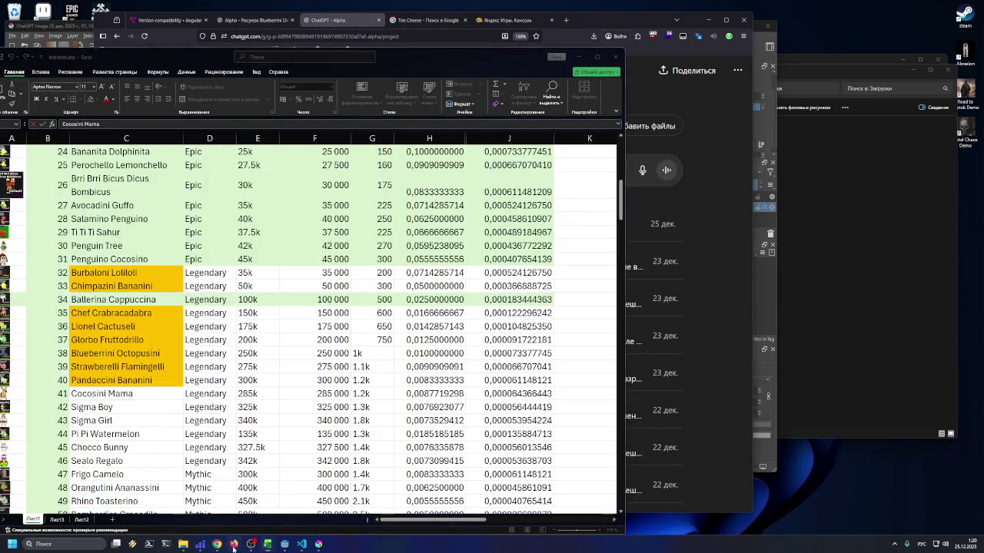
Search Google Images for 'Cocosini Mama'
left_click(426, 20)
triple_click(222, 75)
key("ctrl+v")
key("Return")
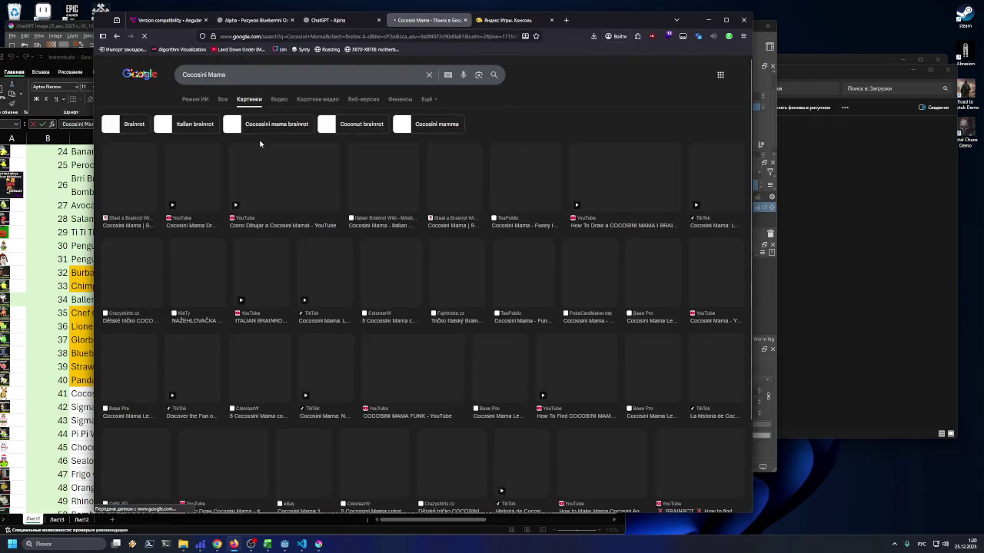
Copy a kangaroo drawing tutorial image from the results and return to ChatGPT
left_click(642, 189)
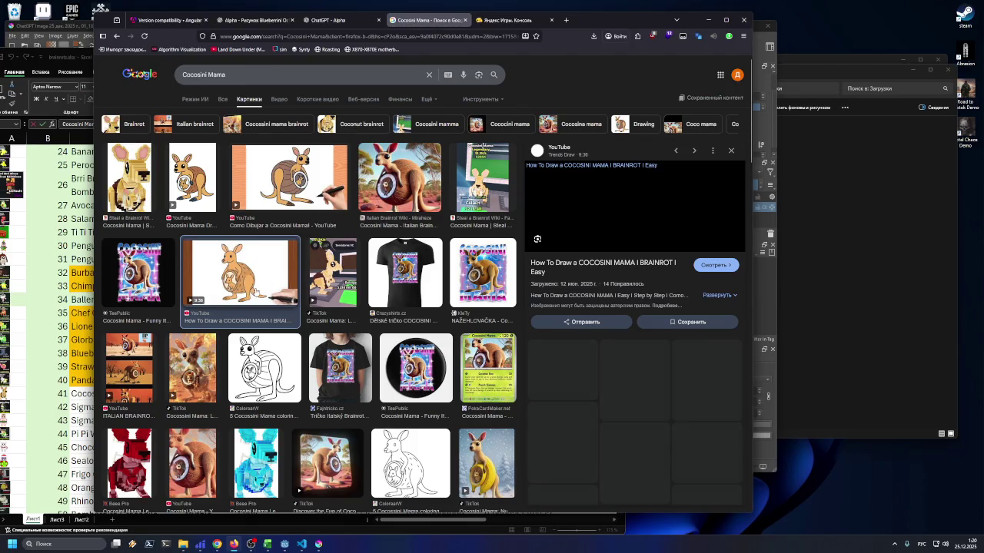
right_click(615, 214)
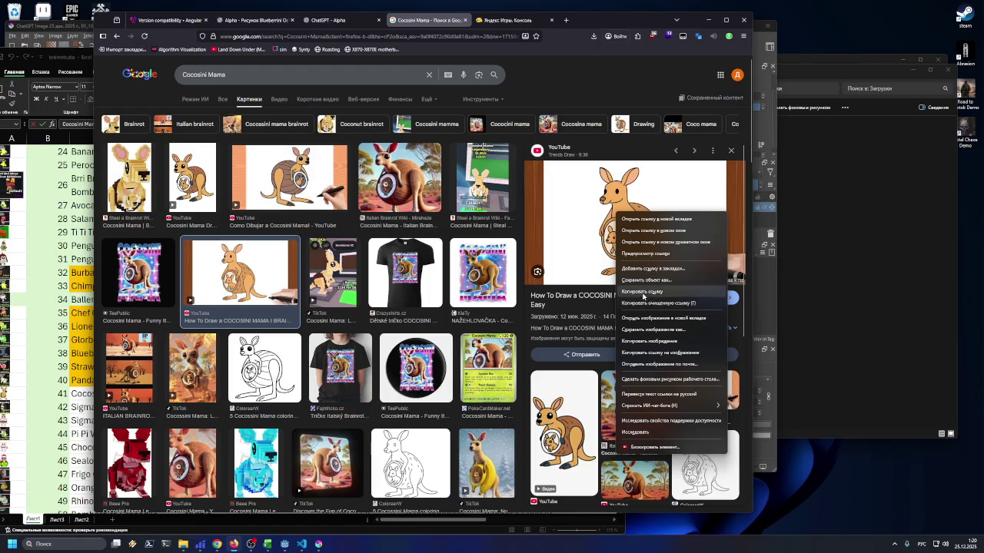
left_click(649, 341)
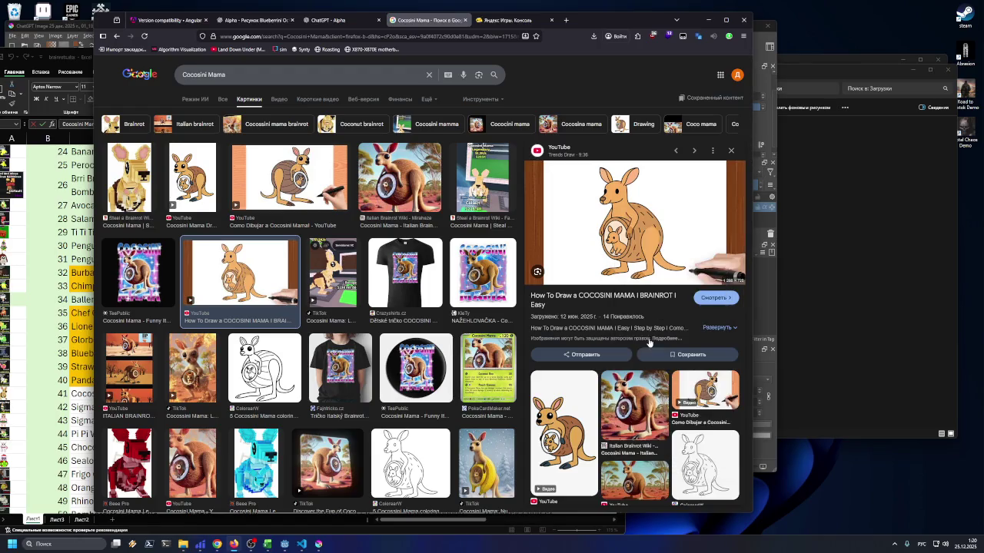
left_click(324, 23)
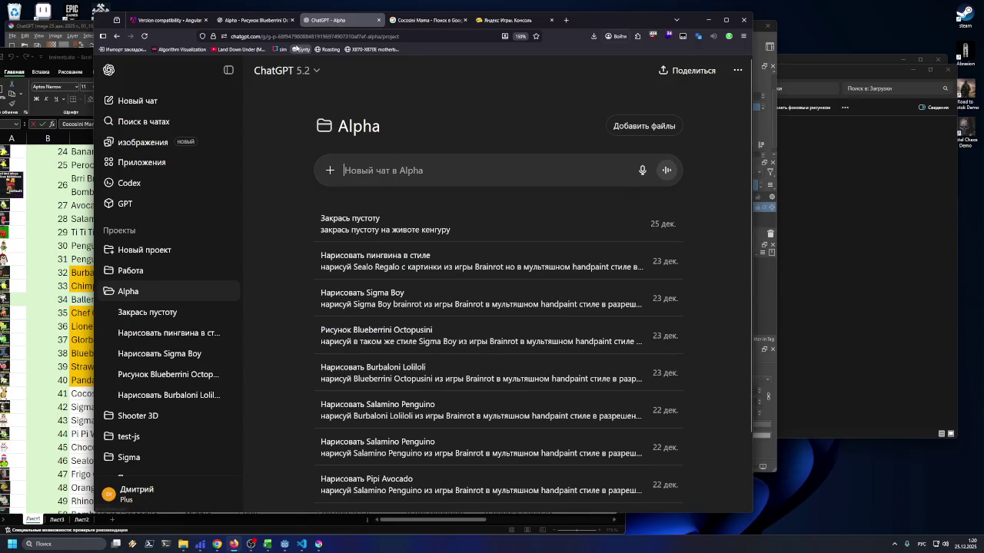
Copy the earlier Cocosini Mama prompt from the Blueberrini chat
left_click(254, 20)
scroll(422, 222, "up", 5)
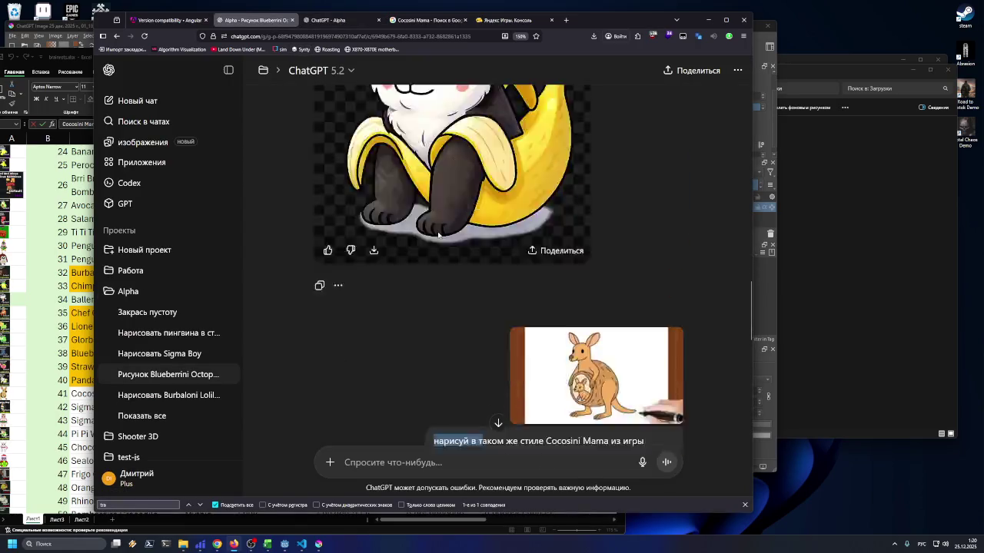
scroll(438, 236, "down", 3)
left_click_drag(433, 231, 646, 259)
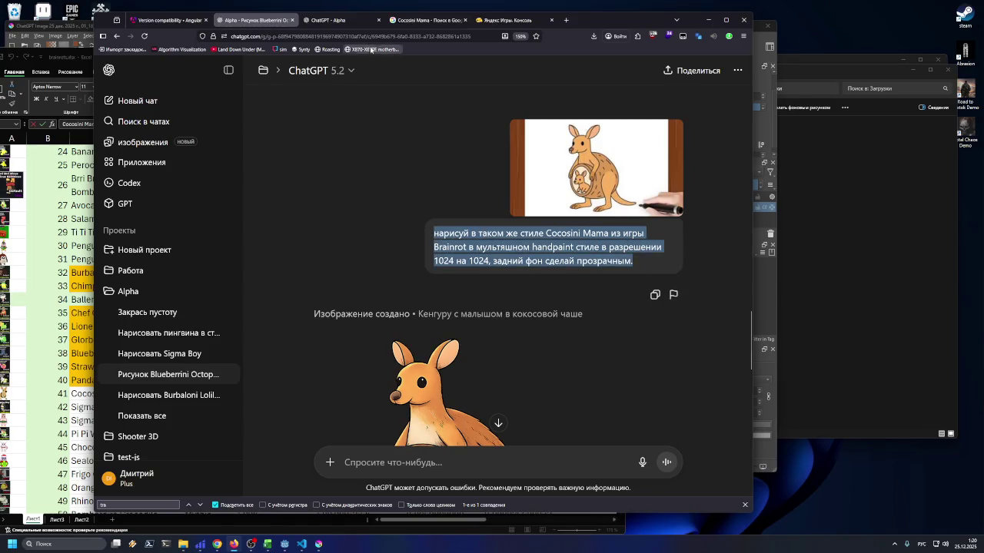
key("ctrl+c")
Send the reference image and prompt, adding 'вокруг кенгуру', then select Sigma Boy in Excel
left_click(338, 20)
left_click(456, 265)
key("ctrl+v")
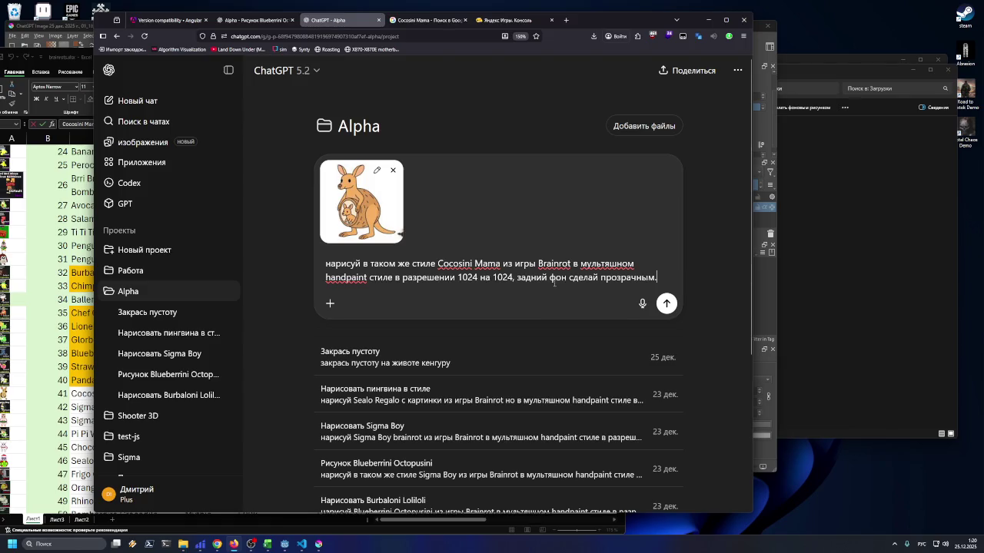
left_click(565, 277)
type("вокруг кенгуру")
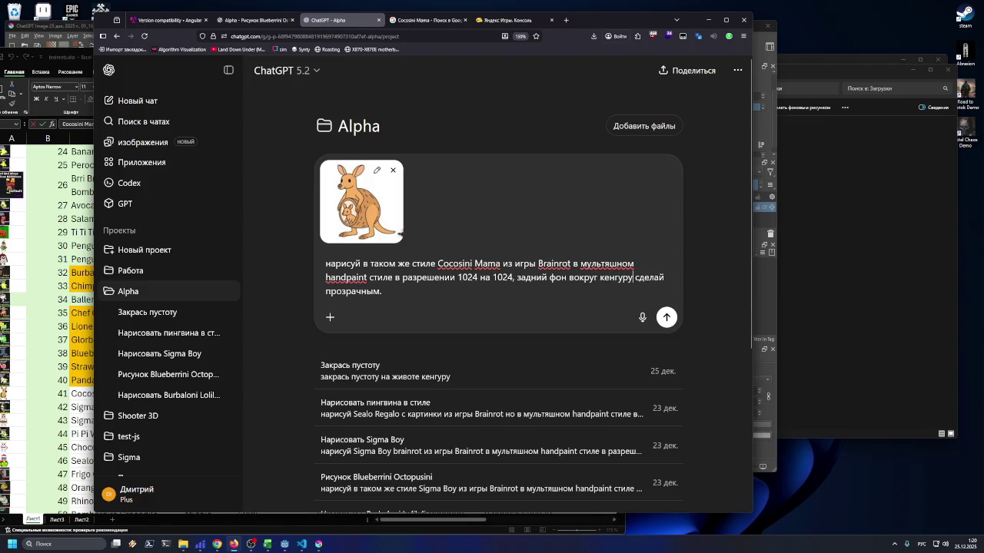
left_click(665, 316)
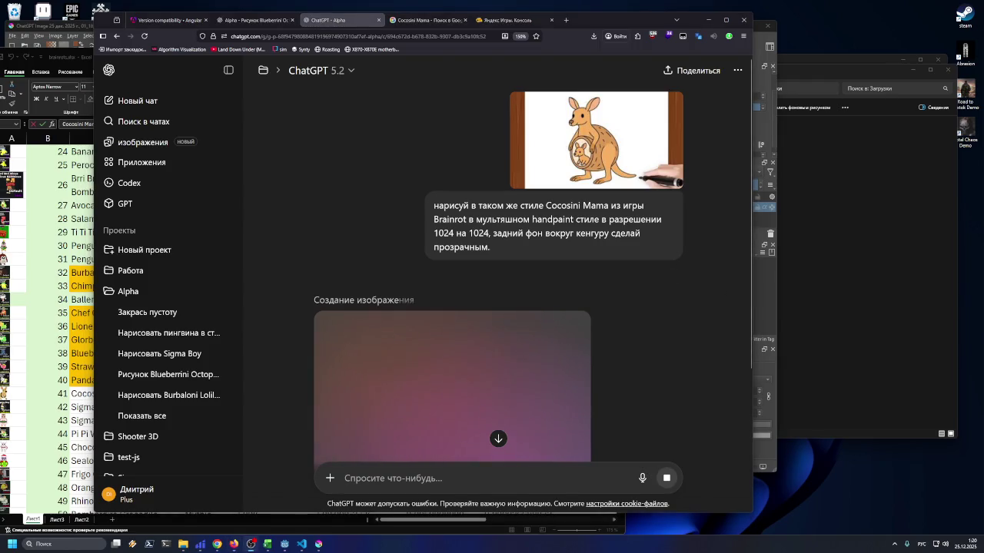
scroll(702, 243, "down", 2)
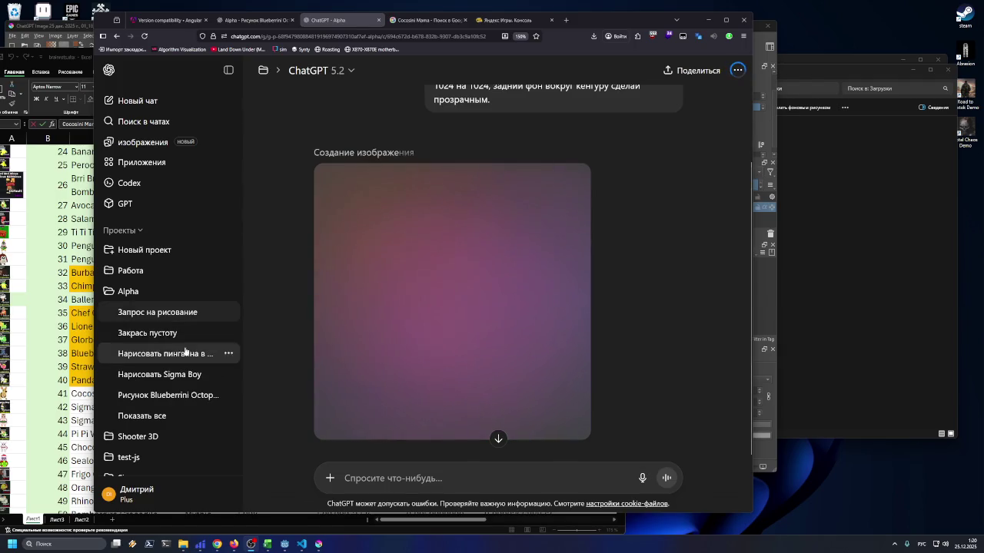
left_click(77, 407)
left_click(136, 409)
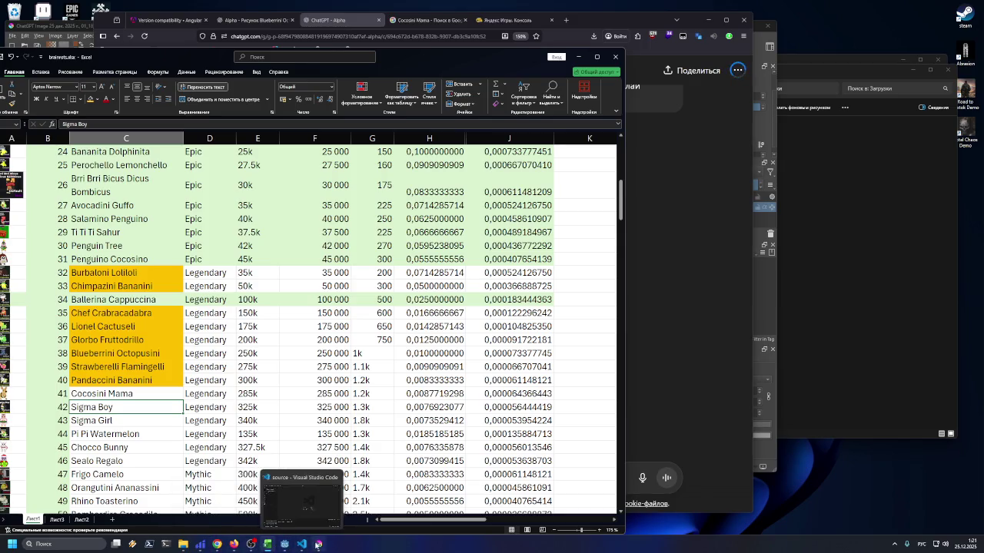
Drop Sigma Boy.png from the source sprites folder onto Krita to open it
left_click(317, 544)
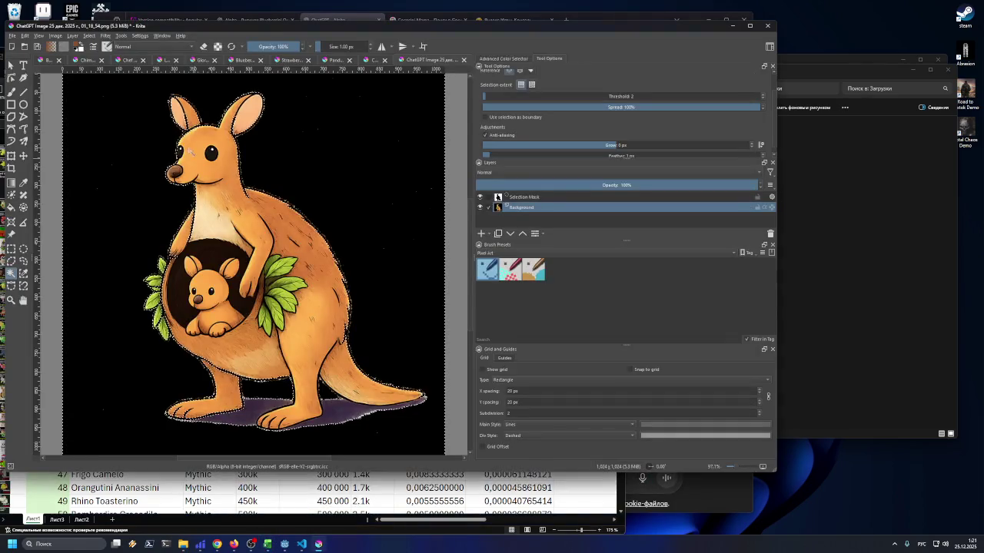
mouse_move(183, 544)
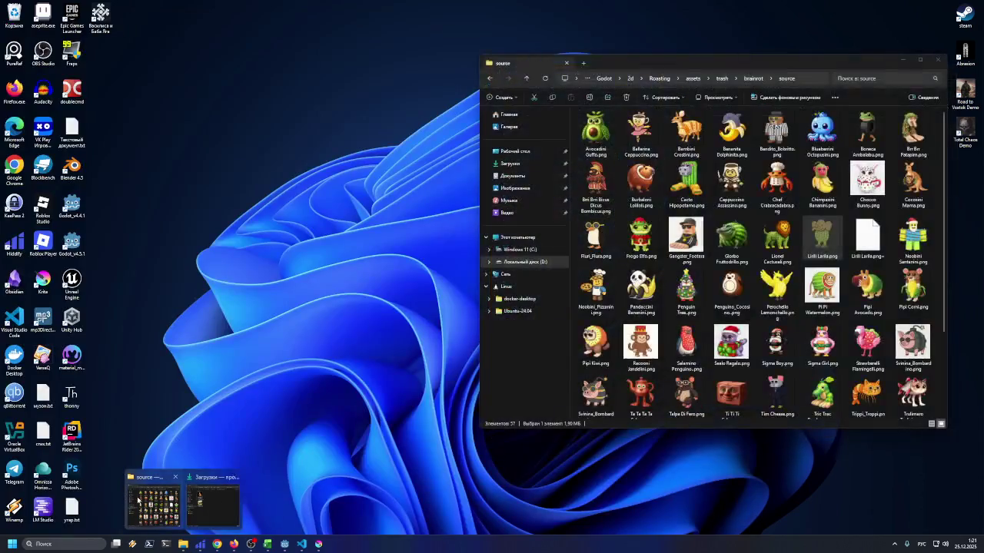
left_click(138, 500)
left_click(651, 294)
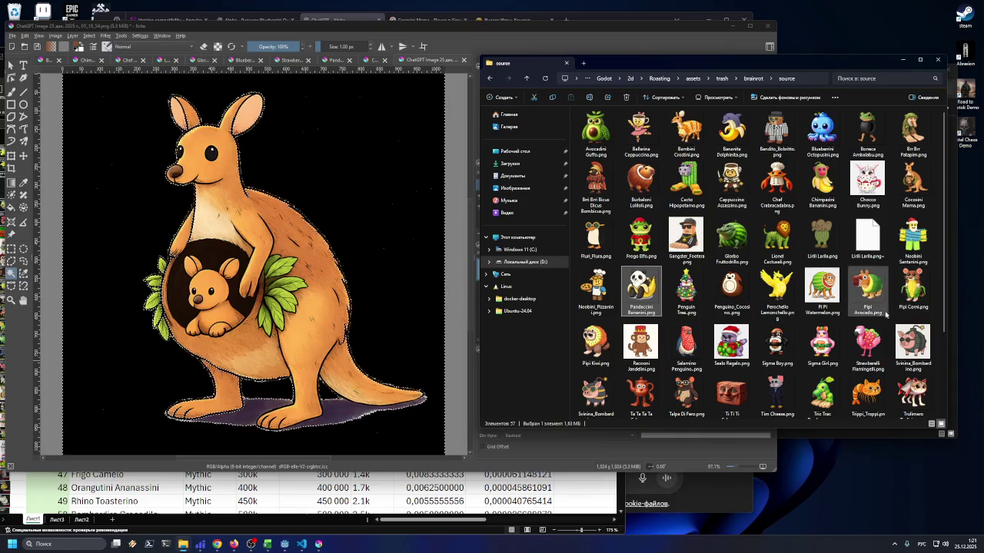
scroll(886, 313, "down", 2)
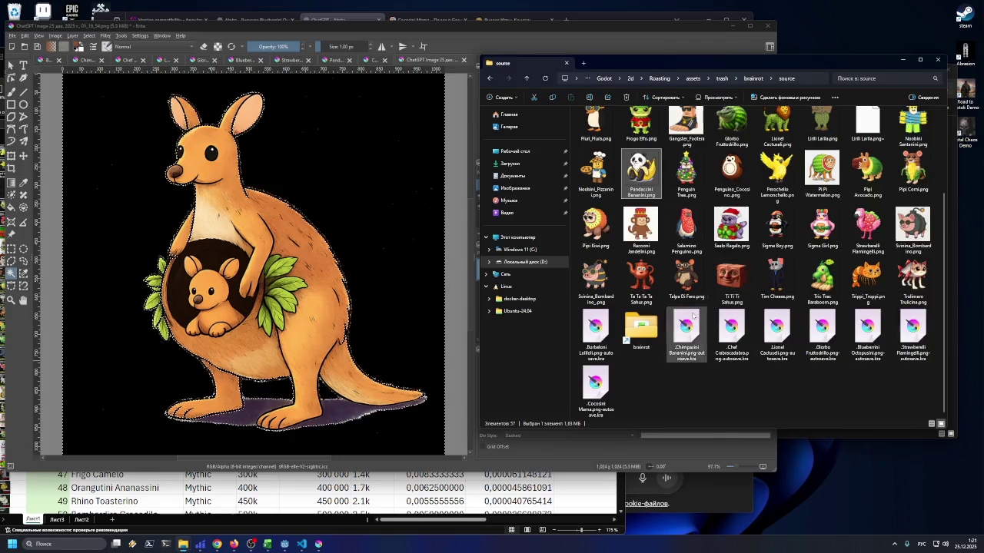
scroll(699, 311, "up", 3)
left_click_drag(677, 338, 407, 261)
left_click(431, 278)
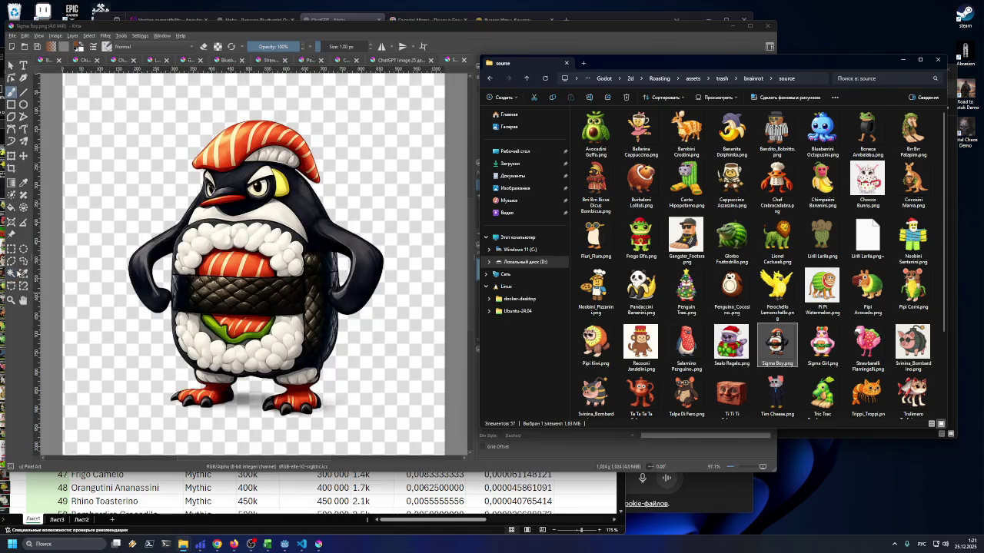
left_click(10, 272)
Select the transparent background, trim to the penguin and scale it to 129×150 px
left_click(91, 214)
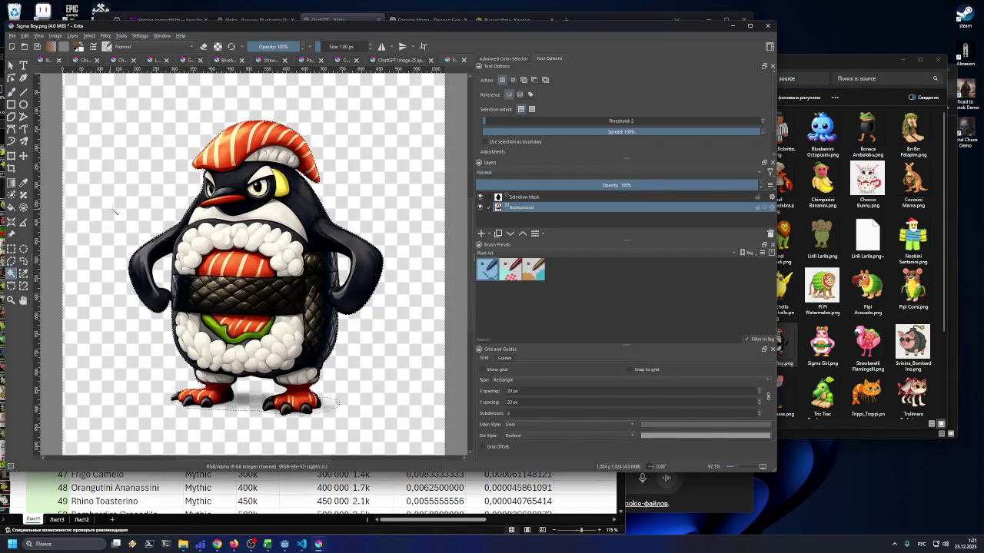
left_click(55, 35)
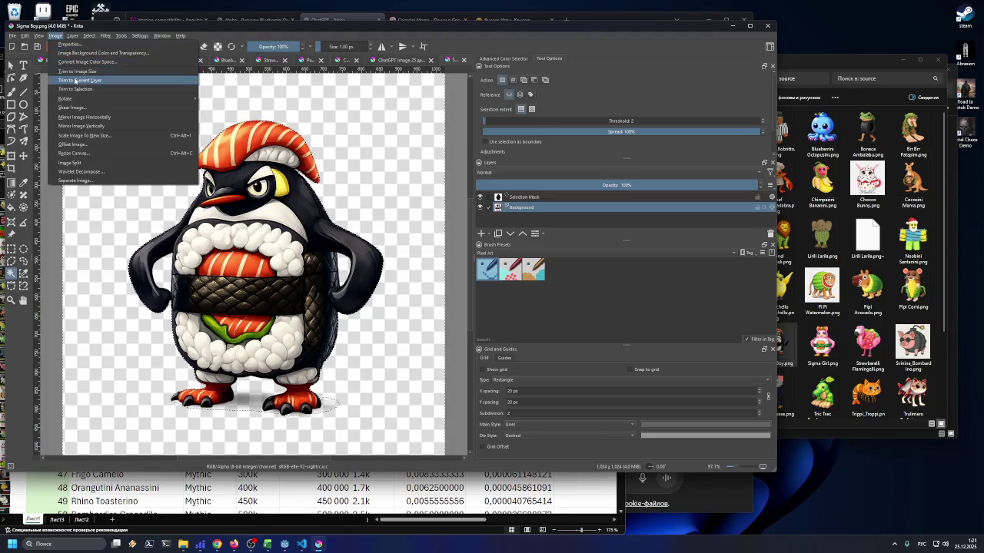
left_click(75, 81)
left_click(56, 36)
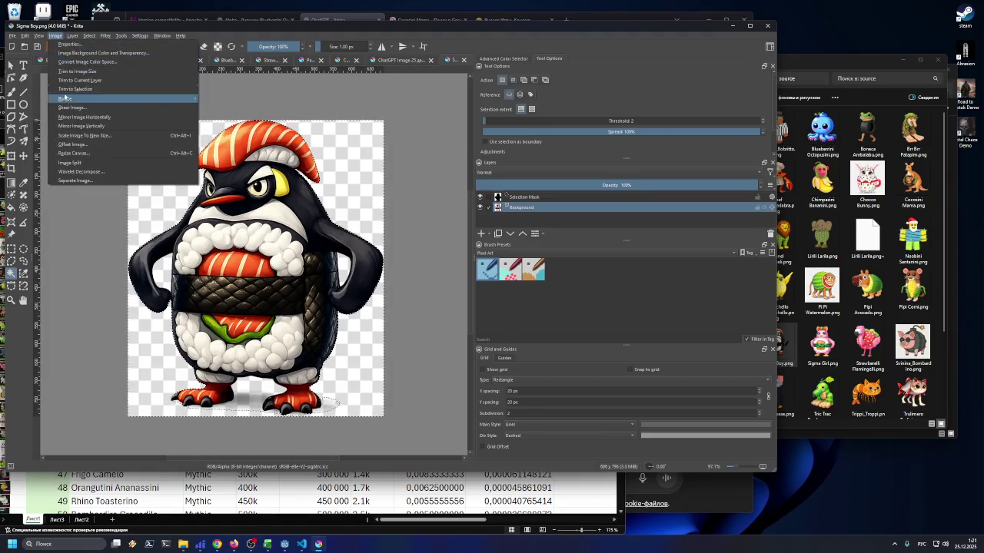
left_click(72, 136)
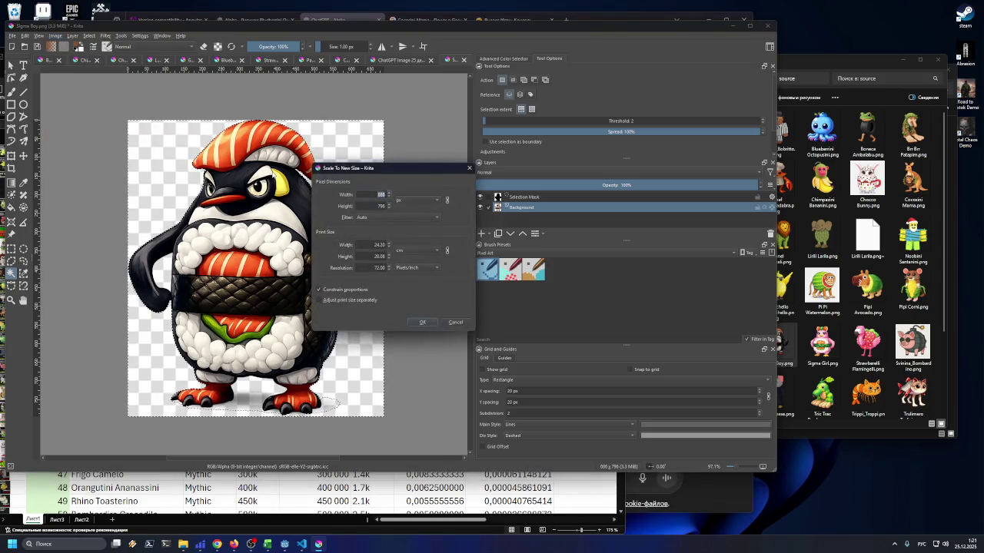
type("129")
key("Tab")
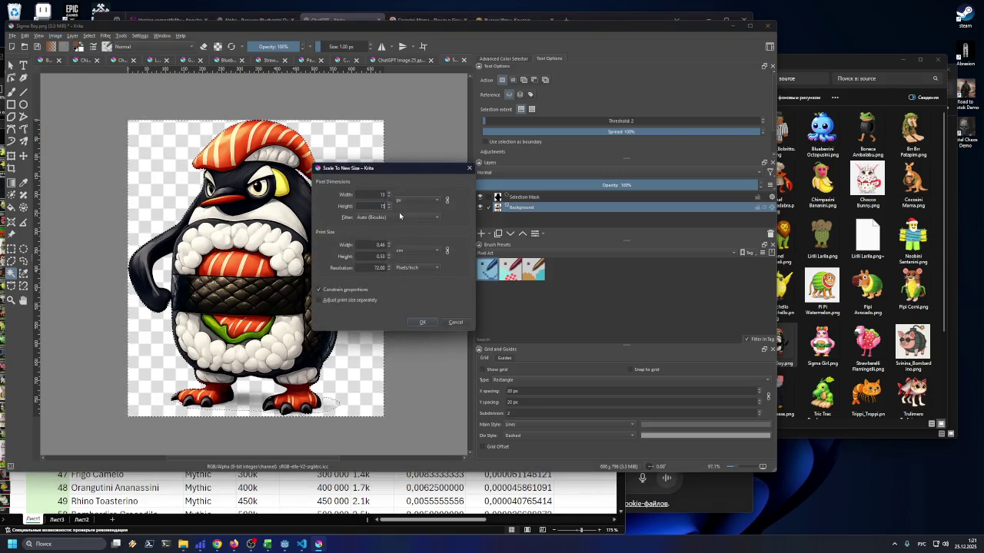
left_click(416, 322)
Export the image as Sigma_Boy.png into the legendary folder
left_click(11, 35)
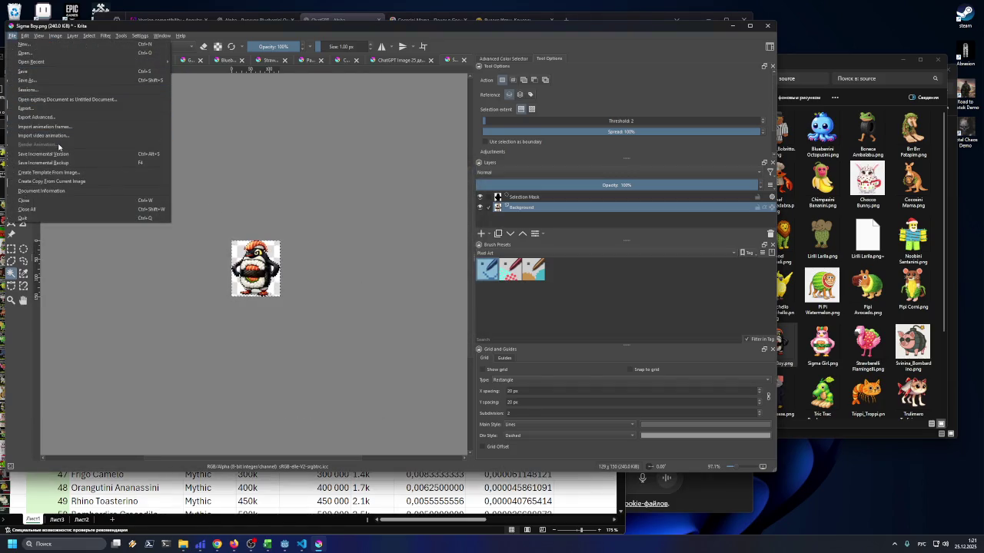
left_click(42, 107)
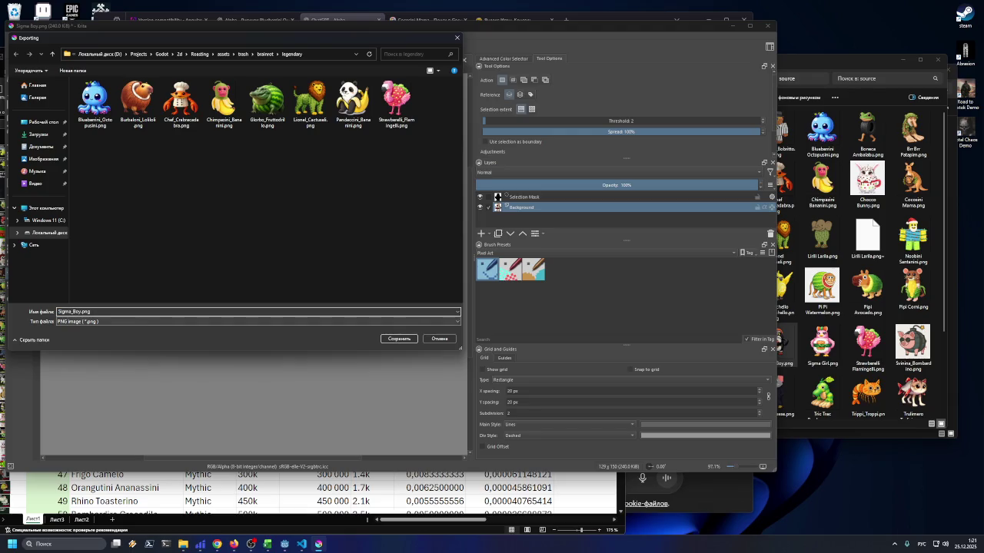
left_click(393, 339)
left_click(394, 337)
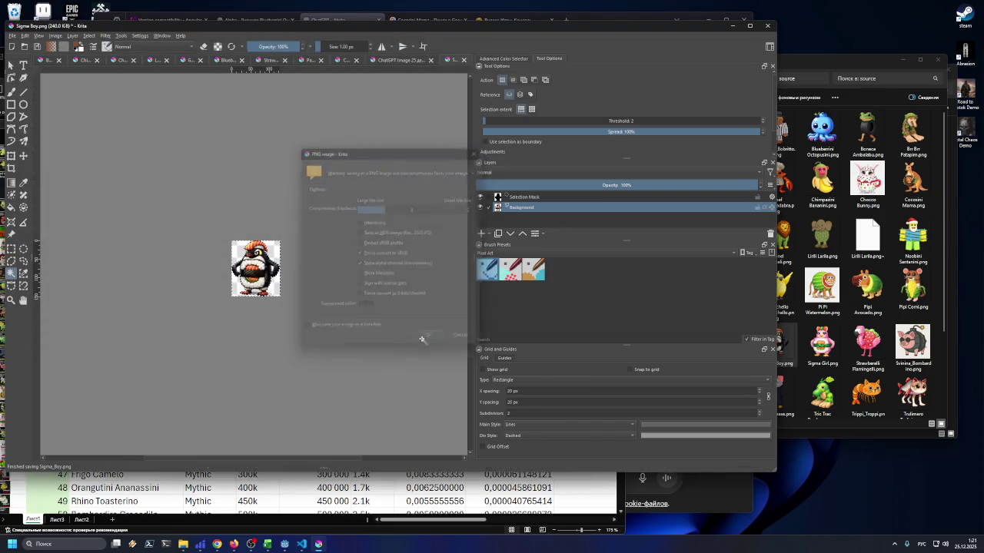
left_click_drag(698, 27, 707, 28)
left_click(799, 66)
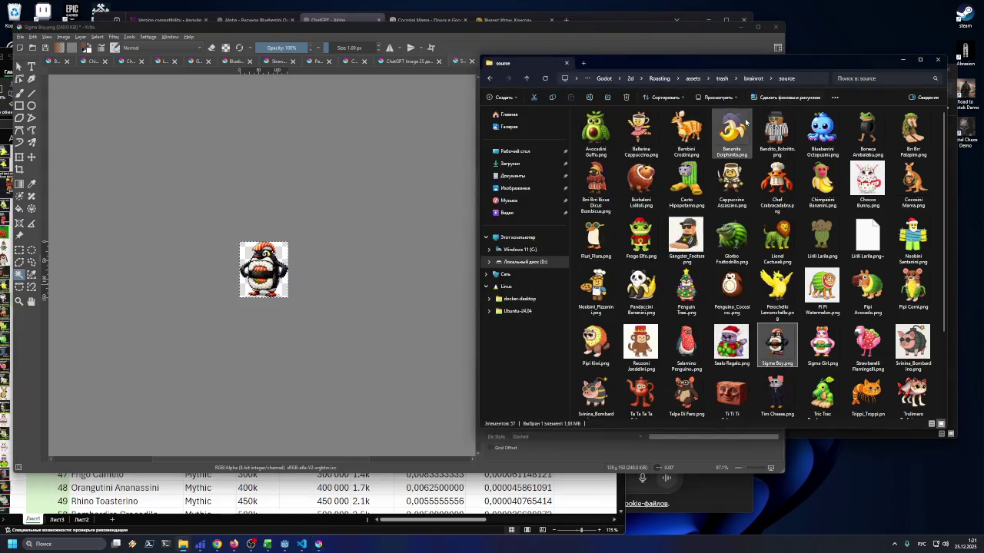
Open Sigma Girl.png as a new document and trim it to the penguin's selected outline
left_click_drag(821, 342, 357, 288)
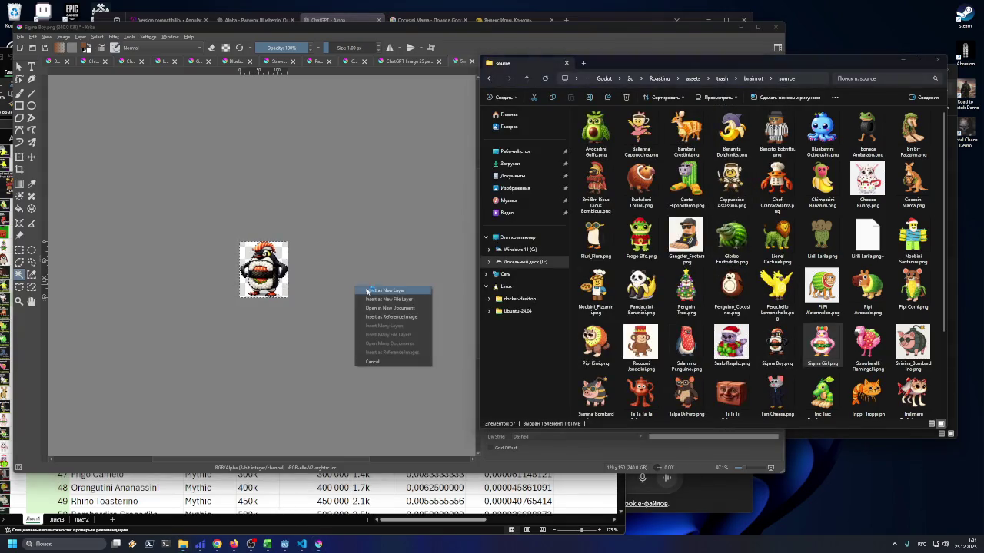
left_click(336, 287)
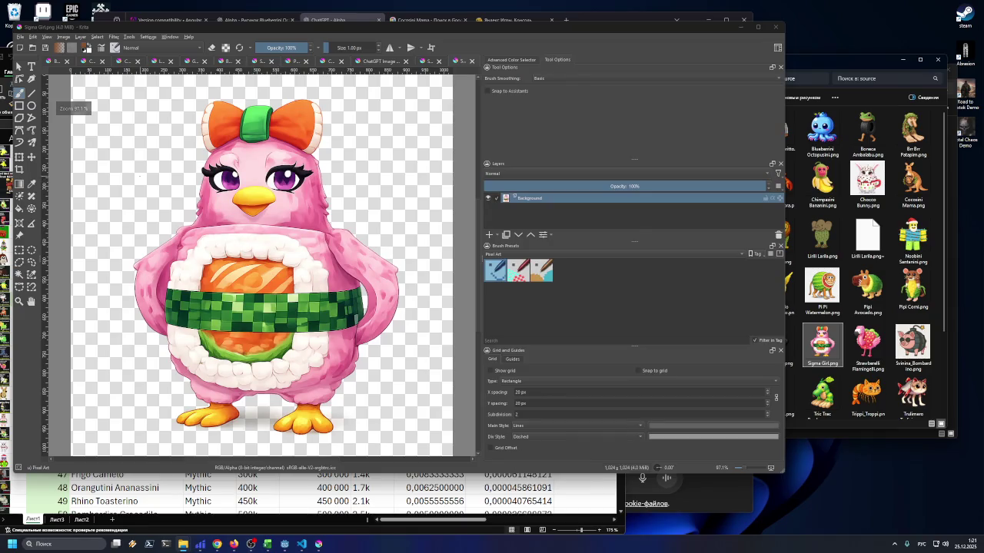
left_click(19, 274)
left_click(100, 154)
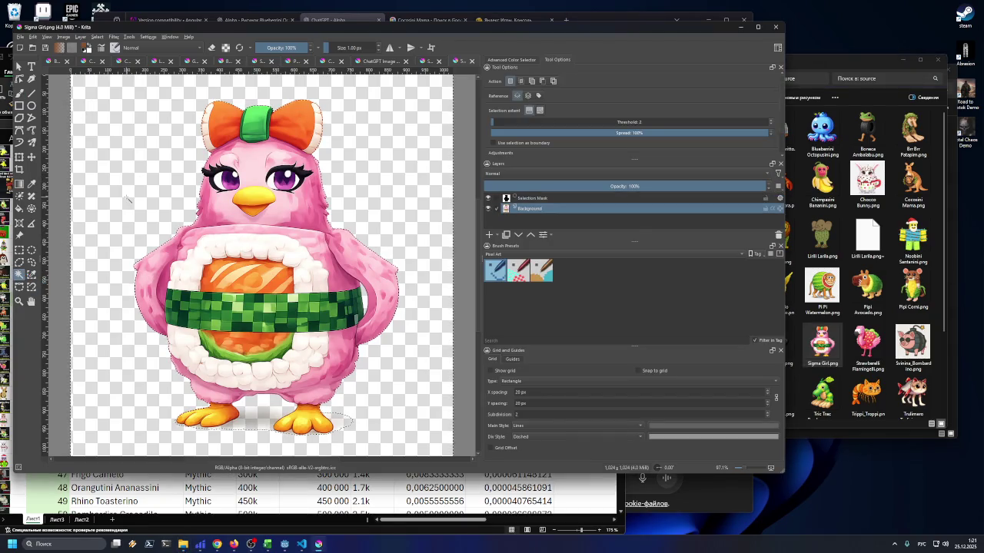
left_click(64, 36)
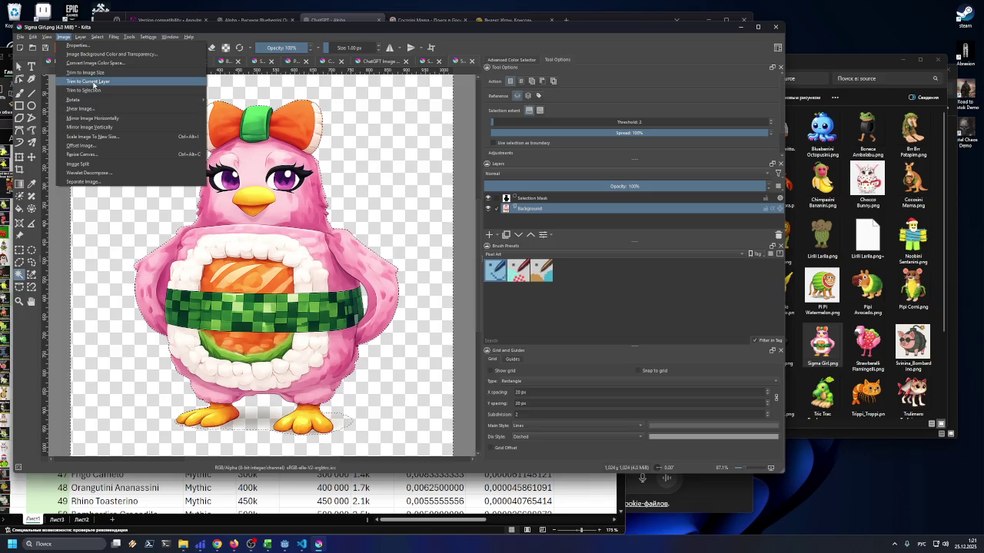
left_click(77, 84)
Scale the Sigma Girl image down to sprite size with a new width
left_click(63, 36)
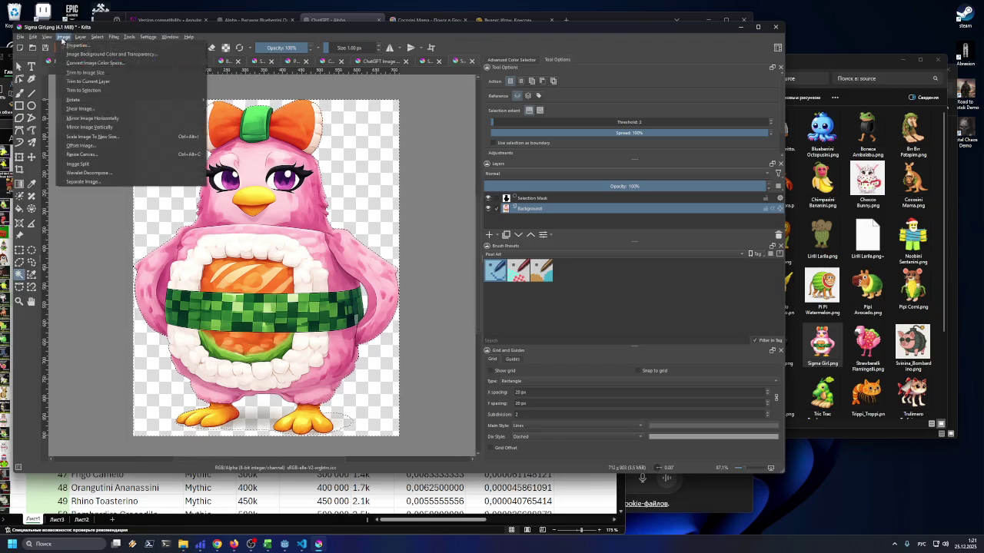
left_click(100, 136)
type("83")
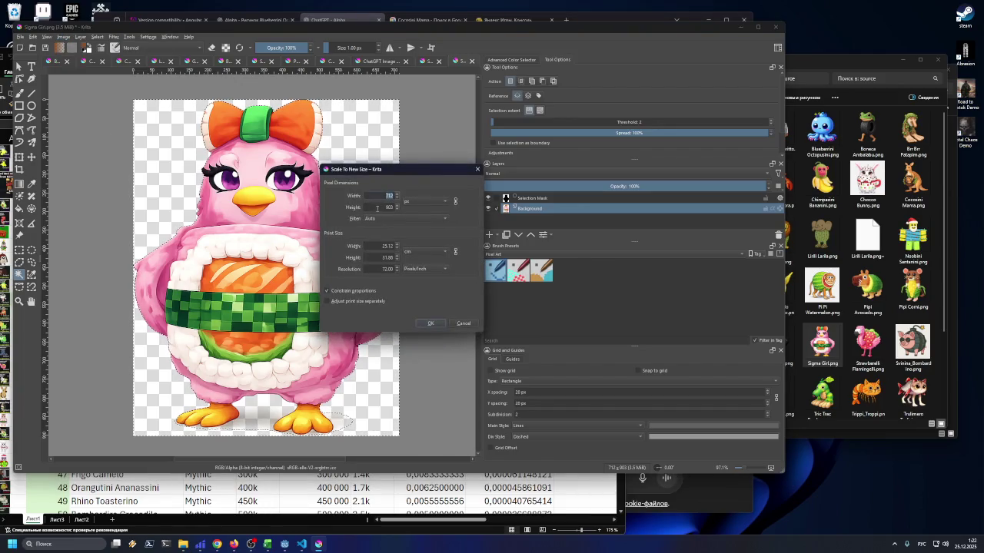
key("BackSpace")
key("BackSpace")
type("12")
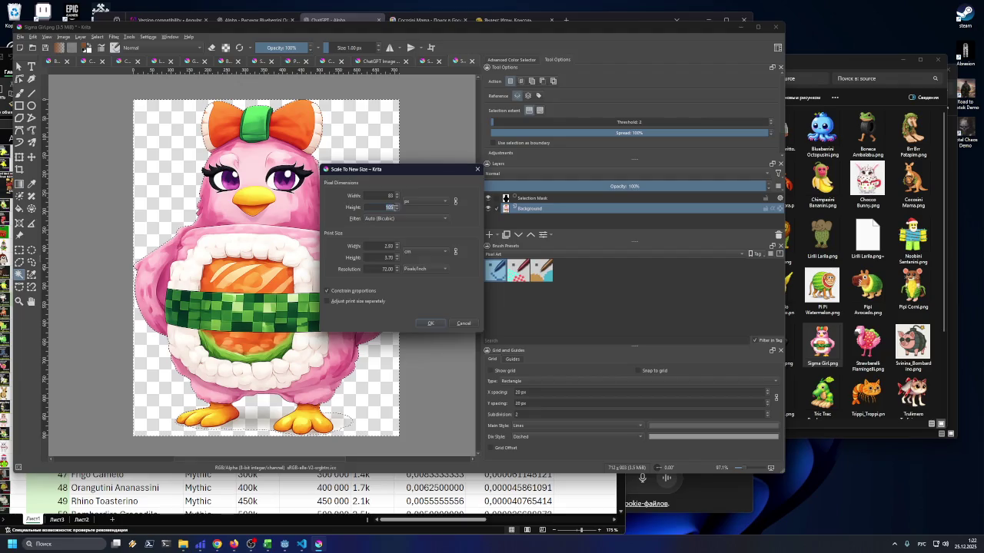
key("Return")
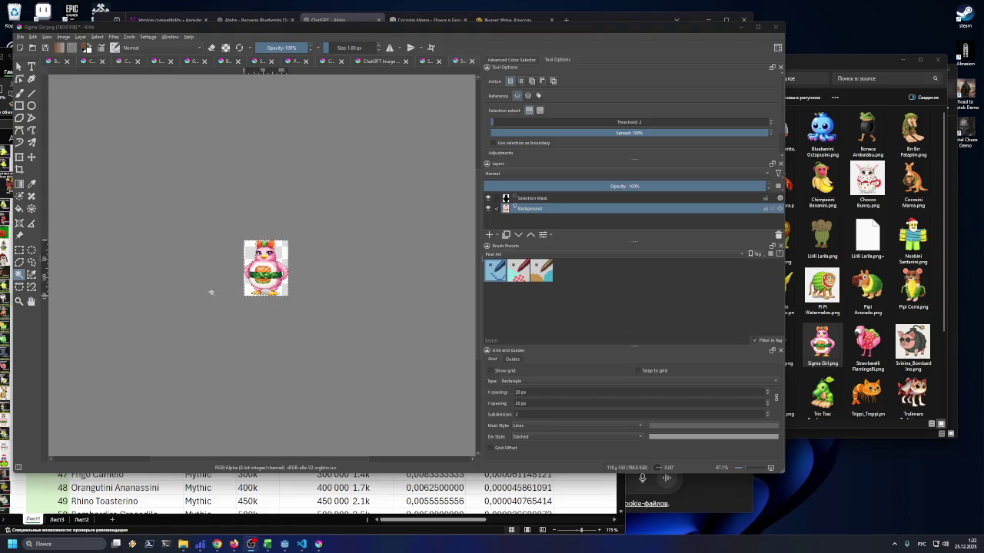
Save the image as Sigma_Girl.png in the brainrot legendary folder
left_click(19, 38)
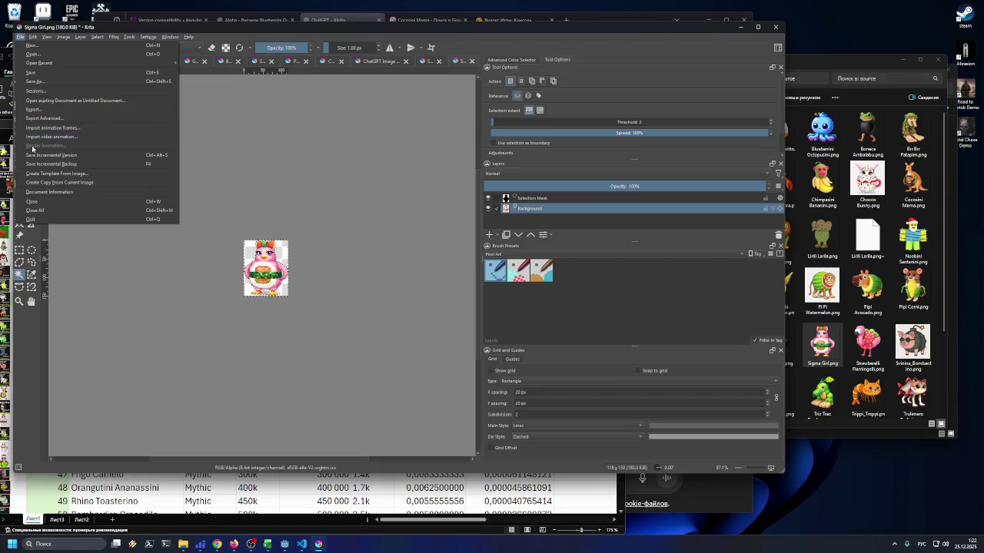
left_click(52, 83)
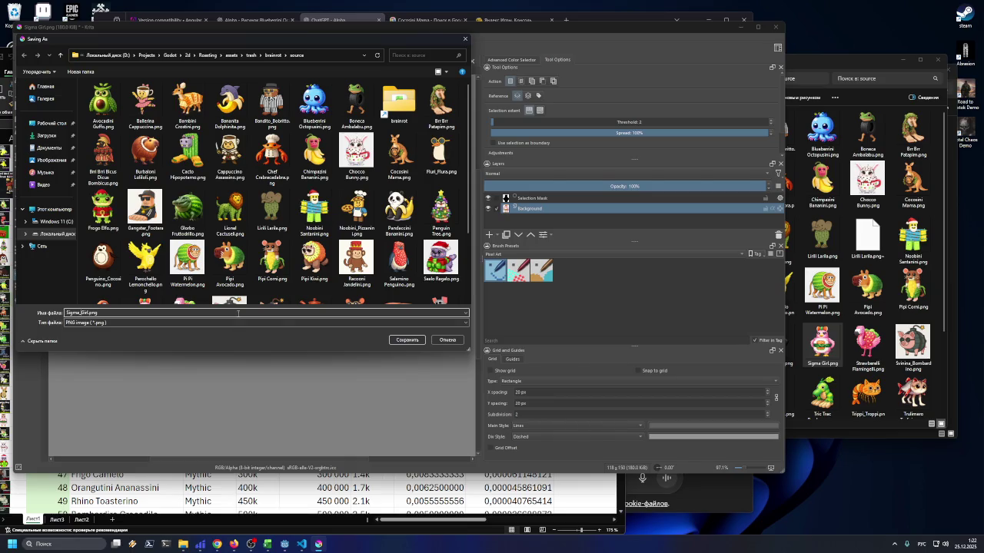
left_click(274, 56)
double_click(190, 103)
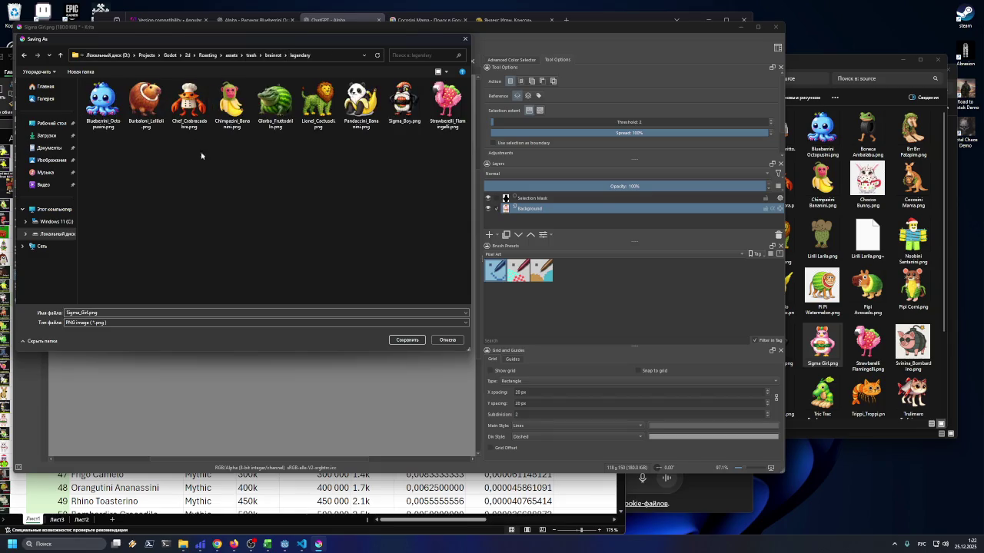
left_click(408, 340)
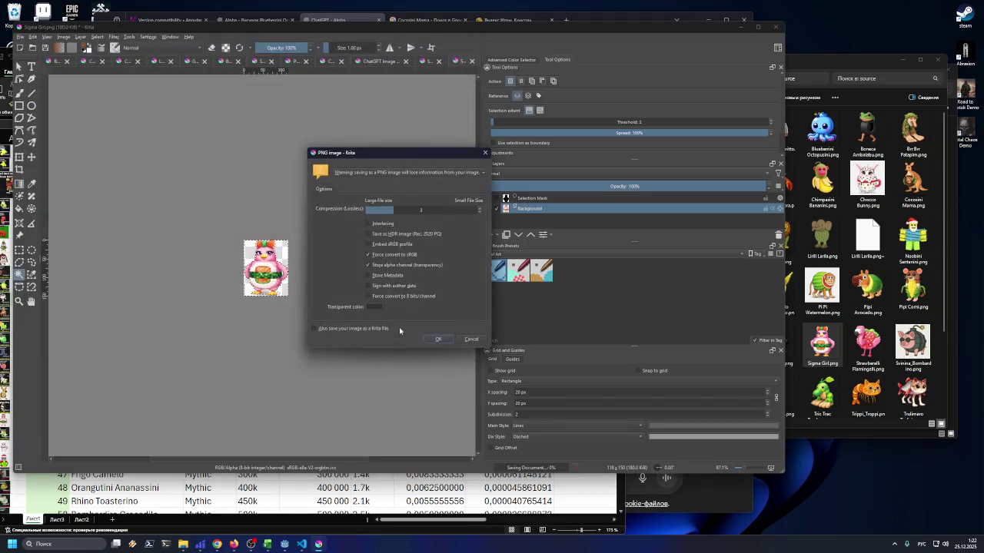
left_click(440, 337)
Move Krita aside and scroll through the ChatGPT chat in the browser
left_click_drag(736, 32, 809, 44)
left_click(338, 20)
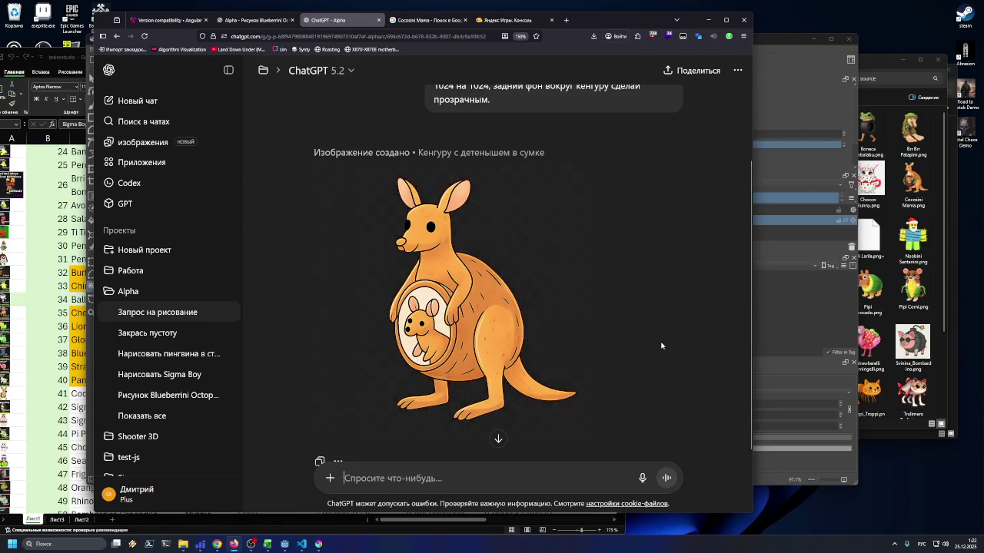
scroll(440, 188, "up", 2)
scroll(440, 185, "up", 1)
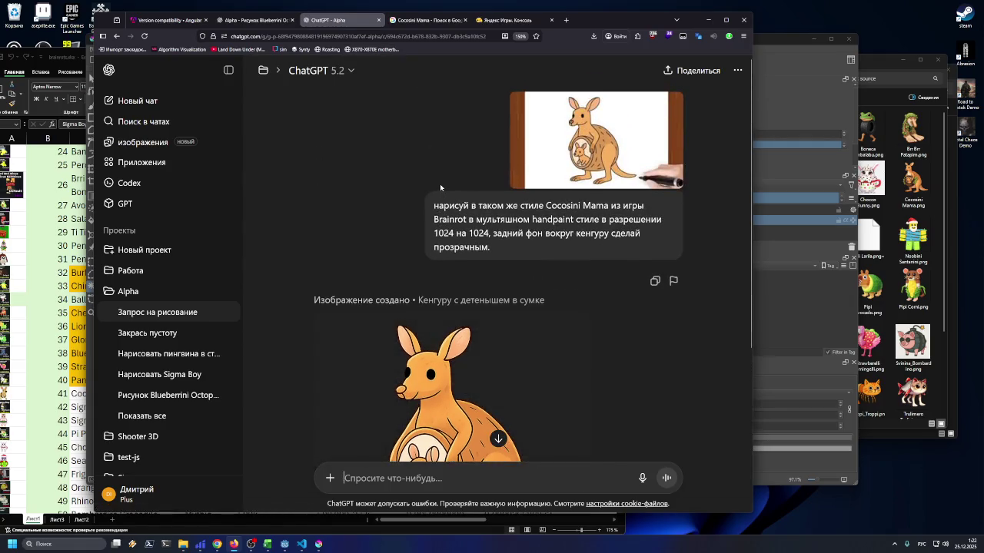
scroll(438, 196, "down", 5)
Download the generated kangaroo image and delete the duplicate copy in Downloads
left_click(373, 341)
left_click(591, 56)
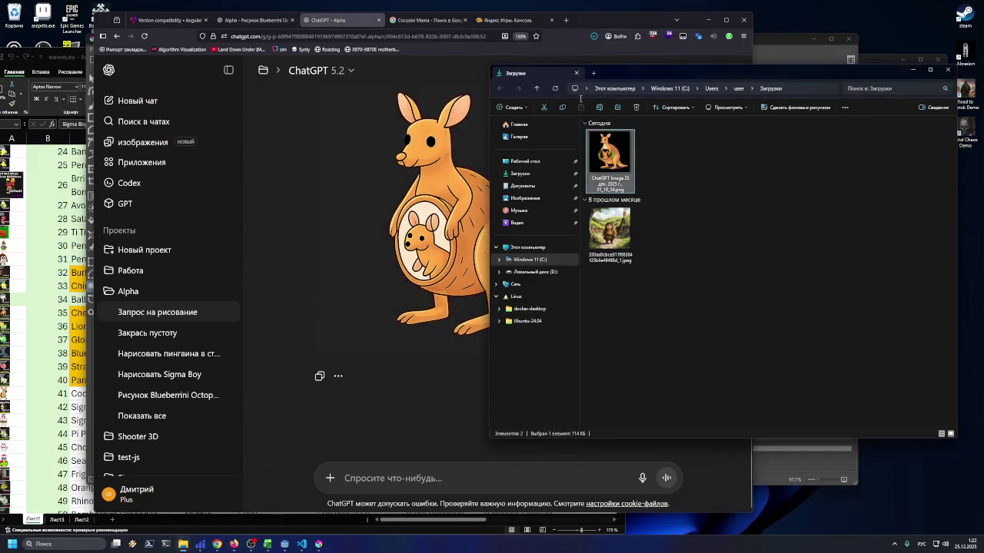
left_click(664, 183)
key("Delete")
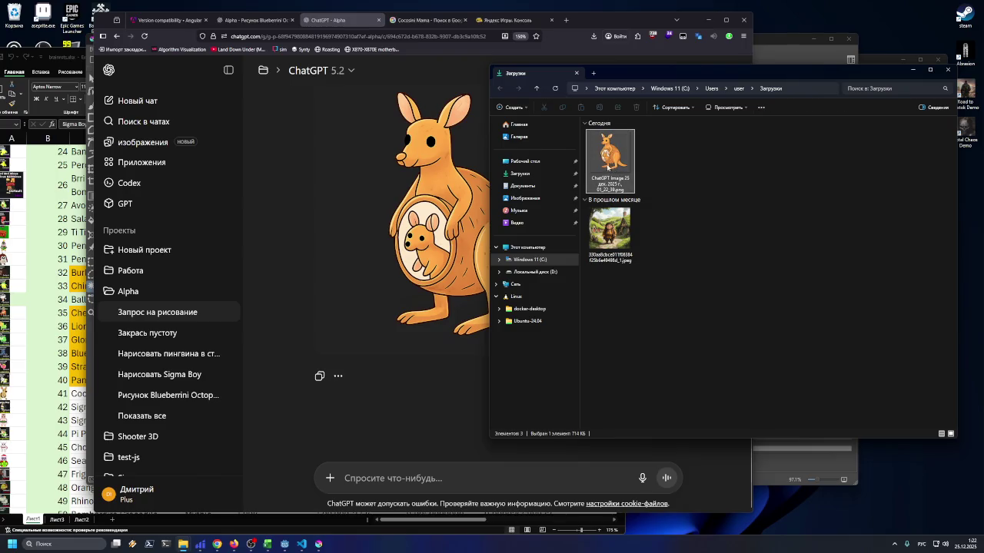
mouse_move(803, 75)
left_mouse_down()
mouse_move(576, 124)
mouse_move(346, 382)
mouse_move(551, 160)
mouse_move(630, 103)
left_mouse_up()
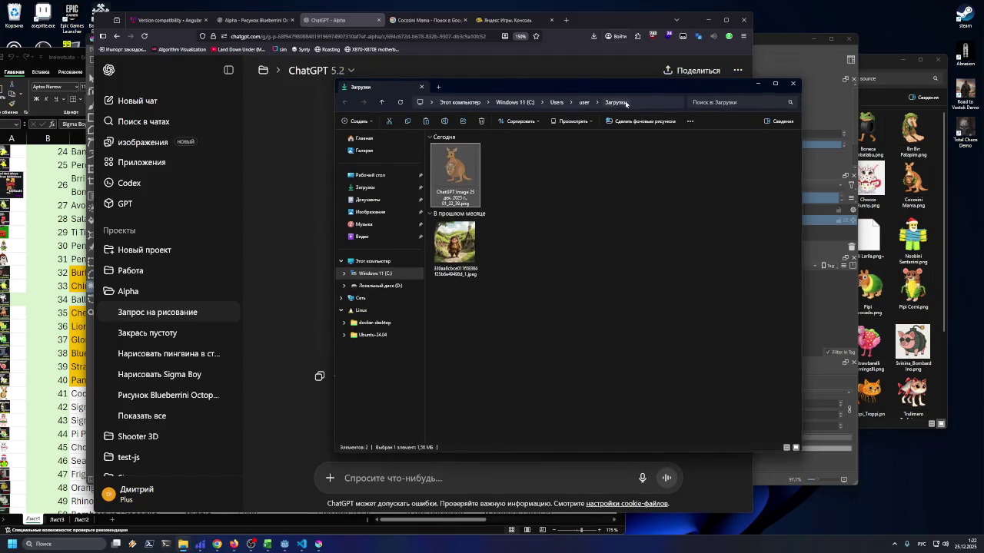
Paste the kangaroo image into the source folder as Cocosini Mama.png and open it
left_click_drag(867, 70, 773, 66)
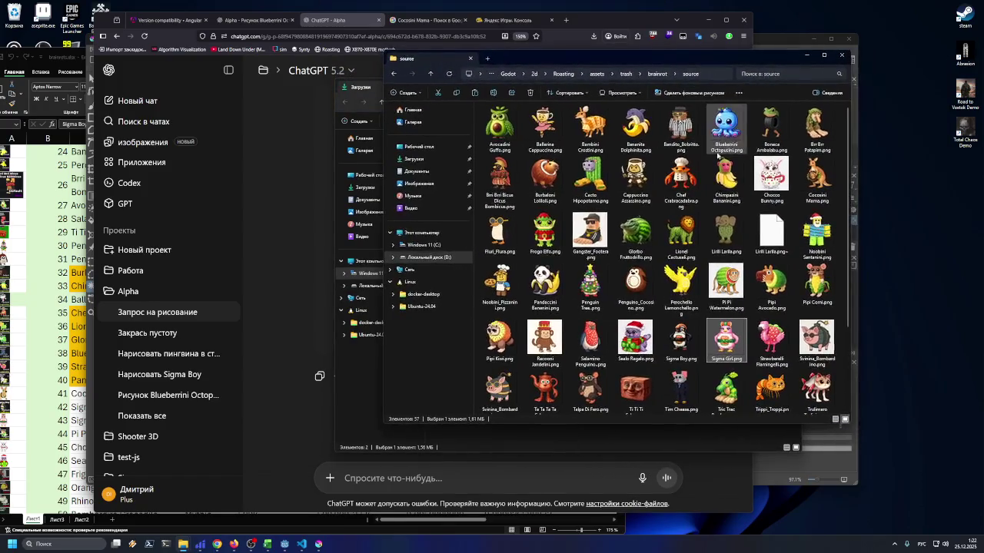
key("ctrl+v")
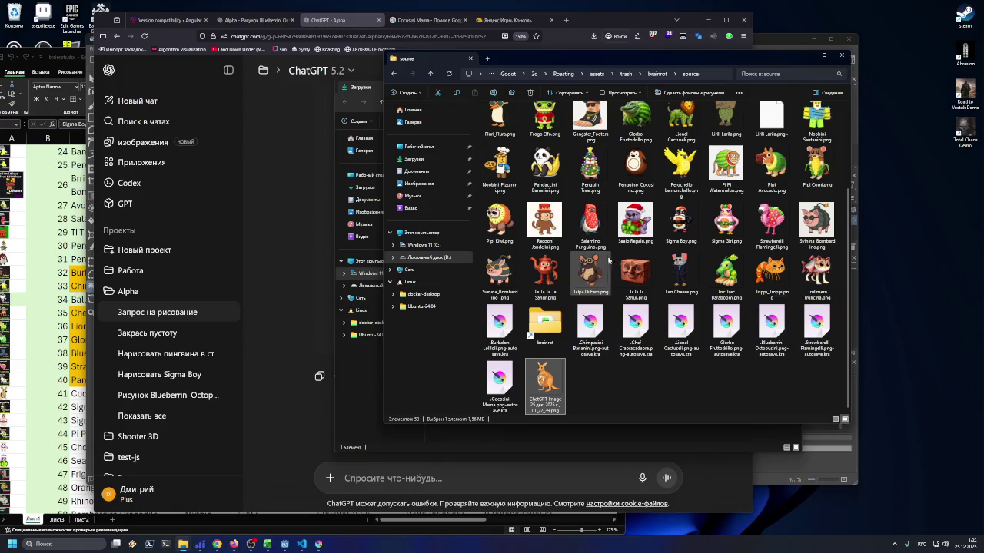
scroll(574, 258, "up", 2)
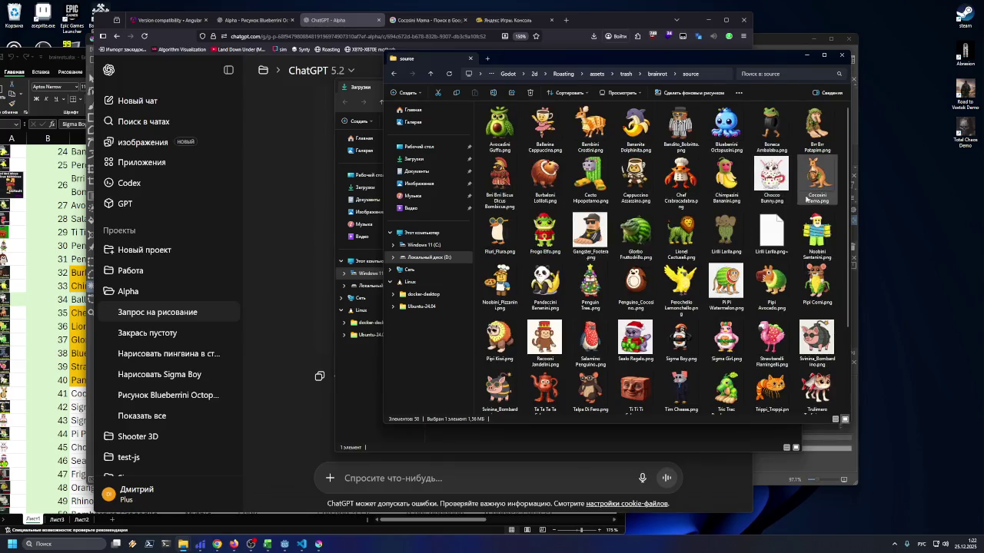
scroll(826, 193, "down", 3)
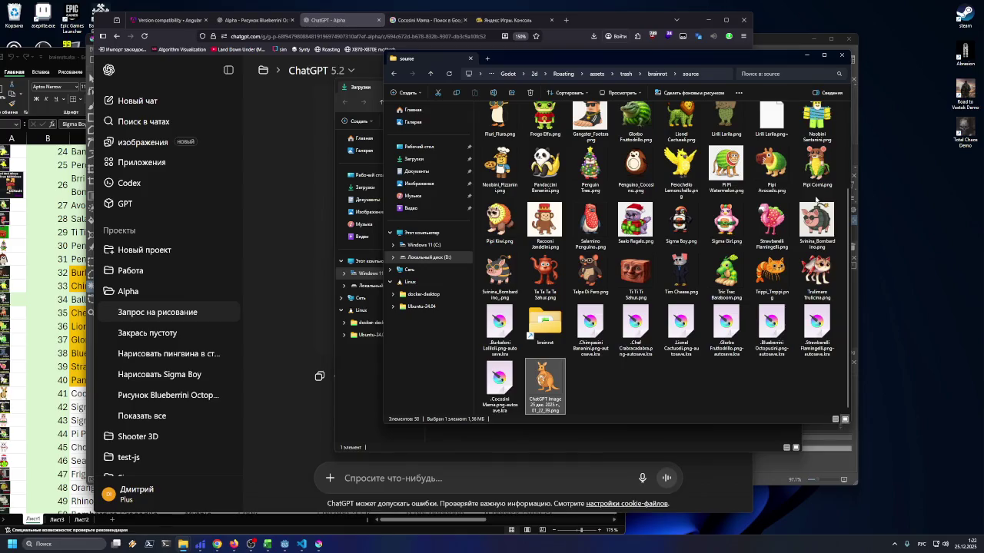
left_click(821, 196)
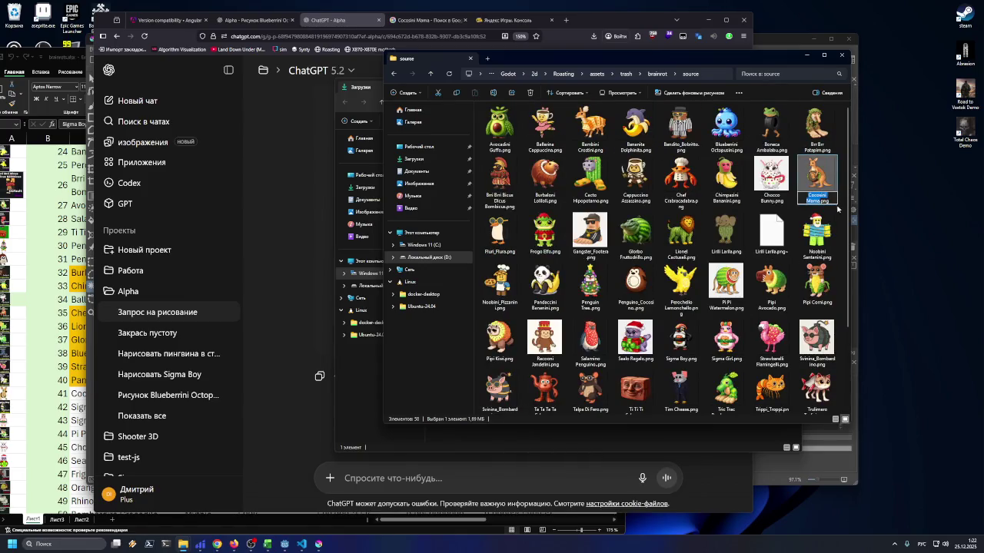
key("Escape")
double_click(827, 185)
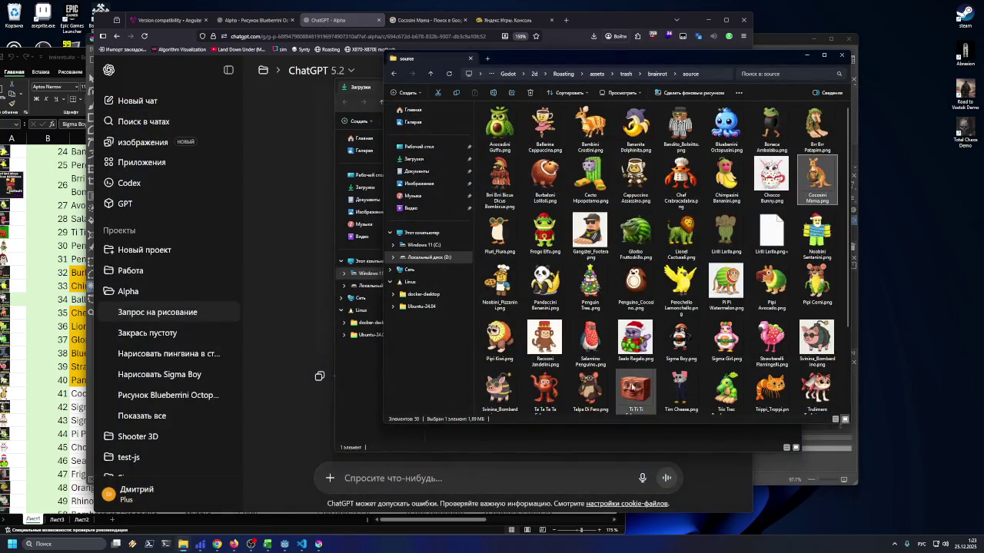
View the downloaded kangaroo image in Photos and compare it with the Cocosini Mama search results
double_click(563, 382)
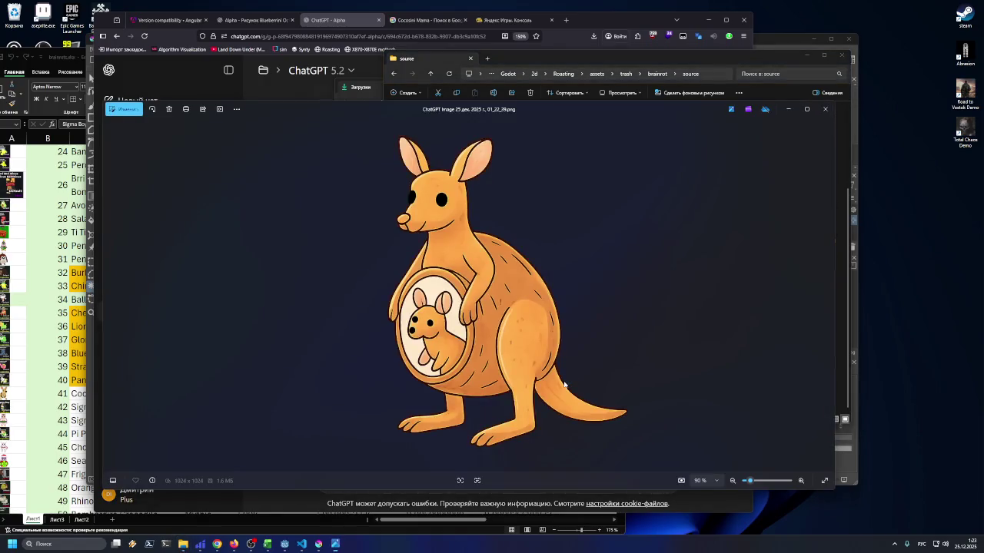
left_click(826, 109)
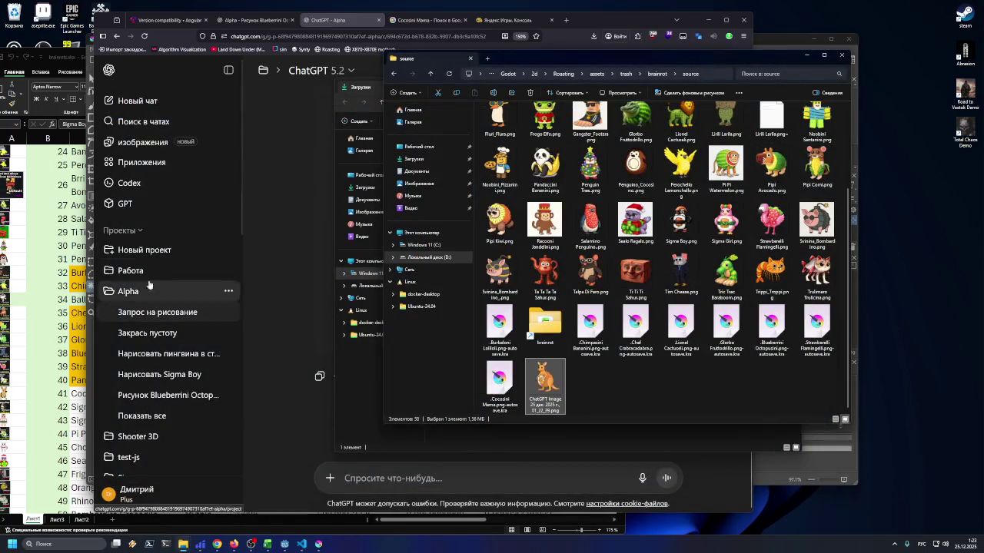
left_click(509, 20)
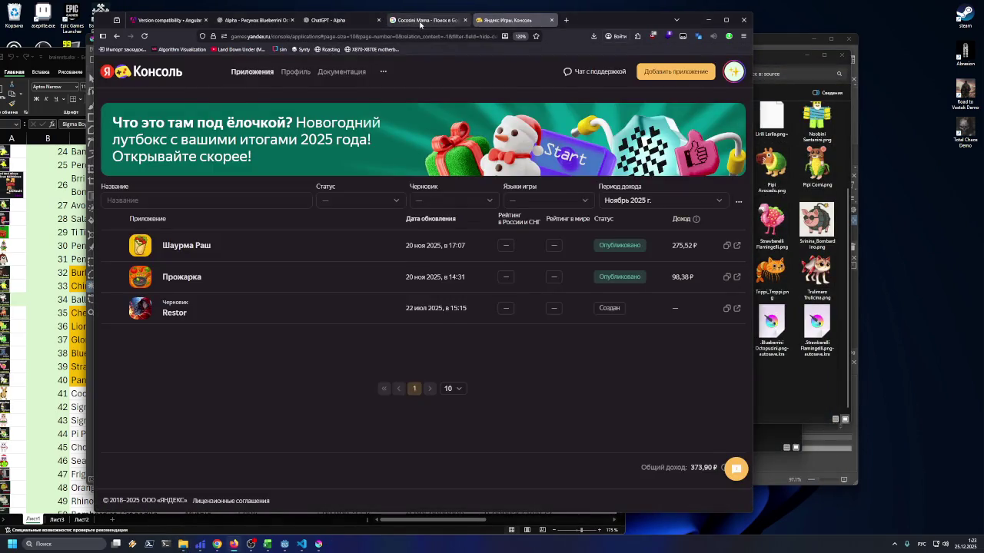
left_click(420, 22)
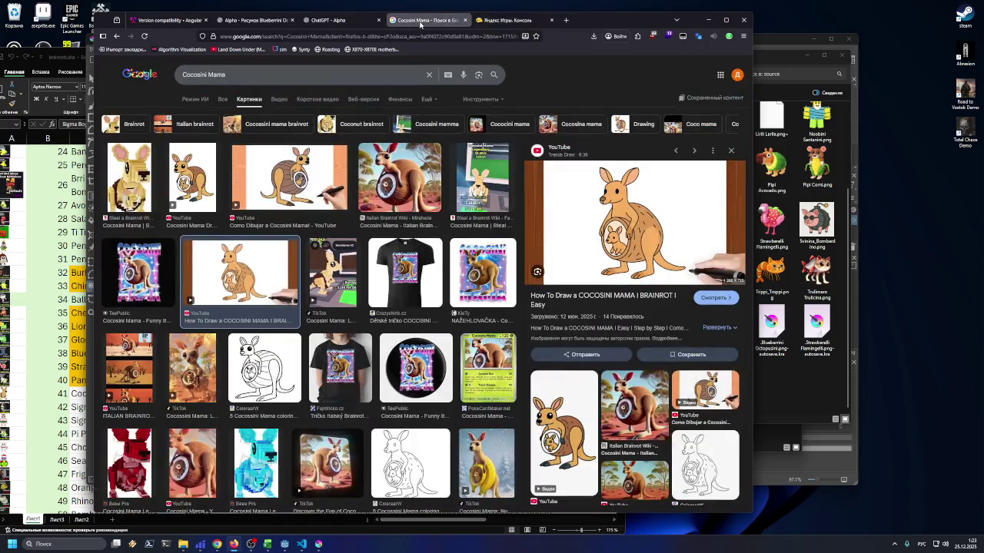
left_click(703, 21)
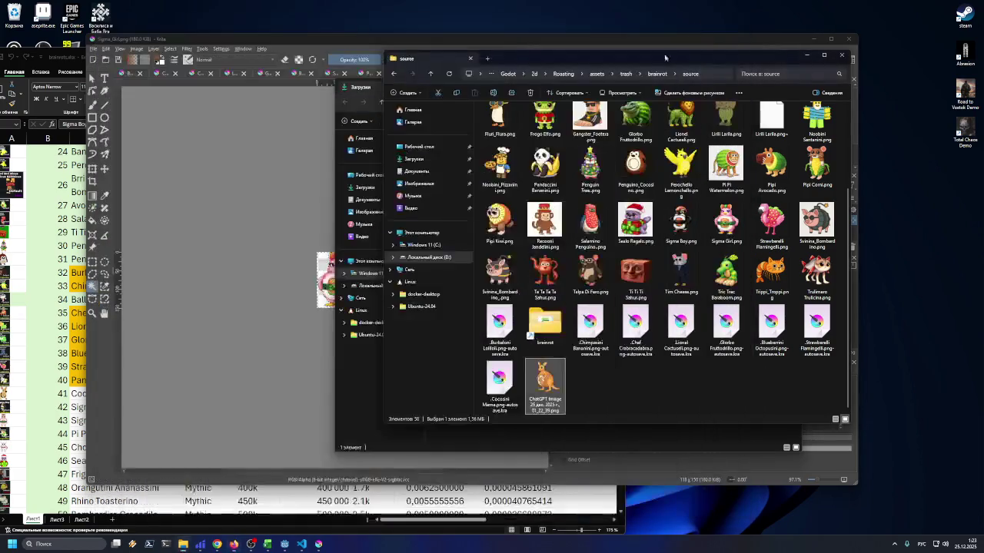
key("Return")
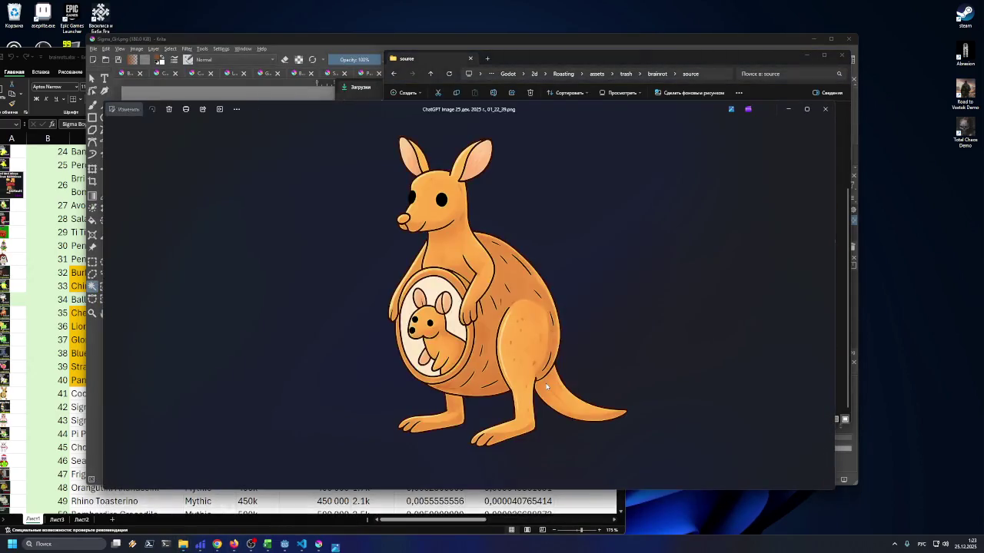
left_click(827, 110)
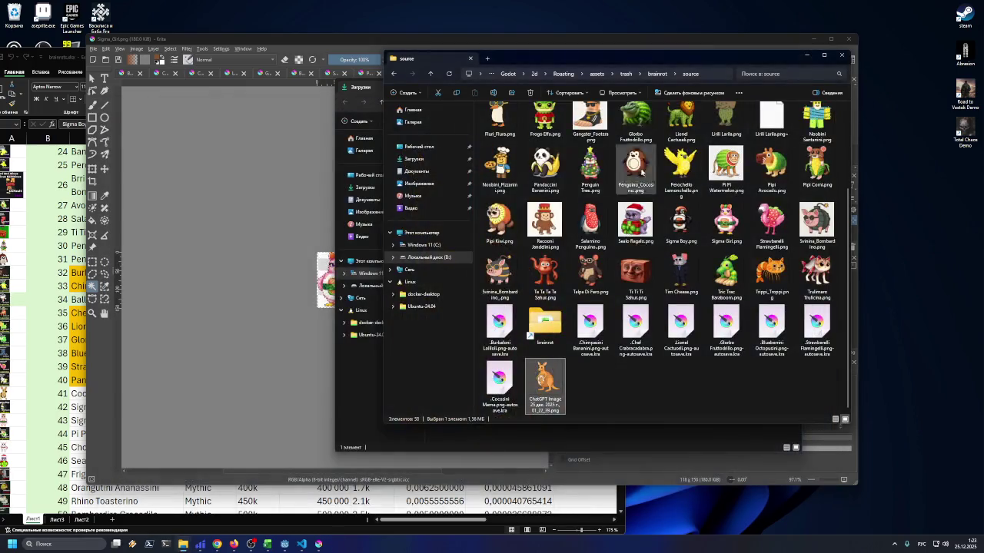
Return to the ChatGPT chat showing the coconut-bowl kangaroo drawing
left_click(235, 544)
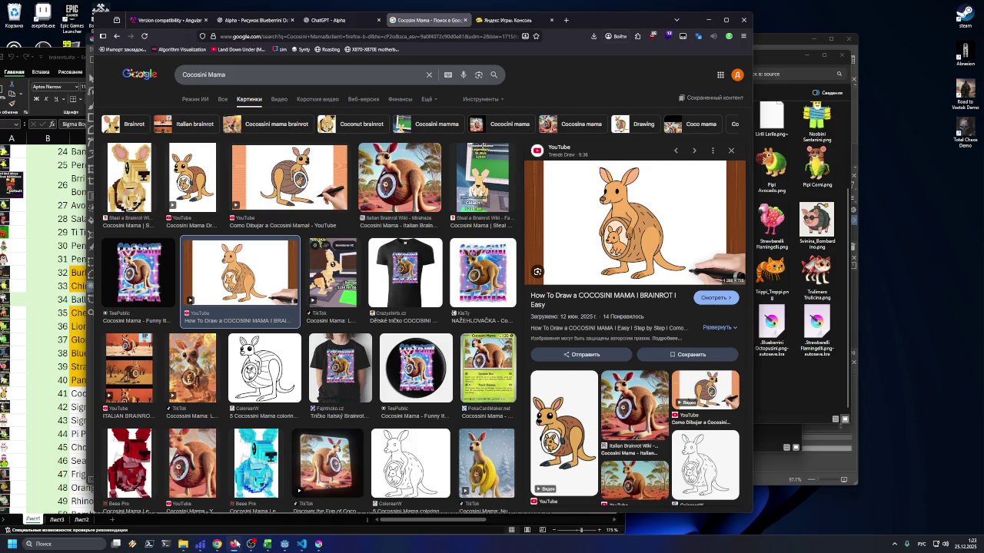
left_click(235, 544)
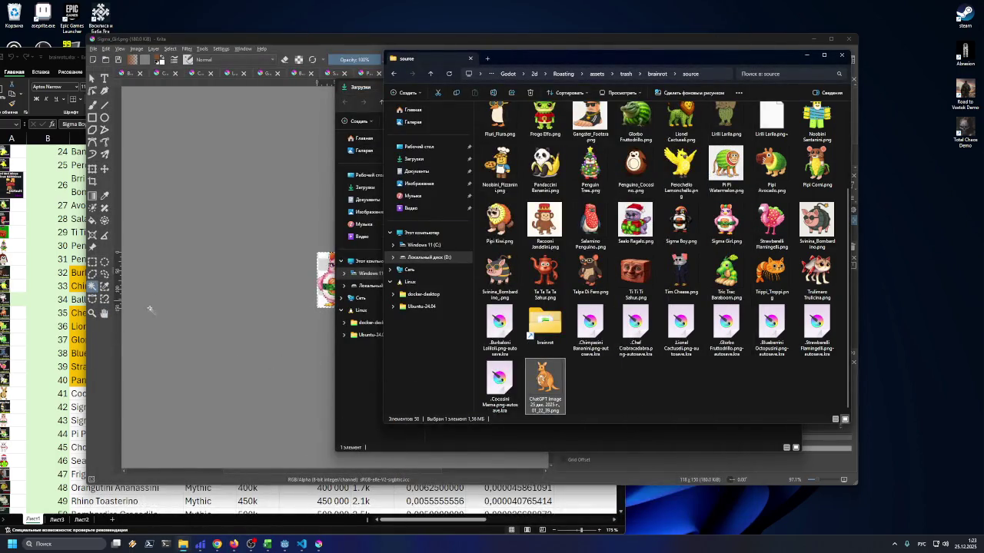
left_click(232, 544)
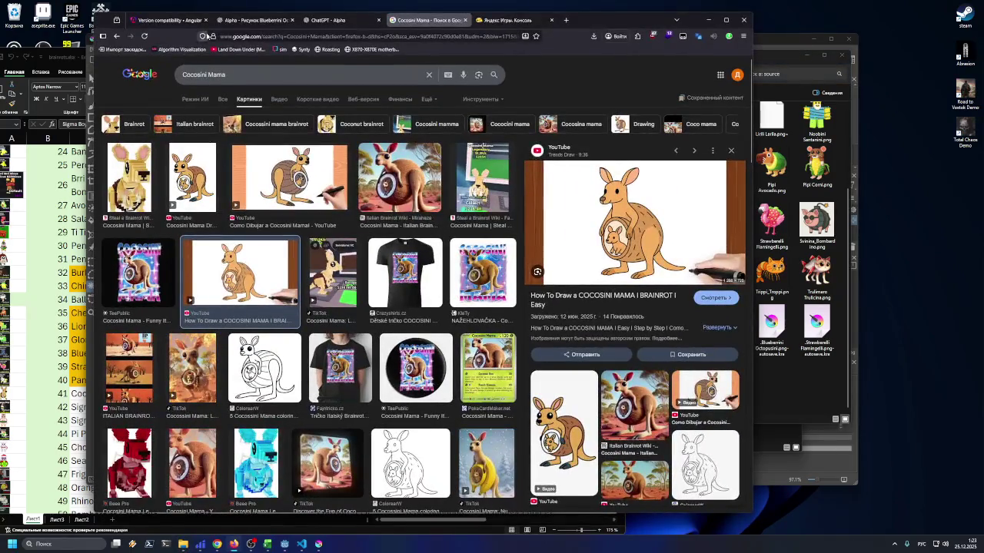
left_click(254, 20)
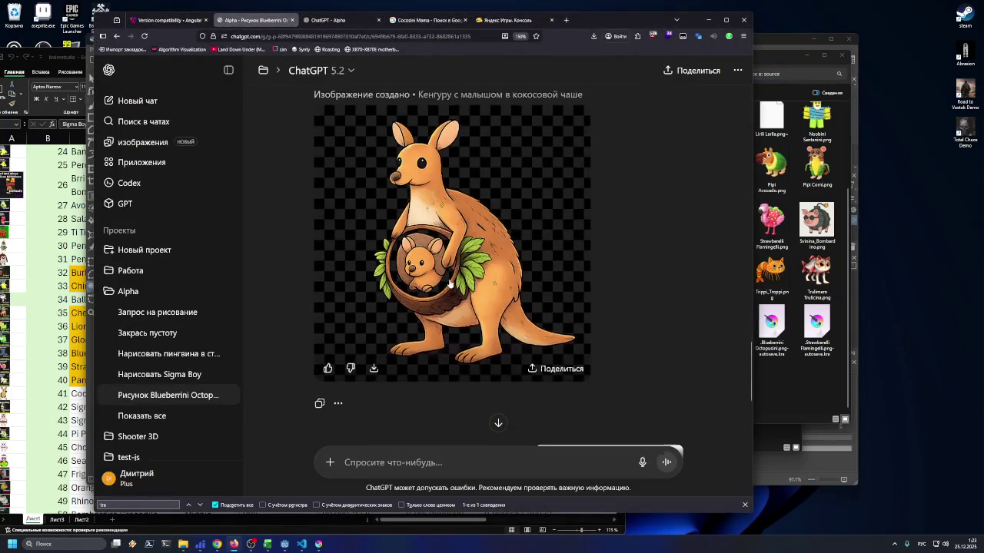
Resend the earlier Cocosini Mama prompt with an added Ukrainian note that the body is coconut
left_click(340, 21)
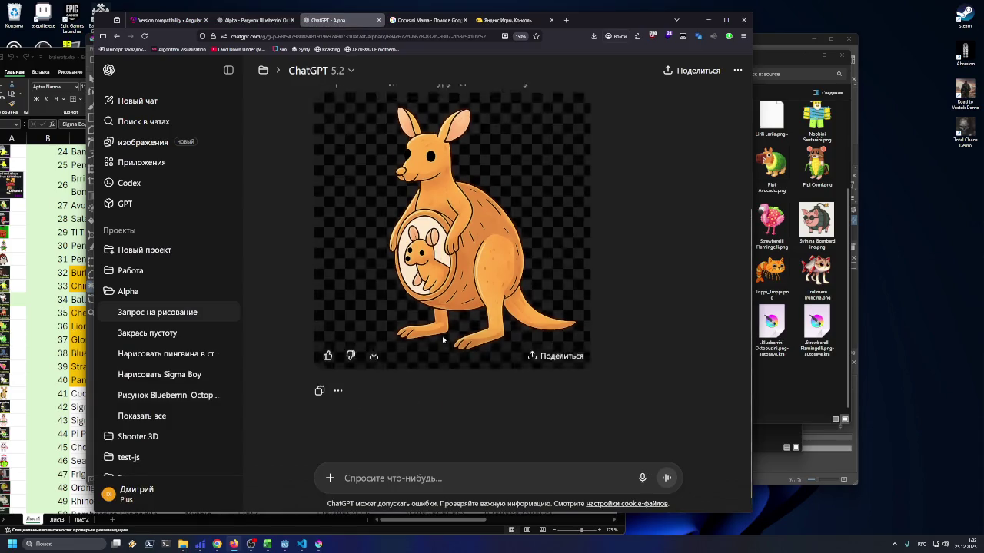
left_click_drag(432, 120, 492, 163)
key("ctrl+c")
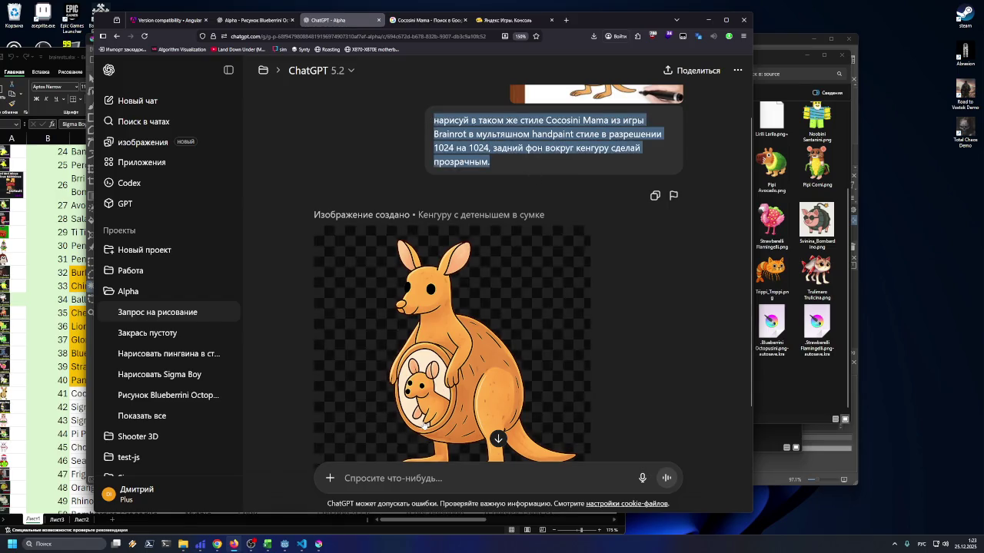
left_click(584, 470)
key("ctrl+v")
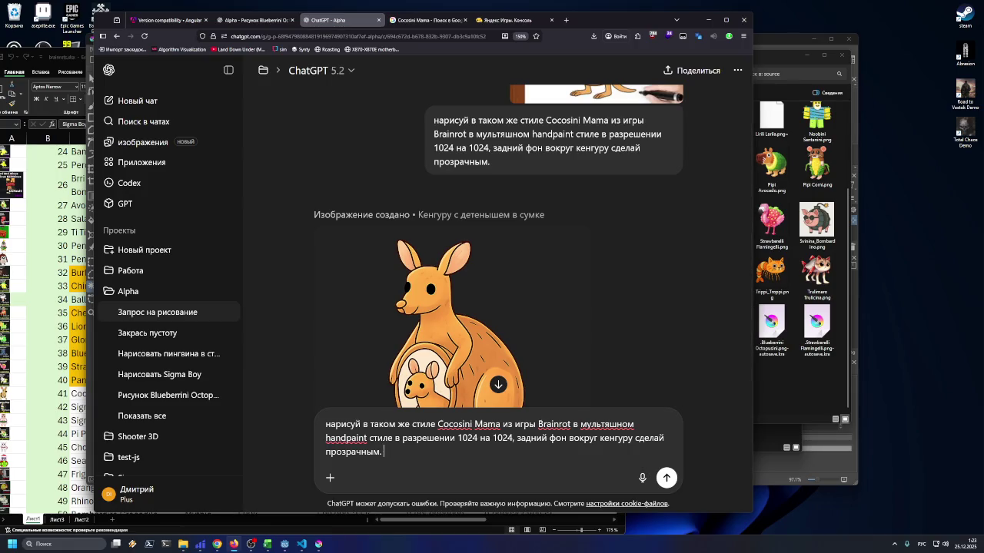
type("Тул")
type("вище з")
type("это кокос, ")
type("поменяй немного цвет под")
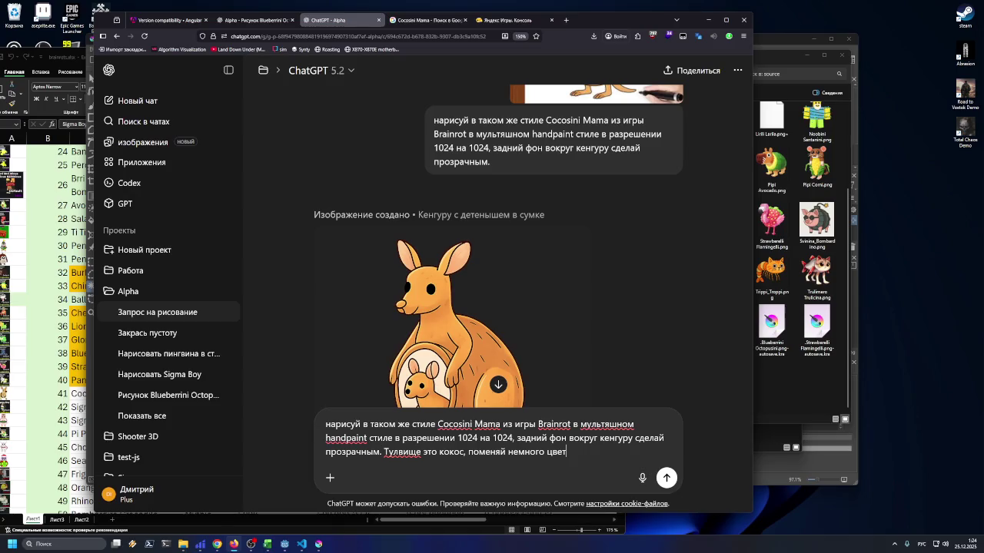
type("ок")
type("темный ")
type("ет кокоса")
key("Return")
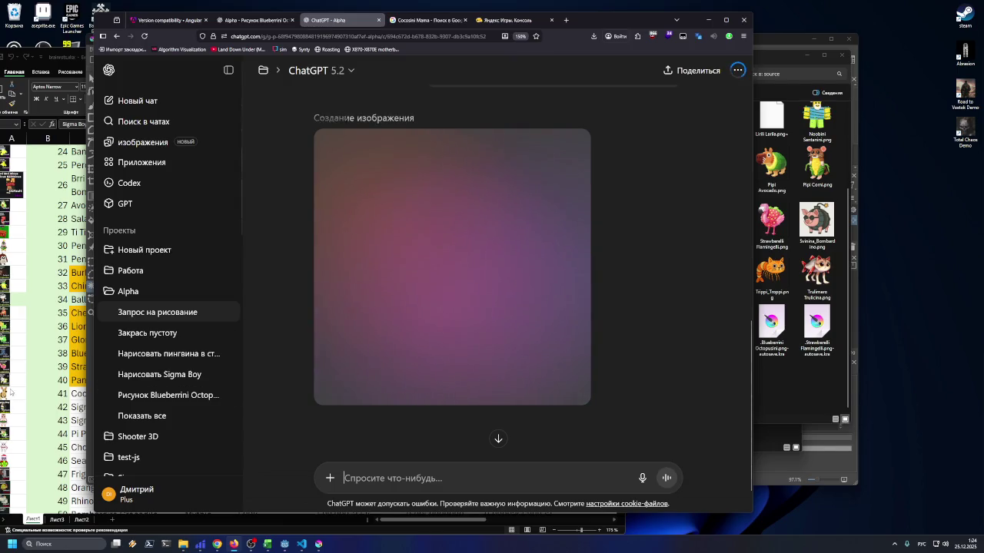
left_click(71, 403)
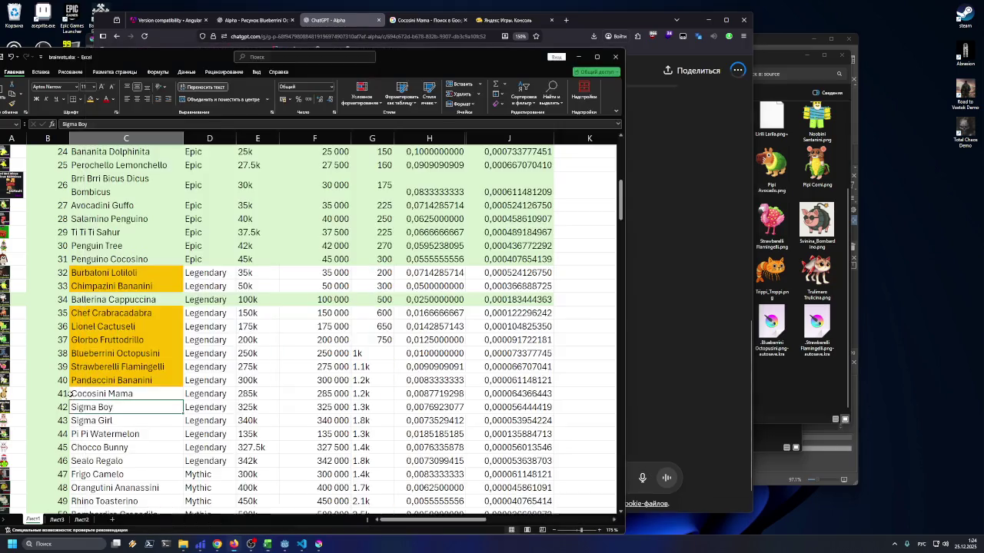
Fill the Sigma Boy and Sigma Girl cells yellow and select the Pi Pi Watermelon name
double_click(112, 408)
left_click_drag(92, 407, 92, 420)
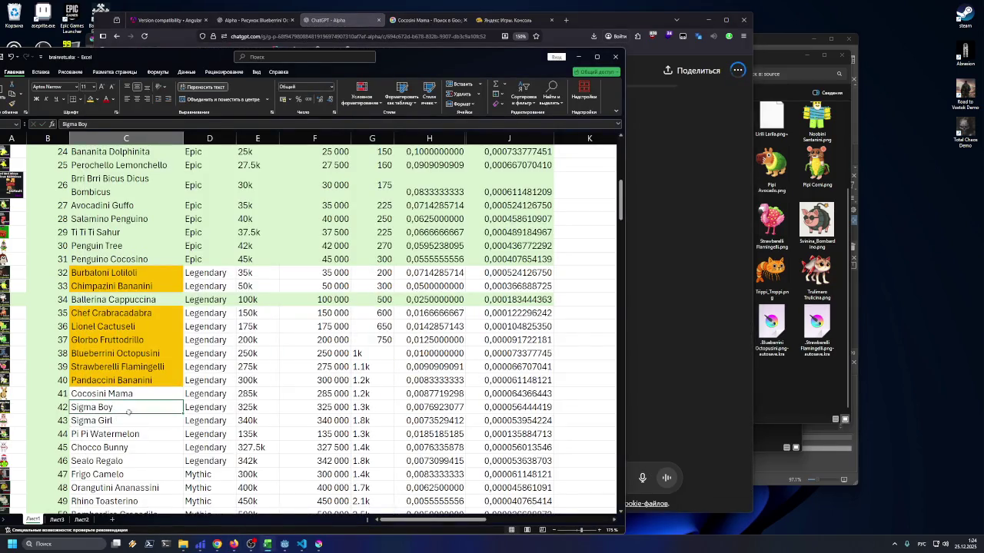
left_click(90, 98)
double_click(138, 434)
left_click_drag(140, 434, 71, 434)
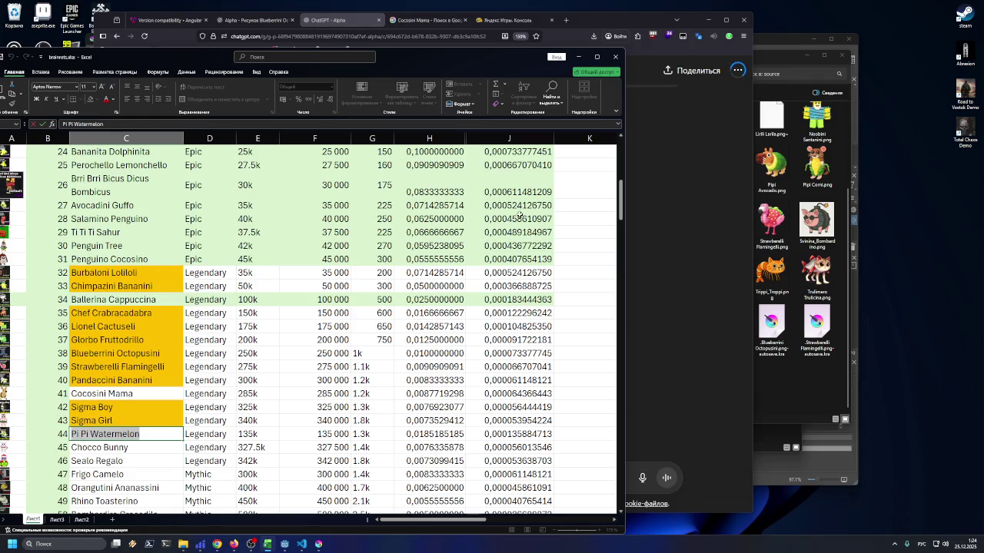
key("alt+Tab")
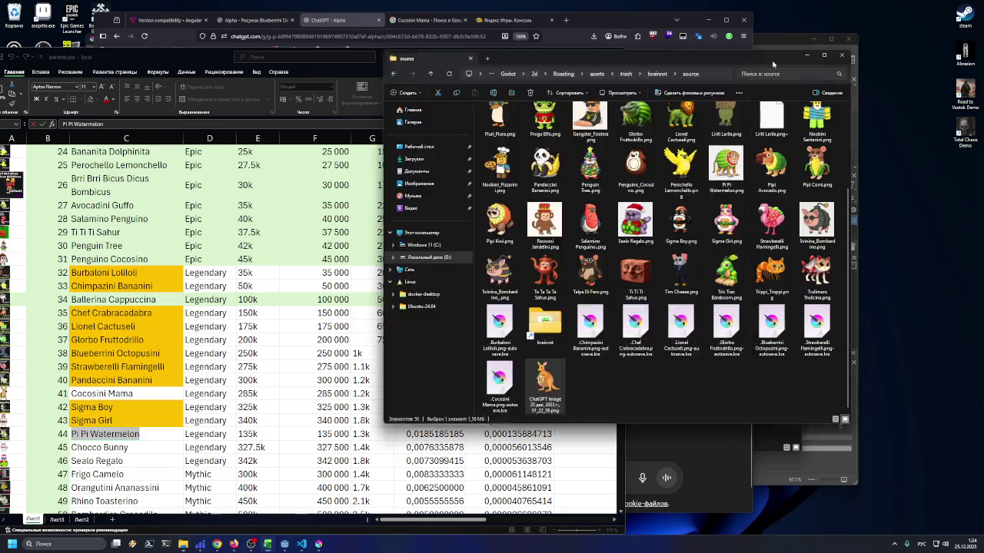
Drag Pi Pi Watermelon.png from the source folder into Krita as a new document
left_click(318, 544)
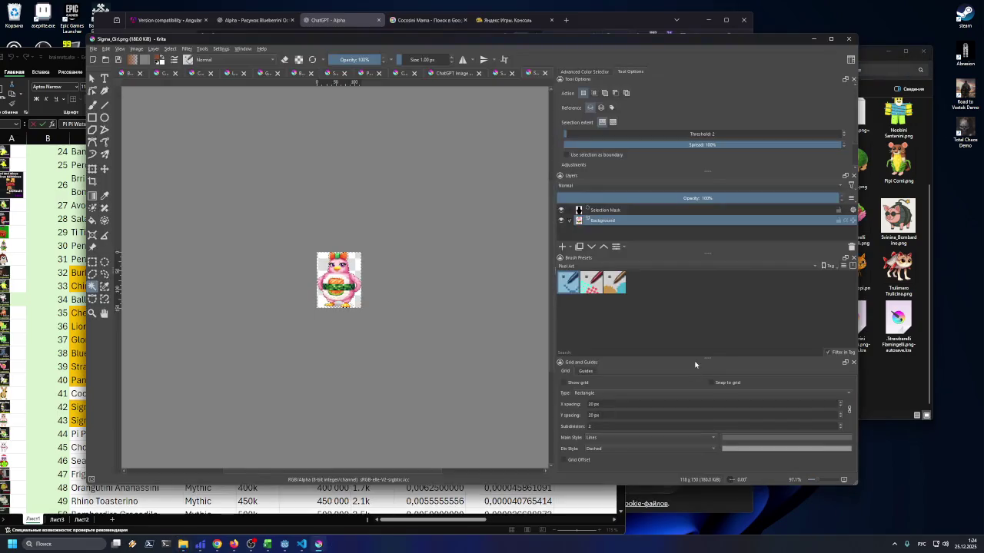
left_click(865, 368)
scroll(765, 326, "up", 2)
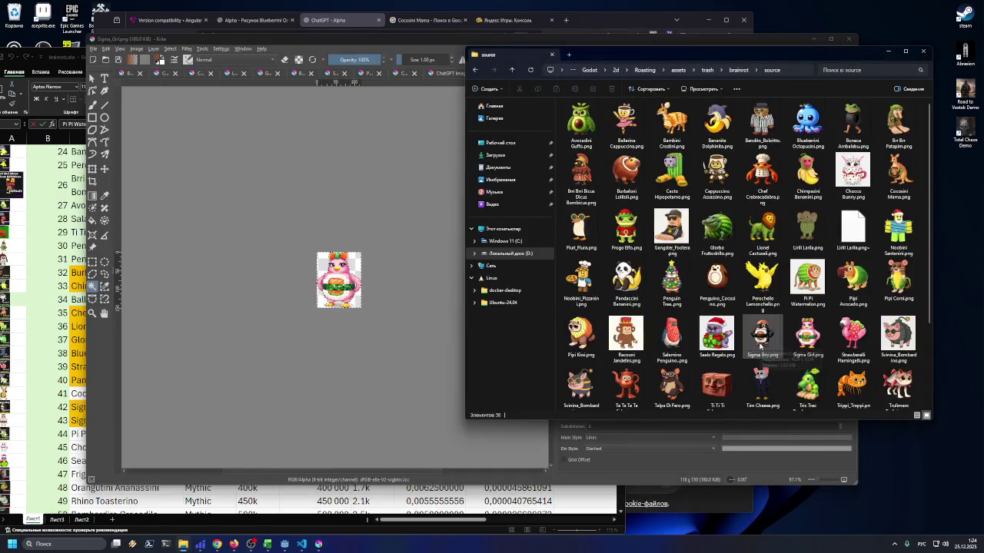
left_click(807, 281)
mouse_move(807, 280)
left_mouse_down()
mouse_move(457, 274)
mouse_move(405, 233)
left_mouse_up()
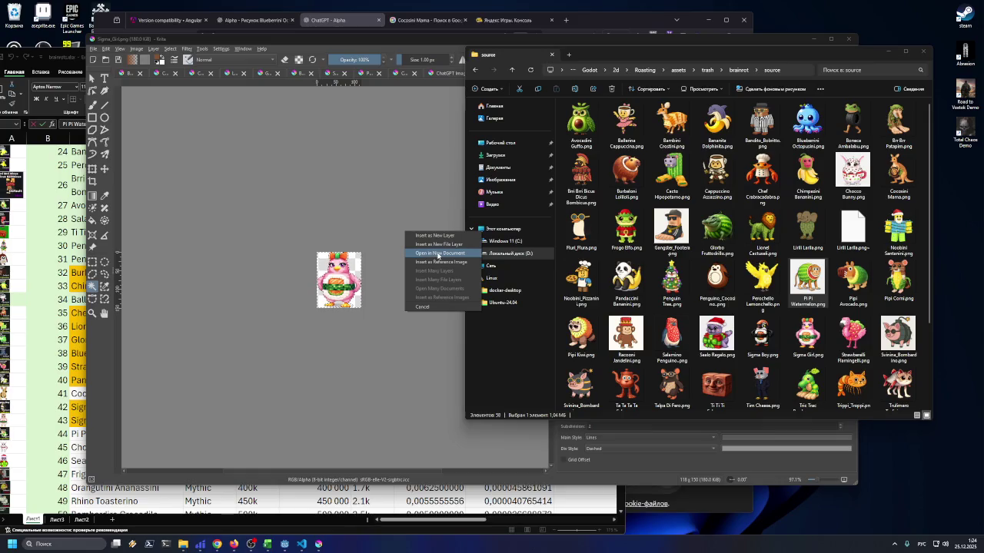
left_click(443, 254)
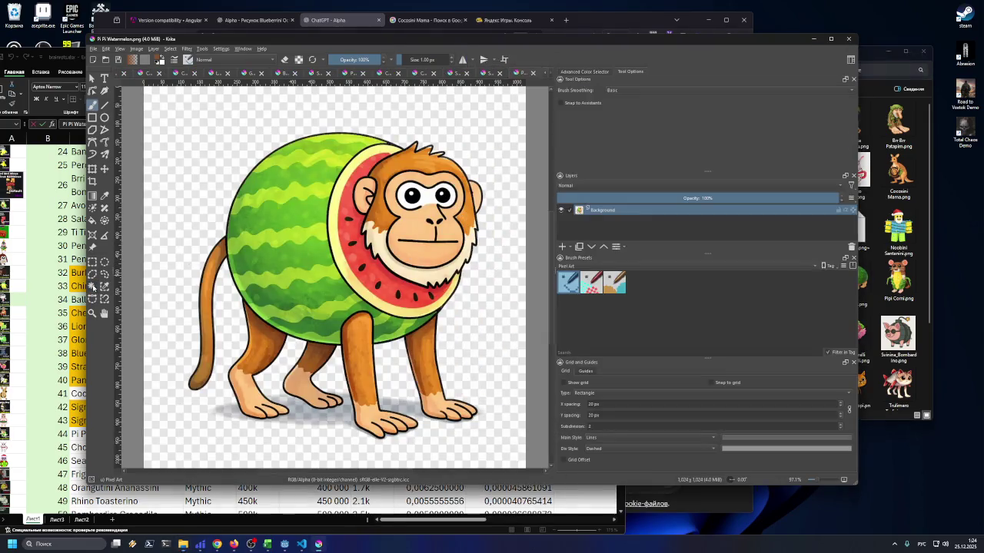
left_click(163, 243)
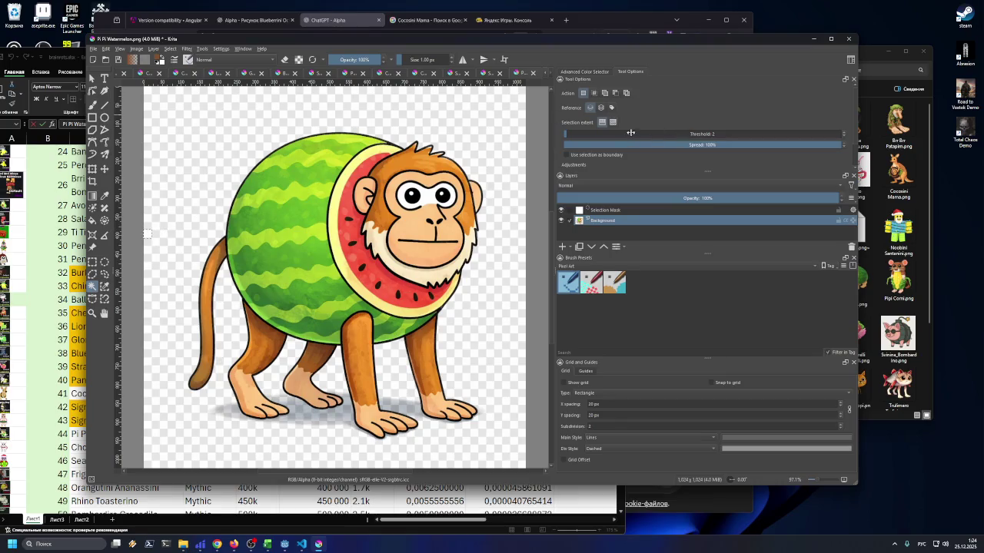
Set the contiguous selection threshold to 24, select the background and trim the canvas
left_click(630, 133)
left_click(229, 154)
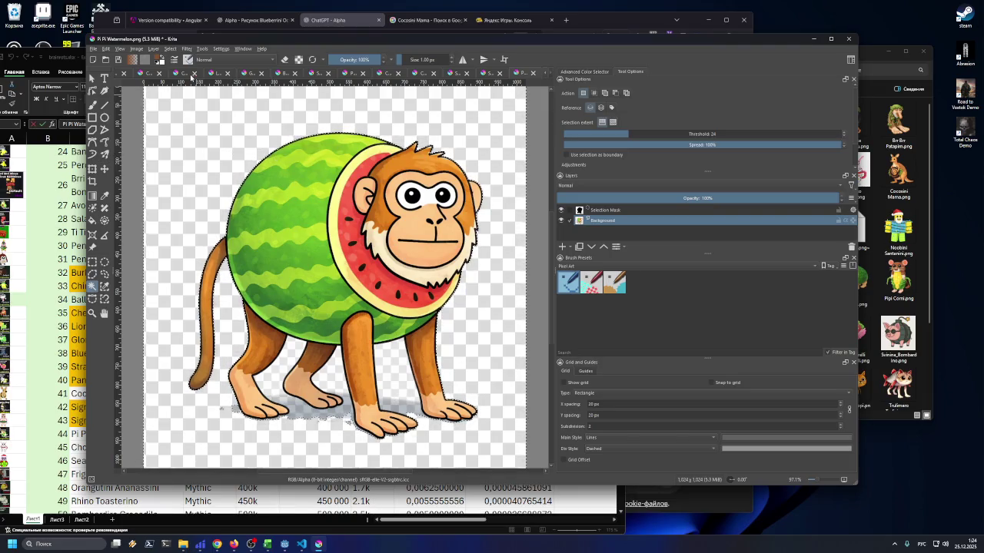
left_click(137, 49)
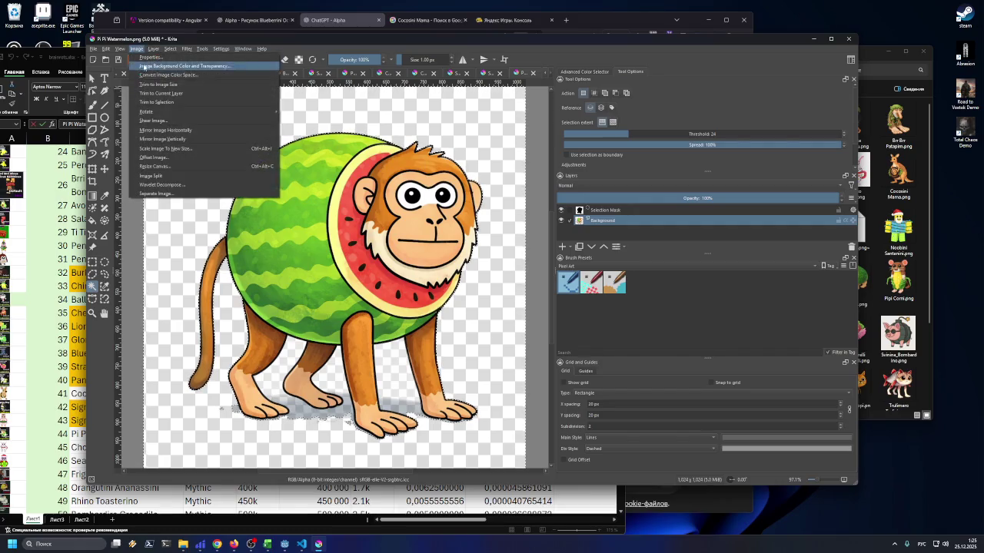
left_click(153, 85)
left_click(141, 50)
left_click(153, 92)
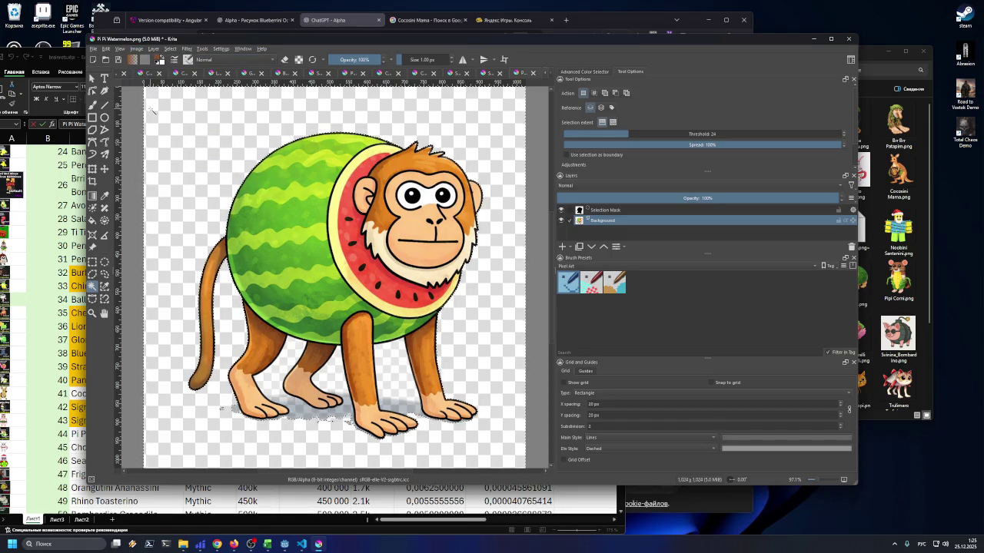
left_click(136, 48)
left_click(155, 94)
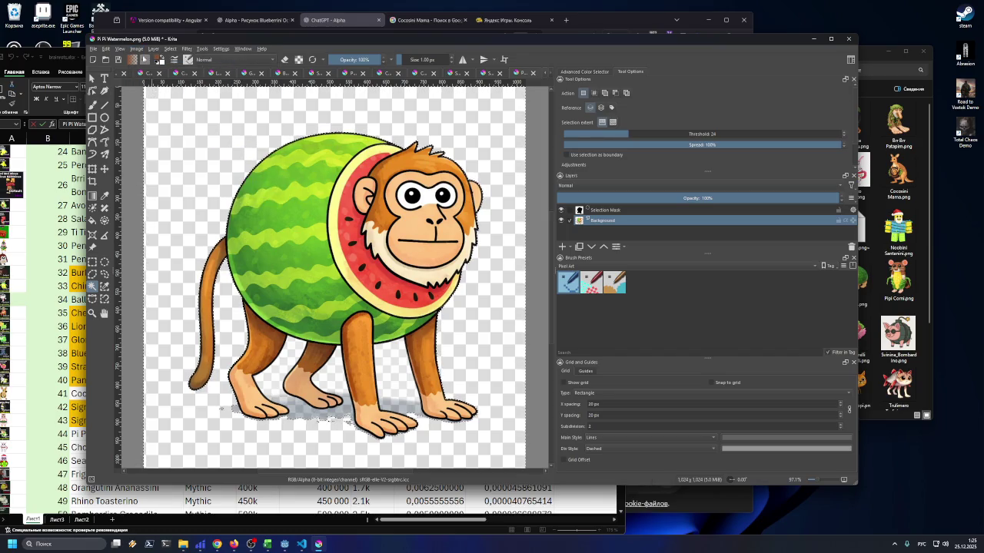
left_click(137, 49)
left_click(153, 92)
left_click(137, 48)
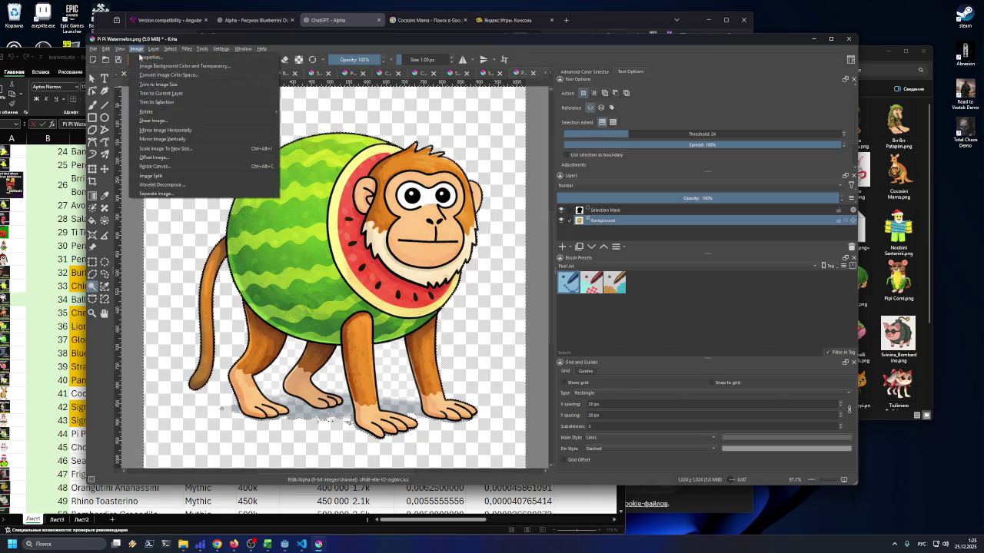
left_click(143, 85)
left_click(137, 48)
left_click(156, 94)
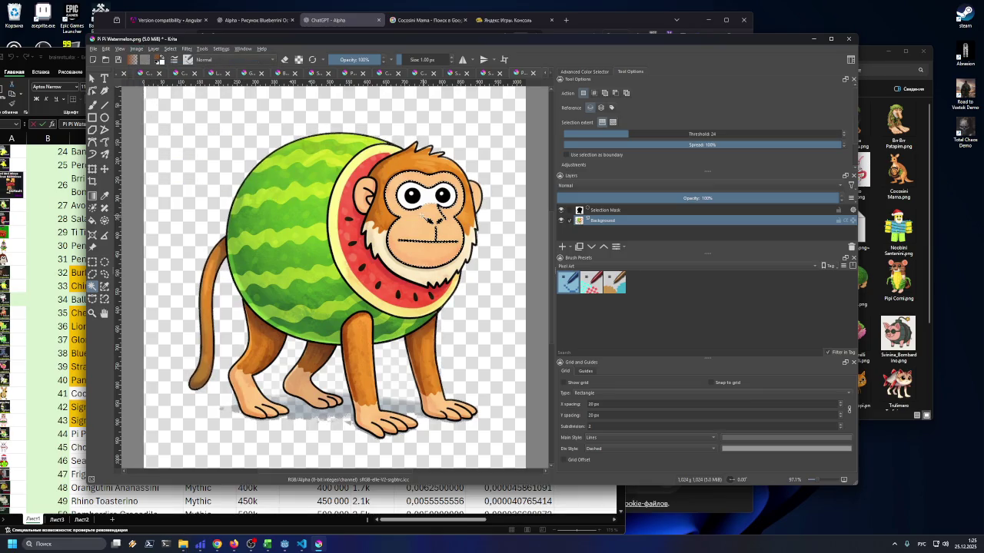
left_click(137, 48)
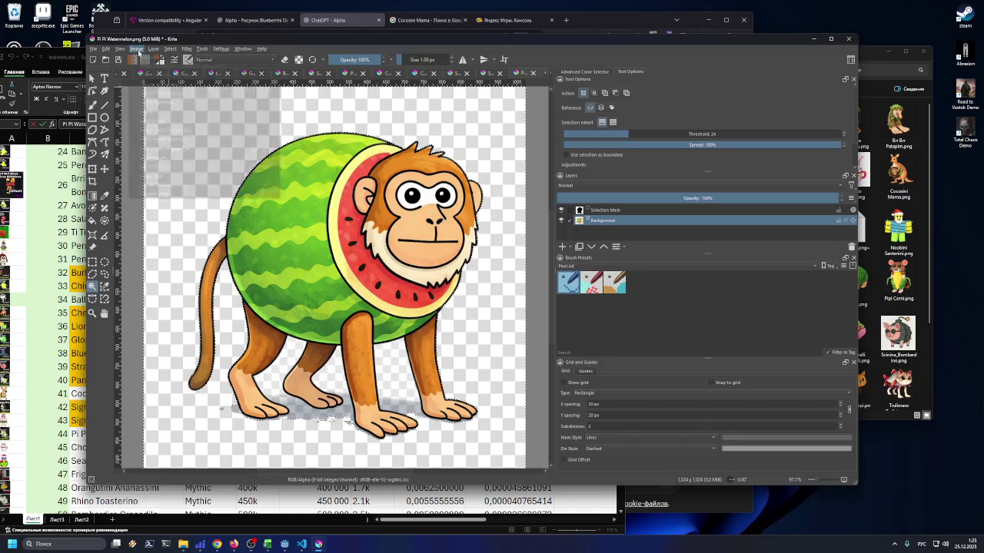
left_click(159, 94)
left_click(137, 49)
left_click(156, 86)
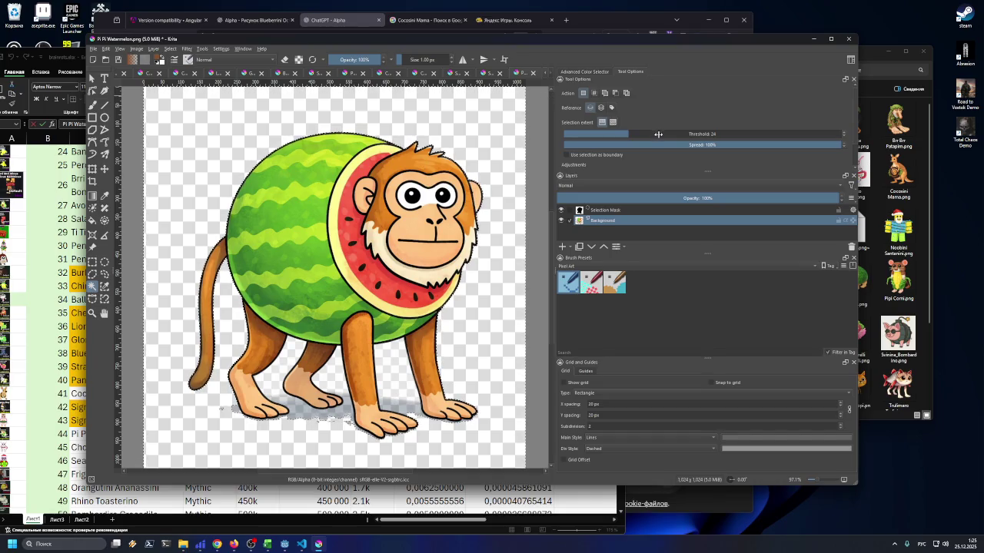
Raise the threshold to 33 and select the shadow, then the whole transparent background
left_click(654, 133)
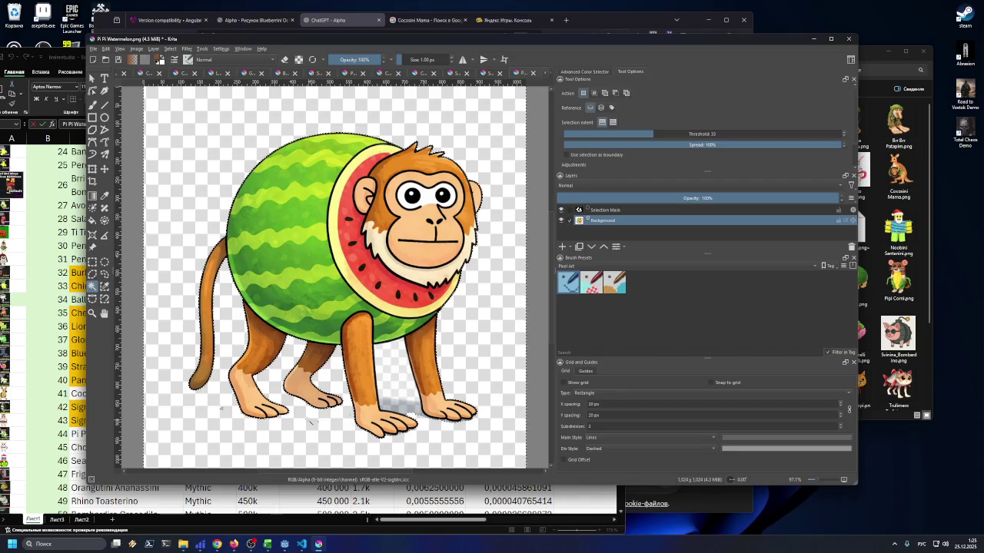
left_click(399, 409)
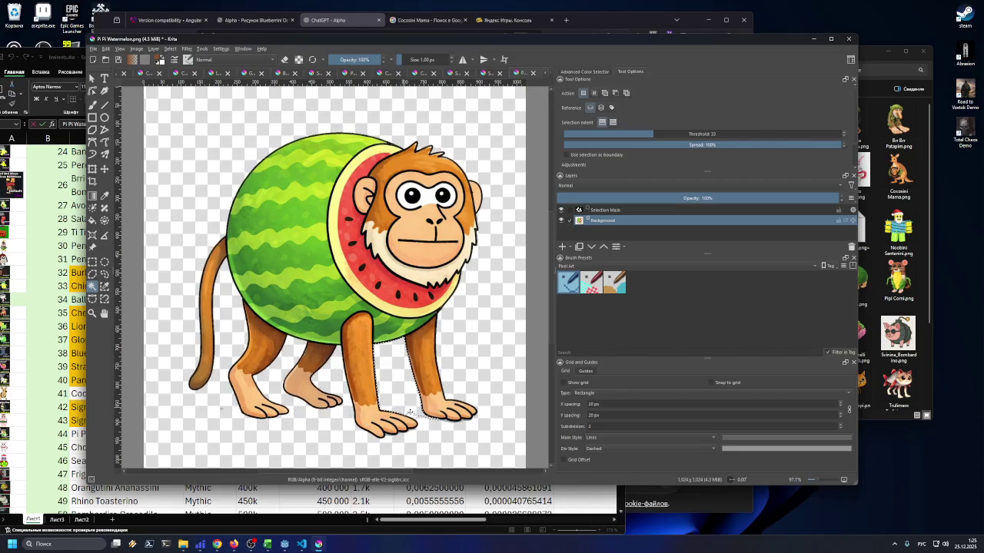
left_click(431, 421)
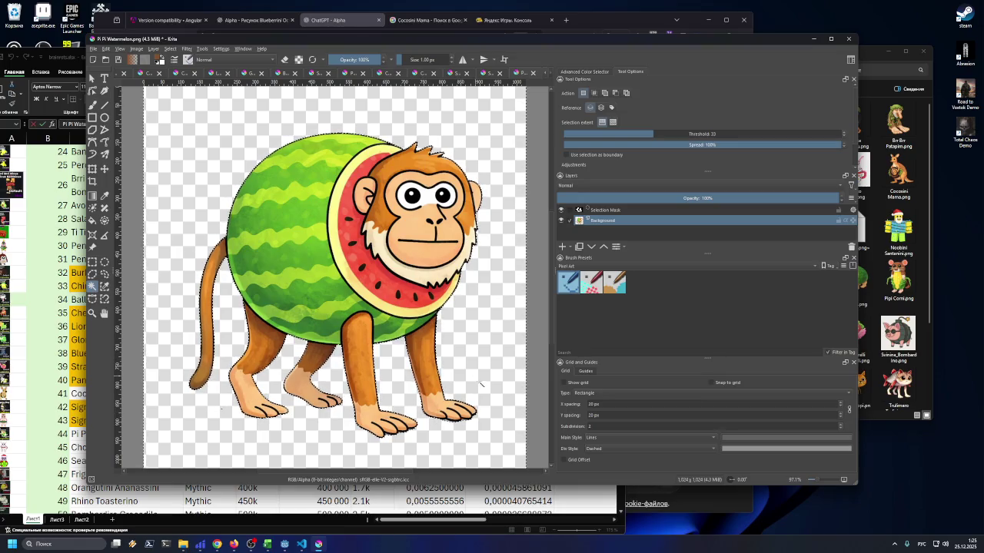
scroll(218, 416, "up", 7)
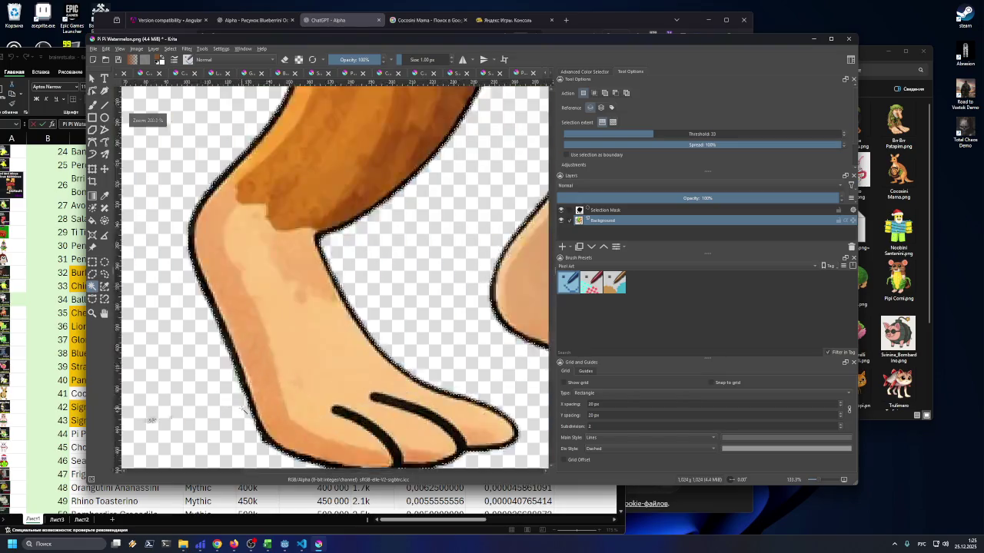
scroll(179, 421, "down", 3)
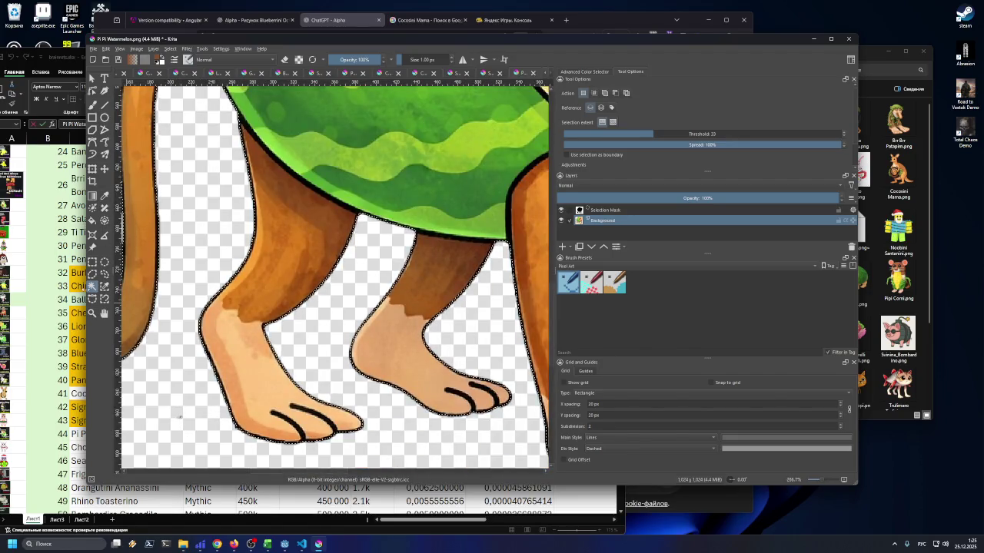
Mark a small rectangle left of the feet, then reselect the transparent background around the monkey
left_click(92, 261)
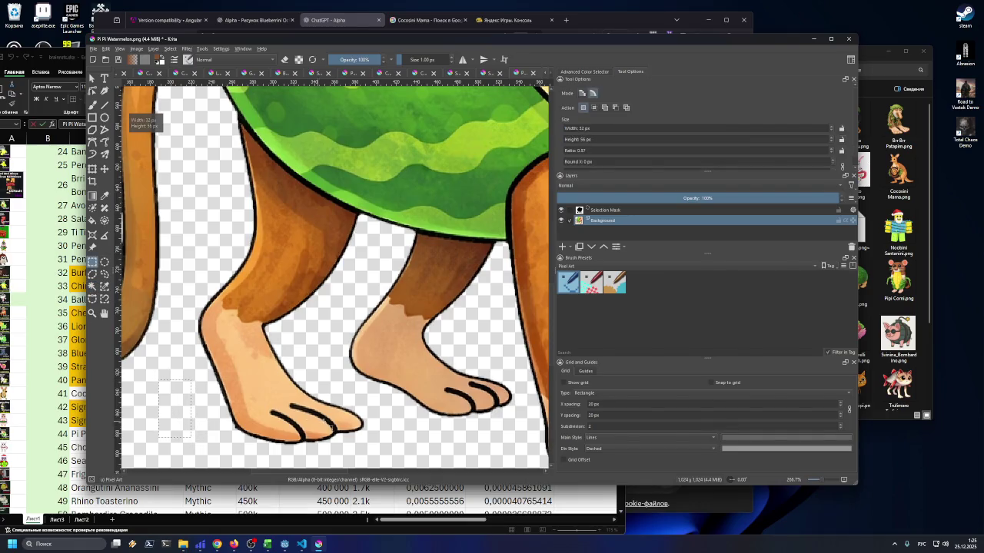
left_click(166, 407)
scroll(166, 408, "down", 1)
scroll(375, 415, "down", 3)
scroll(383, 397, "up", 1)
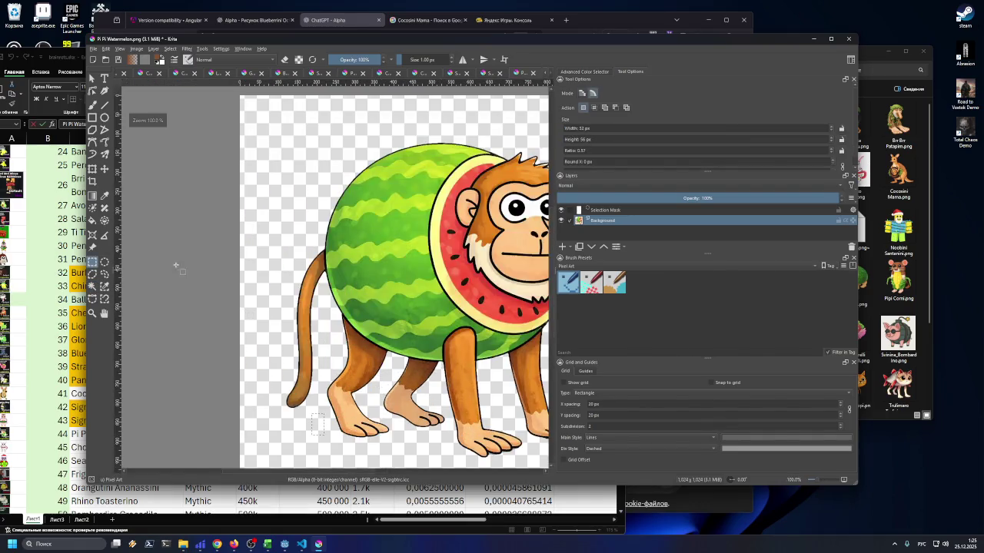
left_click(92, 286)
left_click(236, 265)
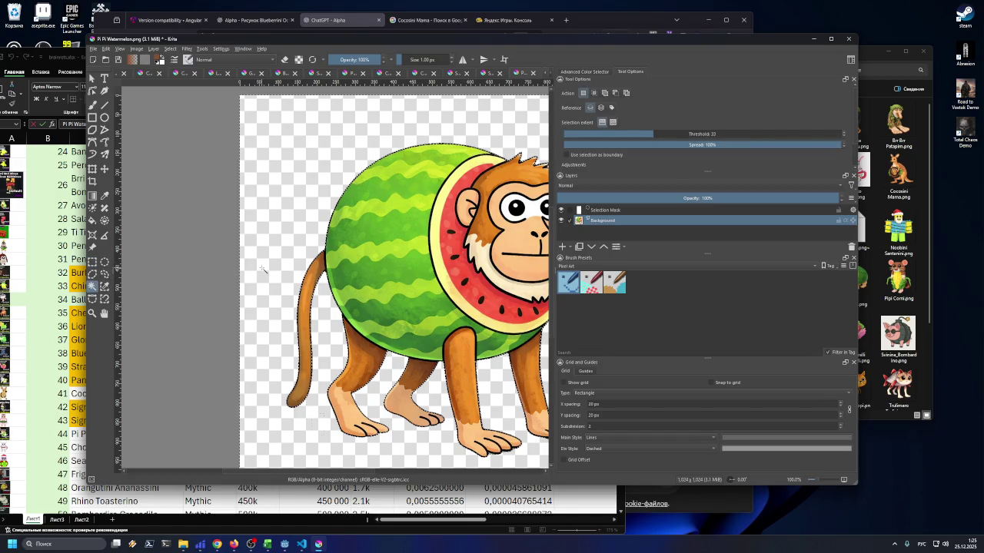
scroll(347, 289, "down", 2)
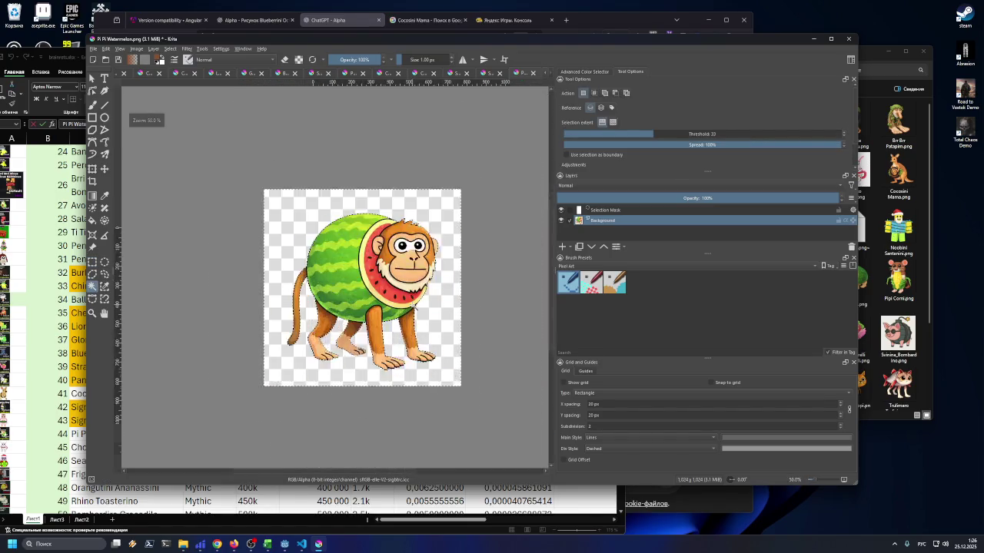
scroll(331, 269, "up", 1)
scroll(235, 180, "up", 1)
scroll(236, 180, "down", 2)
scroll(235, 180, "up", 2)
scroll(235, 180, "down", 1)
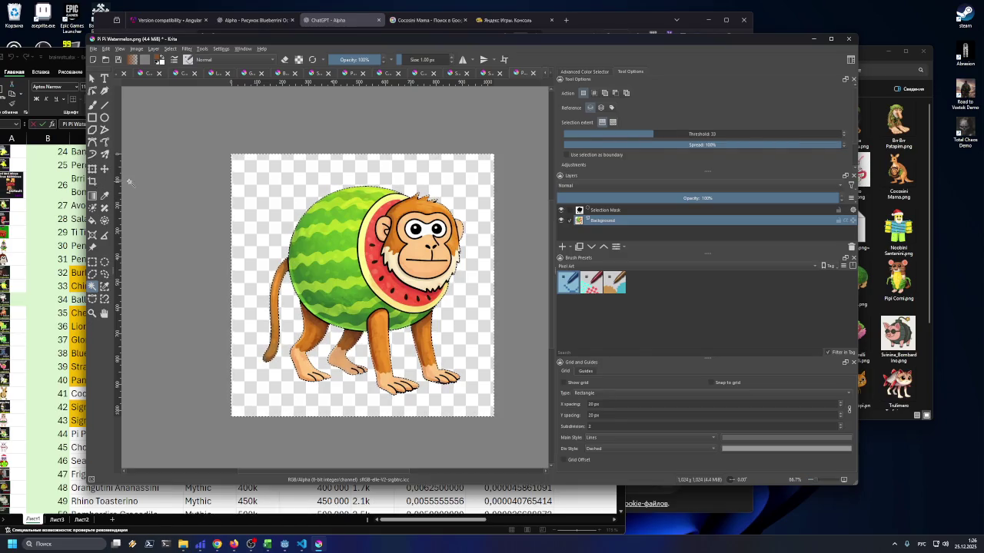
Apply Trim to Selection, cropping the watermelon monkey canvas to 788×821 px
left_click(153, 48)
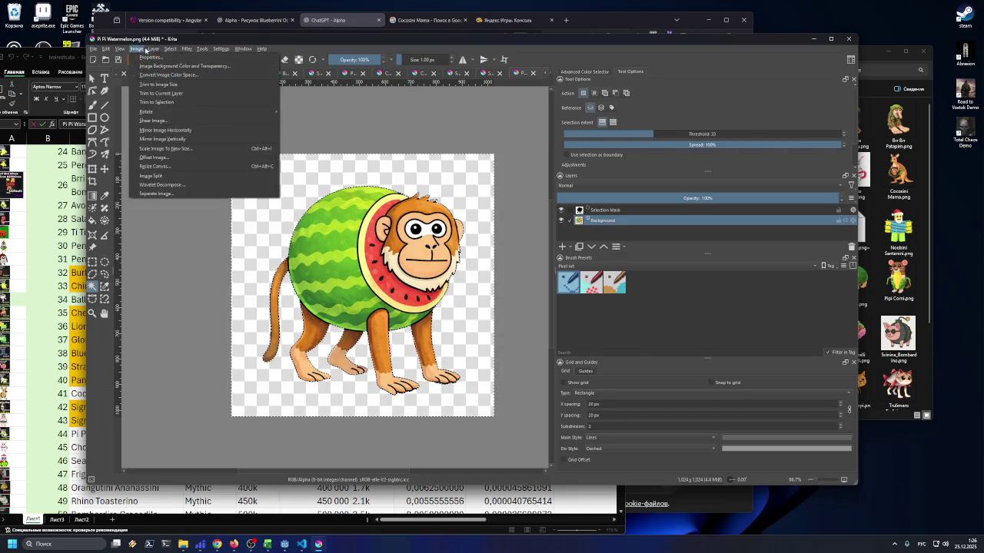
mouse_move(136, 48)
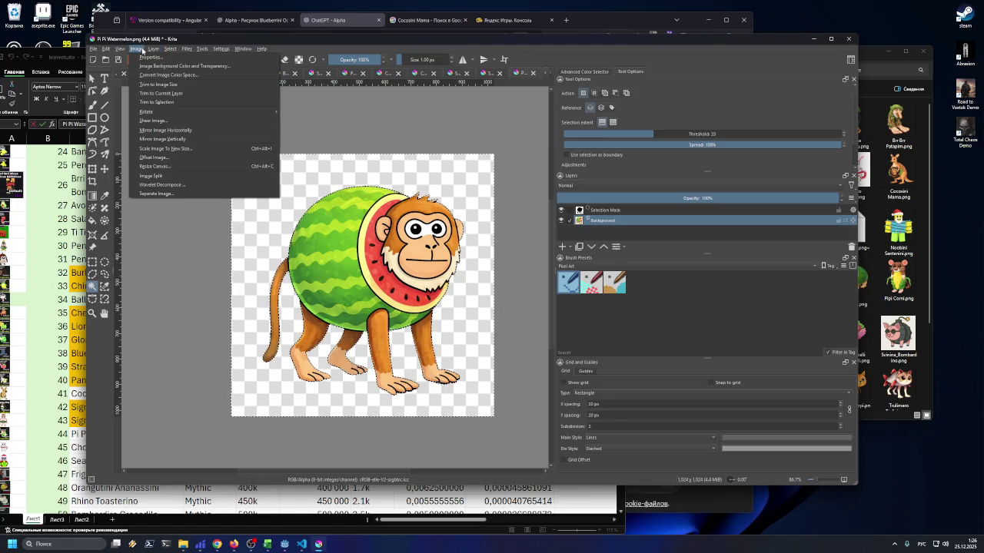
left_click(154, 94)
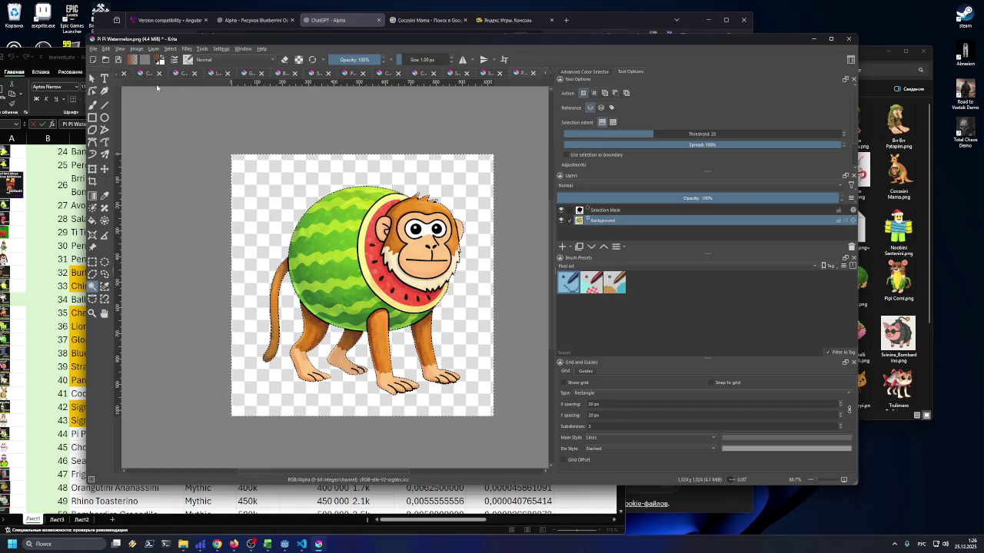
left_click(136, 49)
left_click(160, 82)
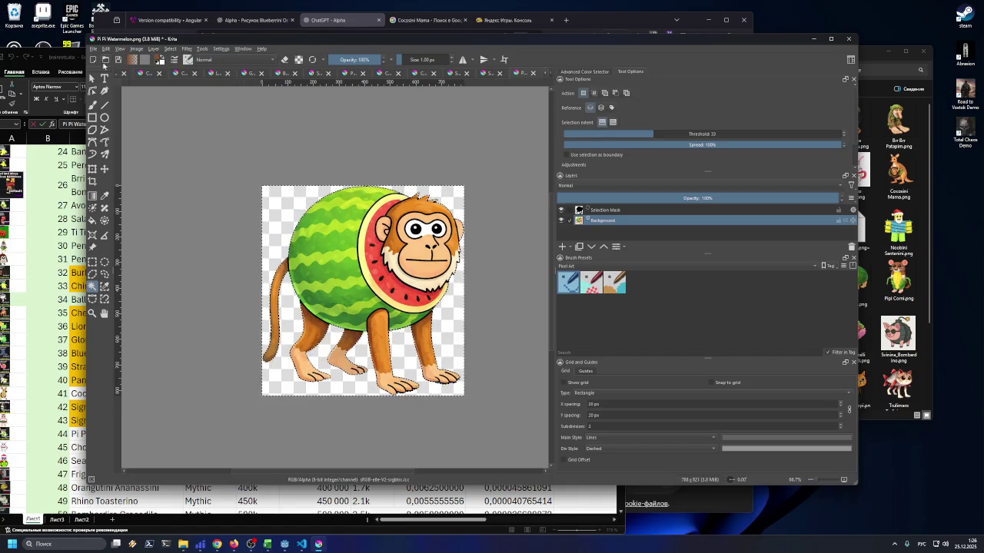
left_click(136, 48)
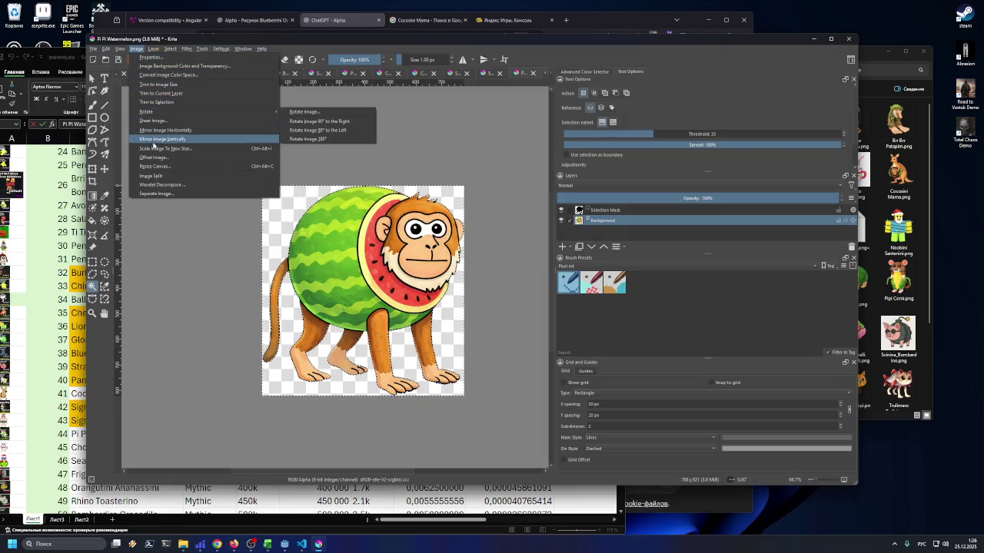
left_click(159, 149)
Set the height to 150 px with proportions kept, scaling the monkey to 144×150
double_click(463, 219)
type("150")
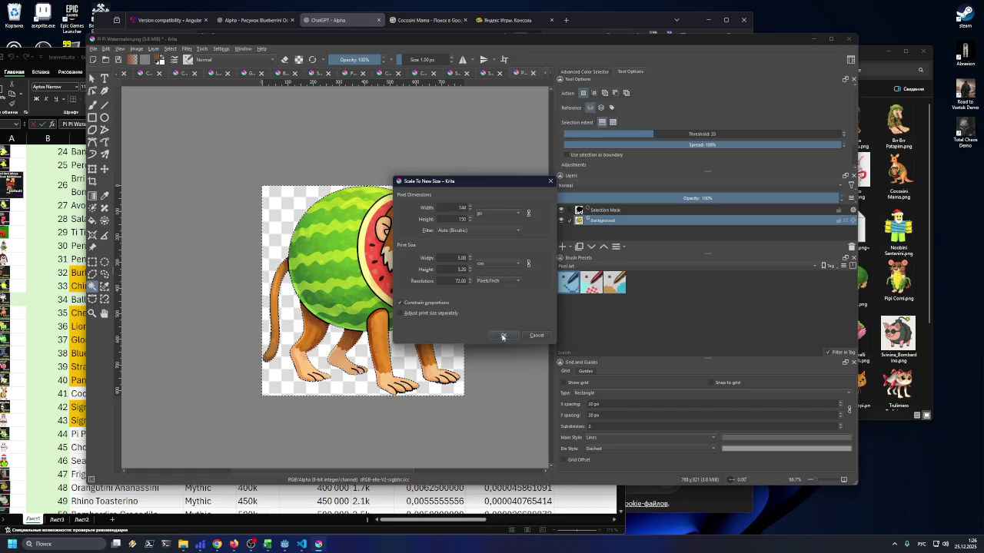
key("Return")
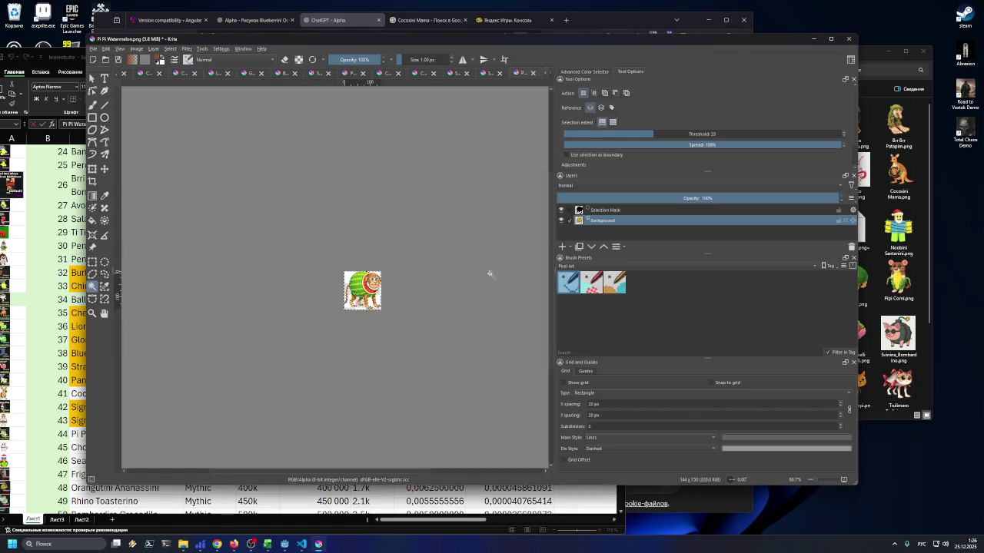
scroll(386, 235, "up", 2)
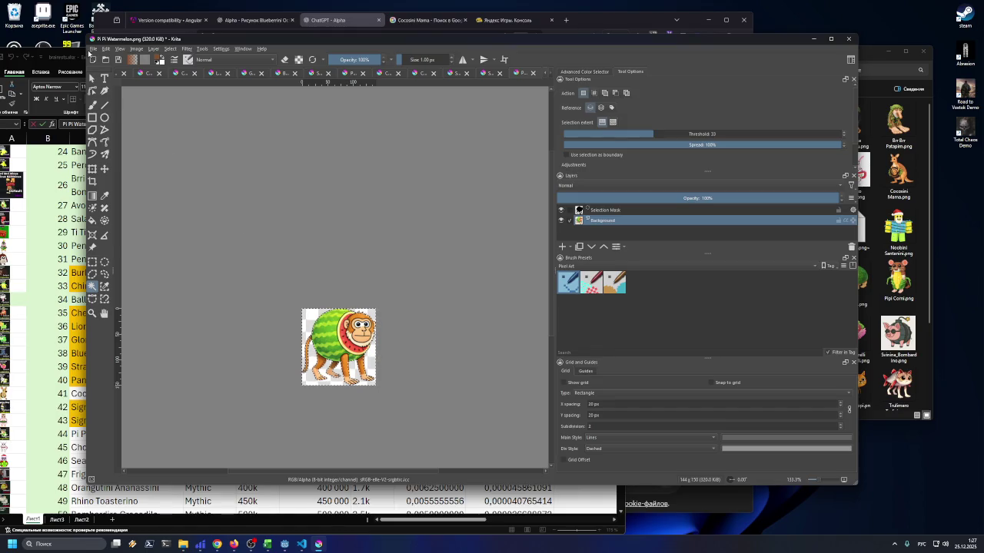
left_click(93, 49)
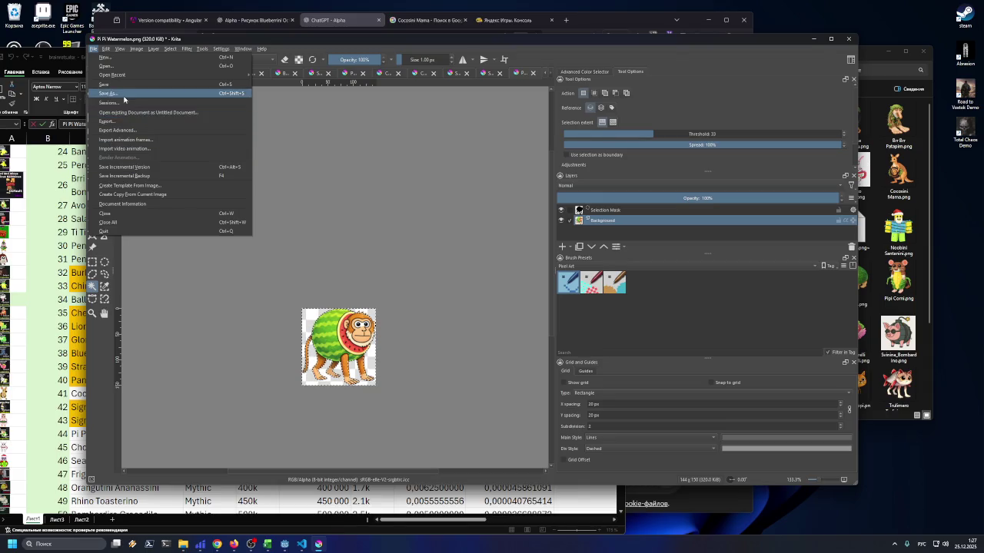
Export the monkey sprite as transparent PNG Pi_Pi_Watermelon.png, replacing the name's spaces with underscores
left_click(120, 123)
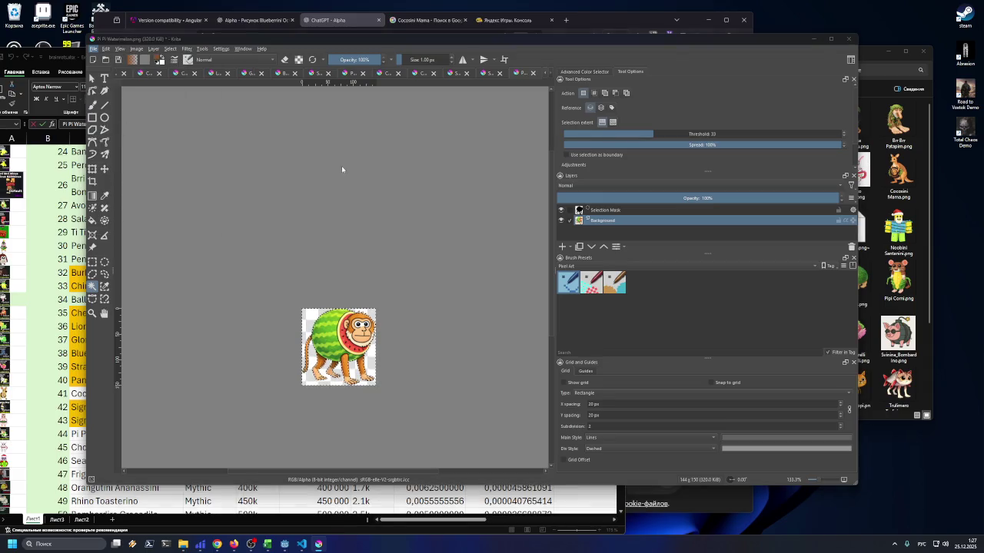
left_click(143, 325)
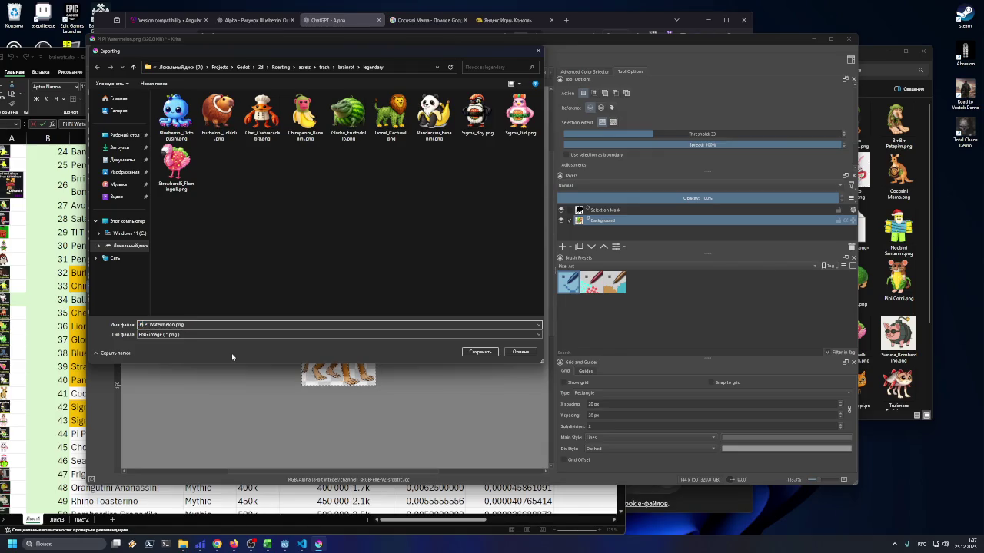
key("Delete")
type("_")
key("Delete")
type("_")
double_click(177, 325)
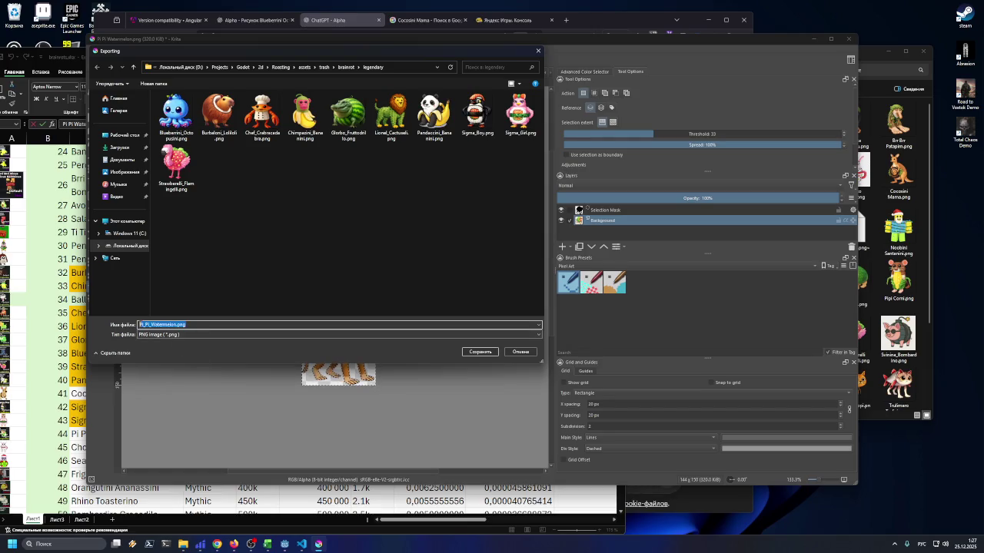
left_click(208, 324)
left_click(467, 354)
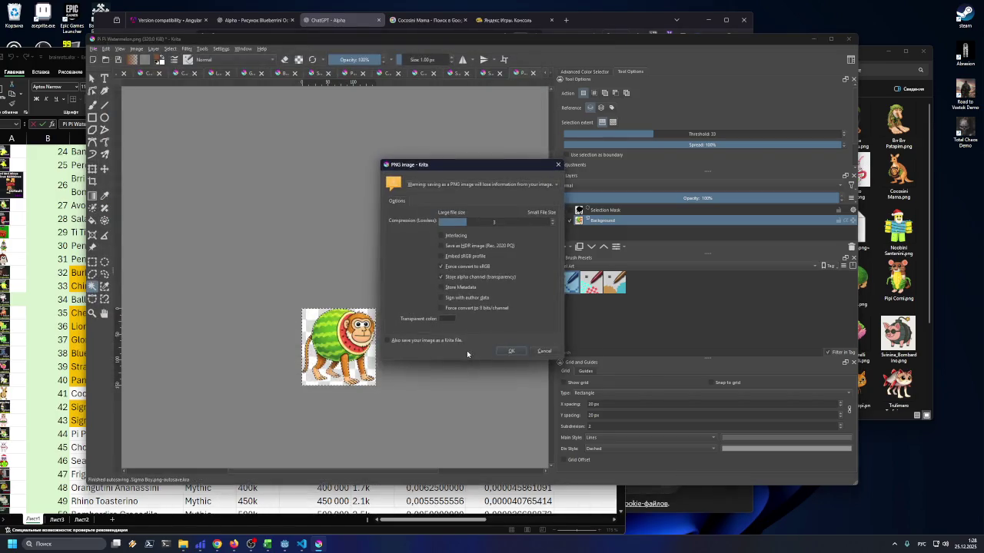
left_click(512, 351)
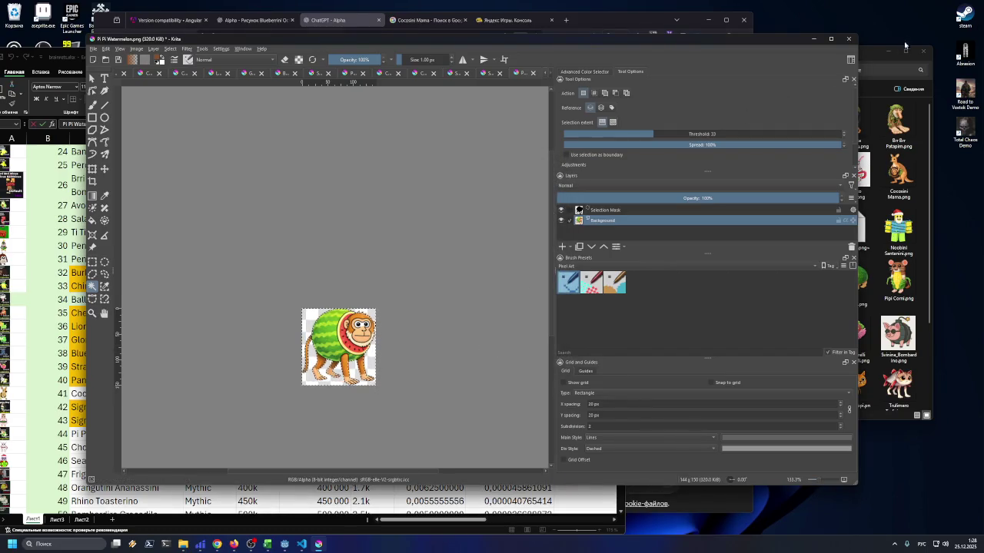
In the spreadsheet, fill the Pi Pi Watermelon cell C44 orange to mark it finished
left_click(816, 39)
left_click(138, 444)
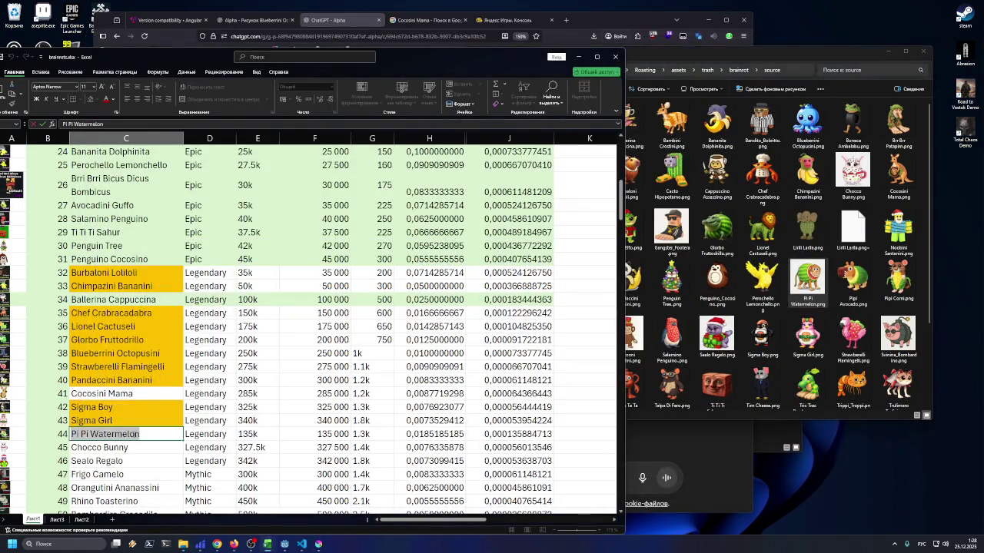
left_click(147, 433)
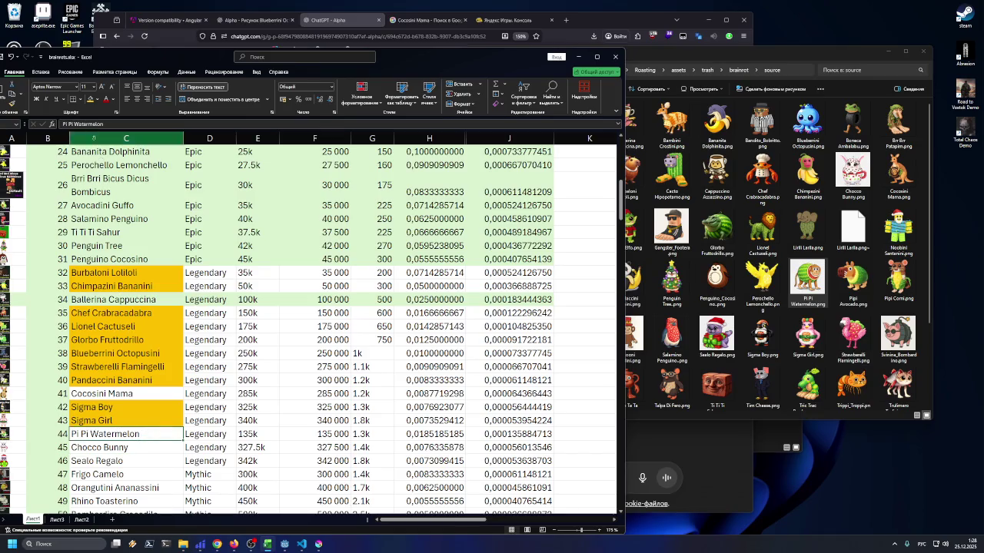
left_click(90, 100)
Check the Chocco Bunny cell C45 without changing it, then return to ChatGPT's kangaroo image
double_click(139, 446)
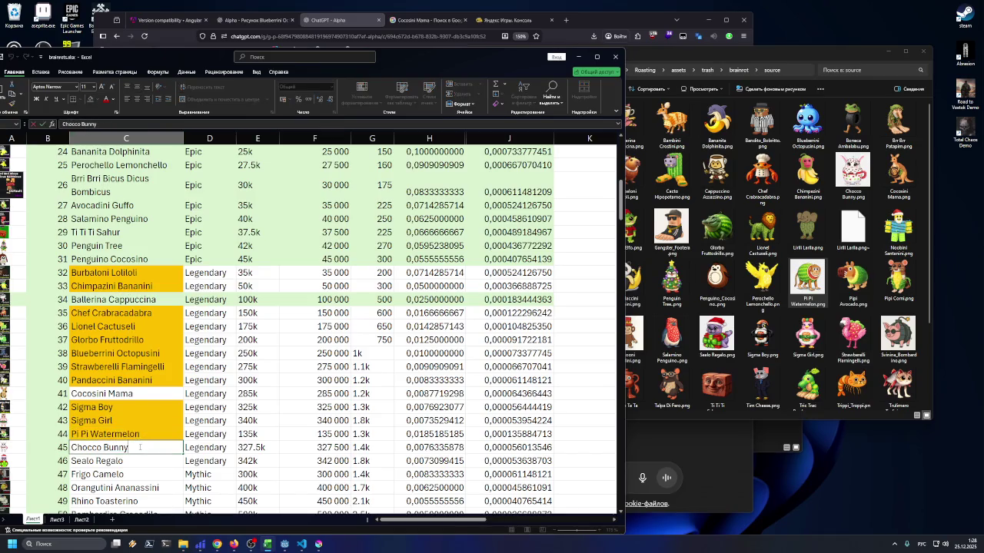
left_click_drag(143, 445, 67, 446)
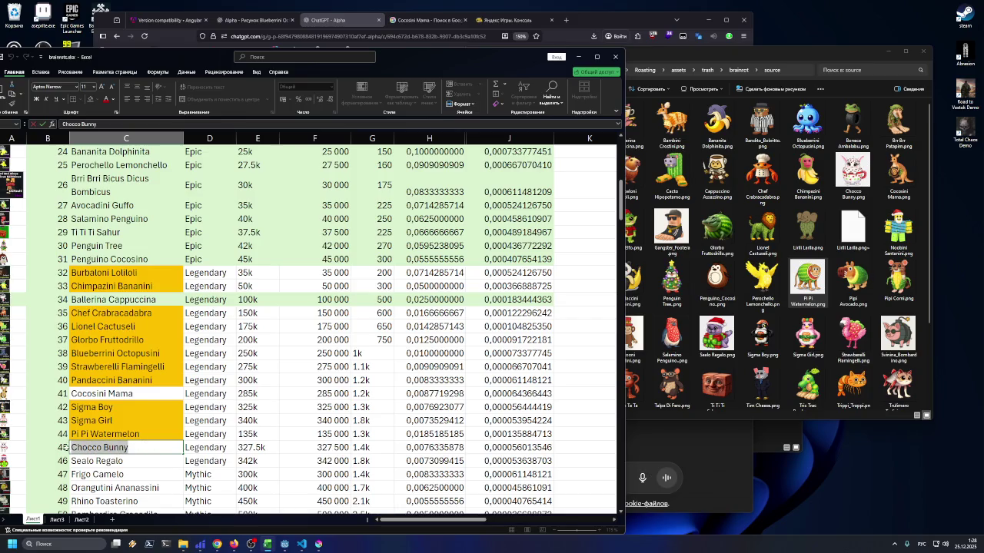
key("Escape")
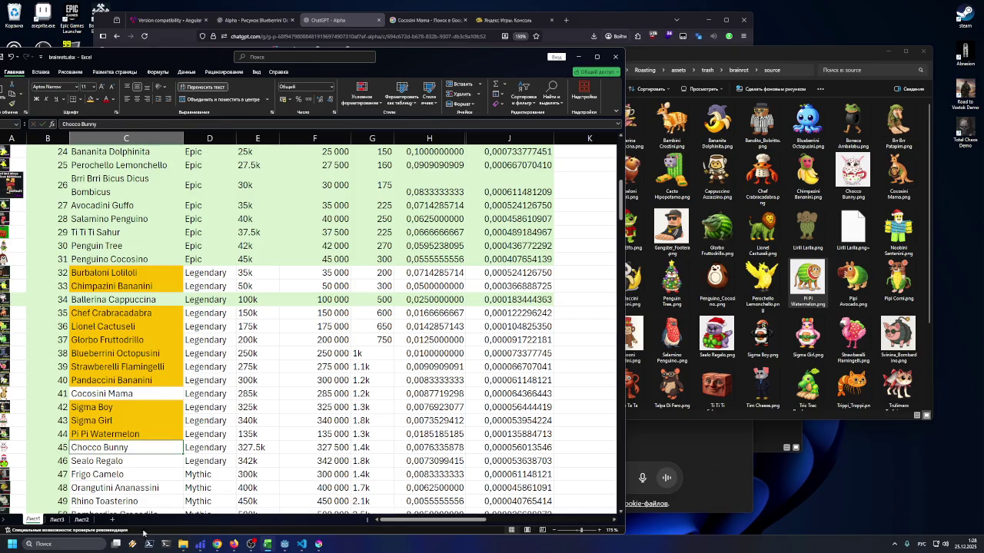
left_click(235, 544)
mouse_move(325, 334)
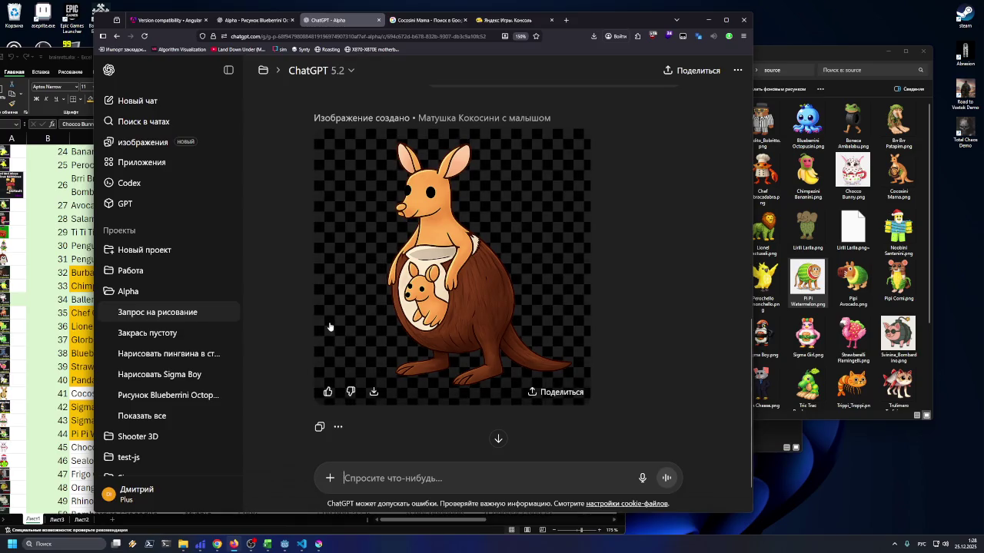
Scroll back over the earlier kangaroo image and prompt, then switch to the Cocosini Mama image results
scroll(462, 278, "up", 1)
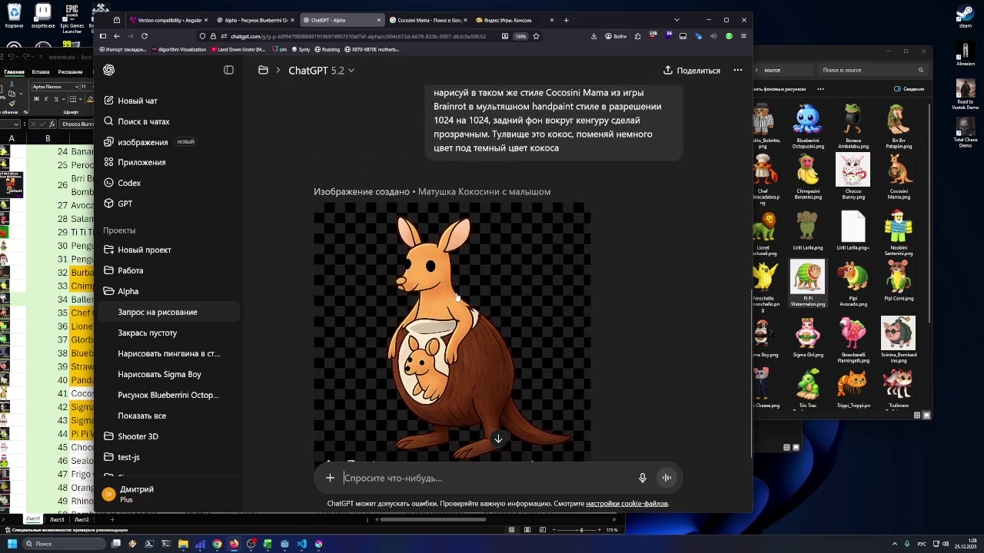
scroll(429, 304, "up", 5)
scroll(429, 304, "down", 6)
scroll(429, 307, "up", 6)
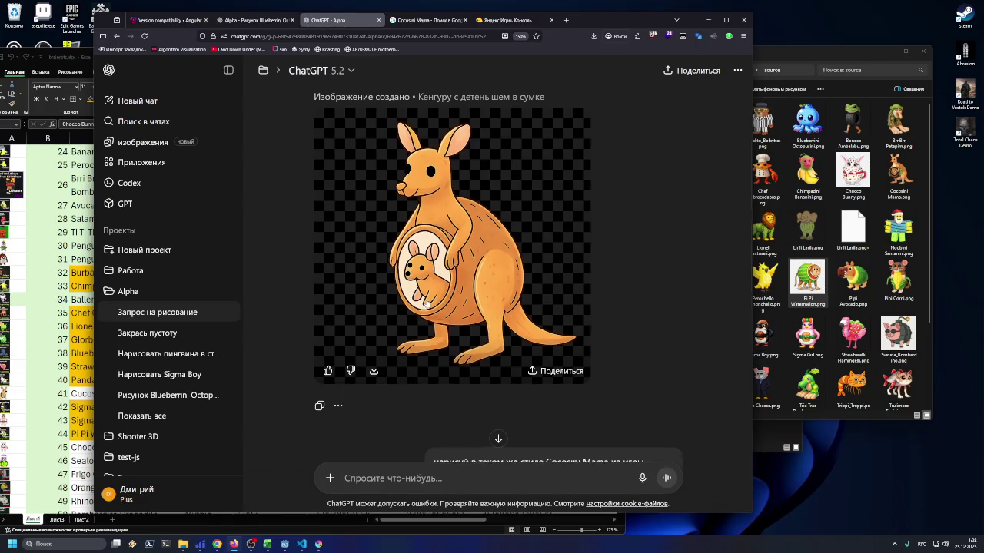
scroll(425, 304, "up", 3)
scroll(423, 304, "down", 4)
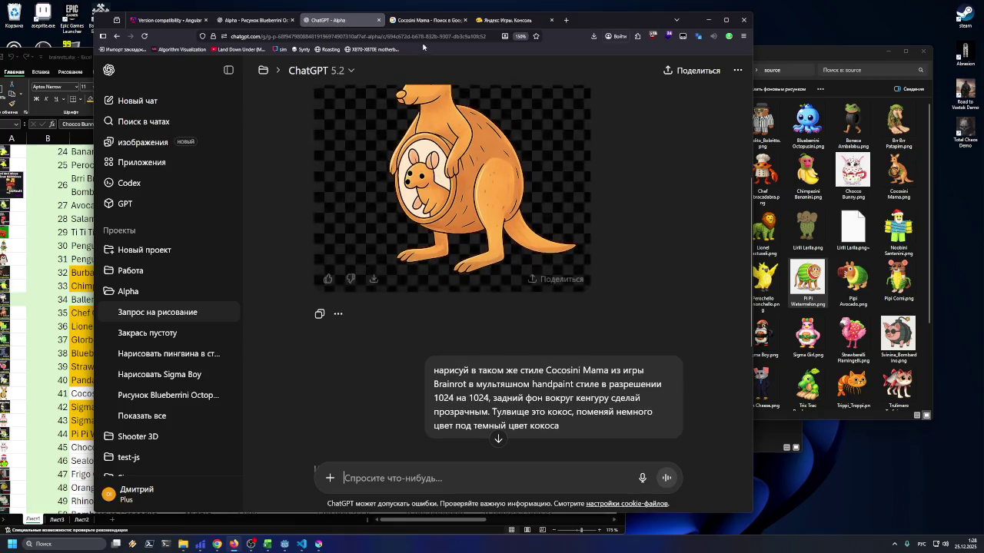
left_click(509, 20)
left_click(430, 26)
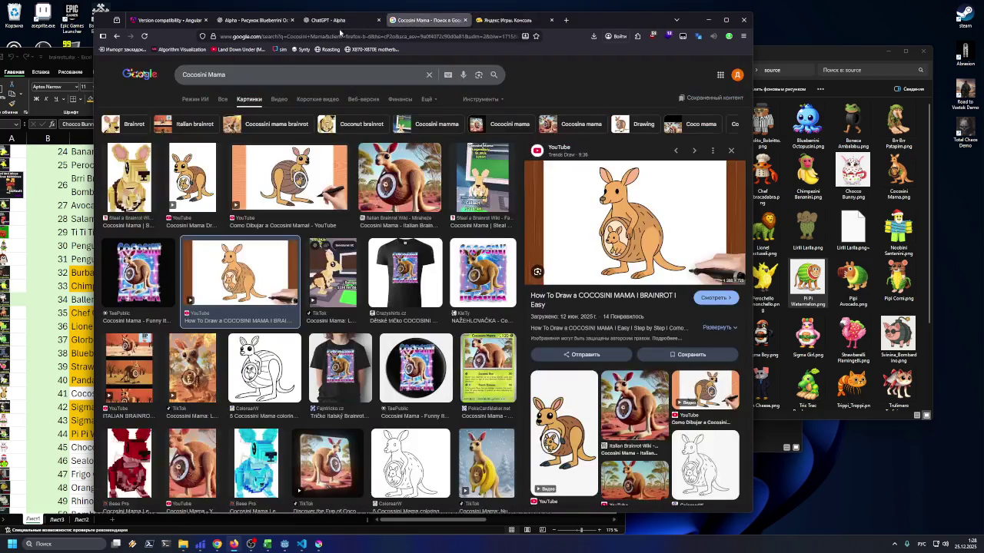
Preview the 'Cocosini Mama Drawing in 60 Seconds' result in Google Images
left_click(489, 25)
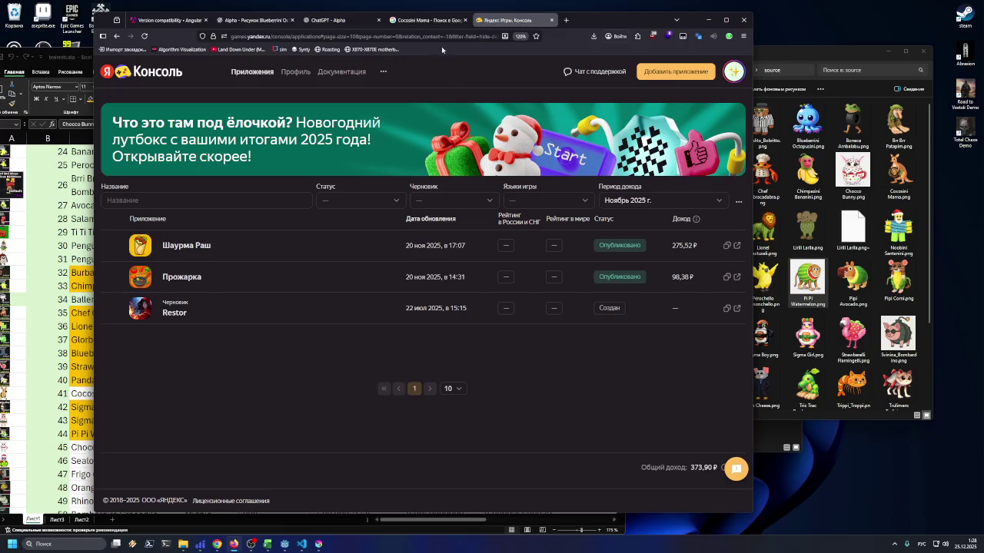
left_click(427, 20)
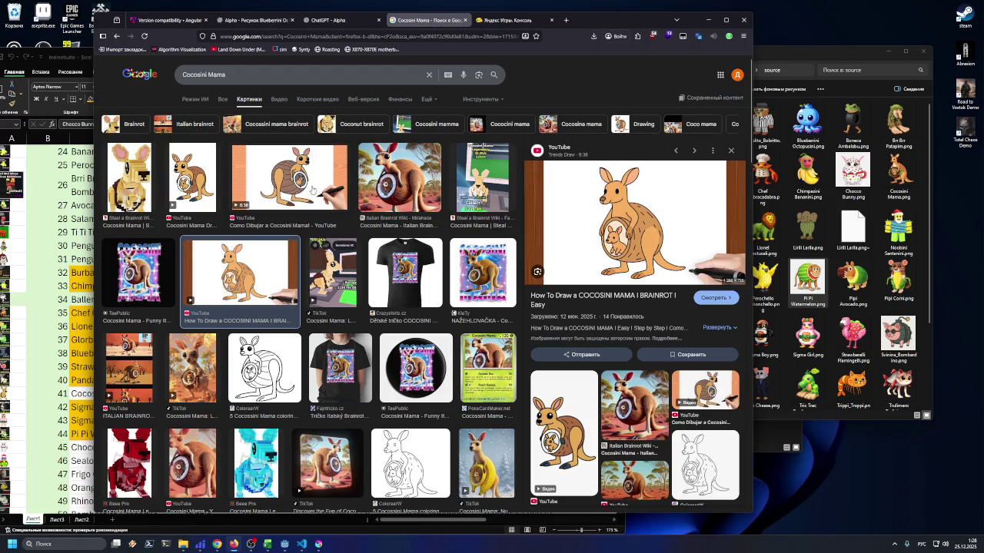
left_click(198, 171)
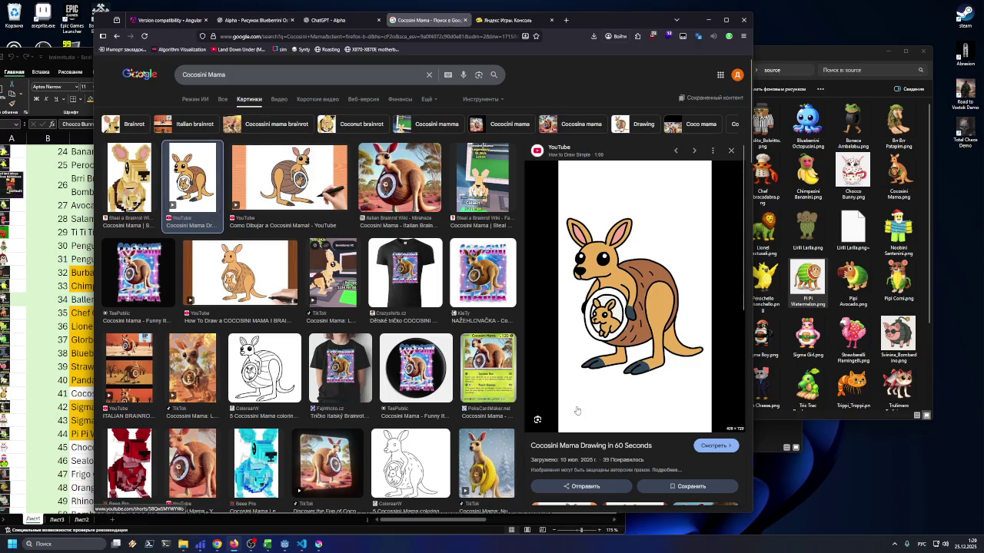
scroll(578, 411, "down", 3)
scroll(460, 392, "down", 3)
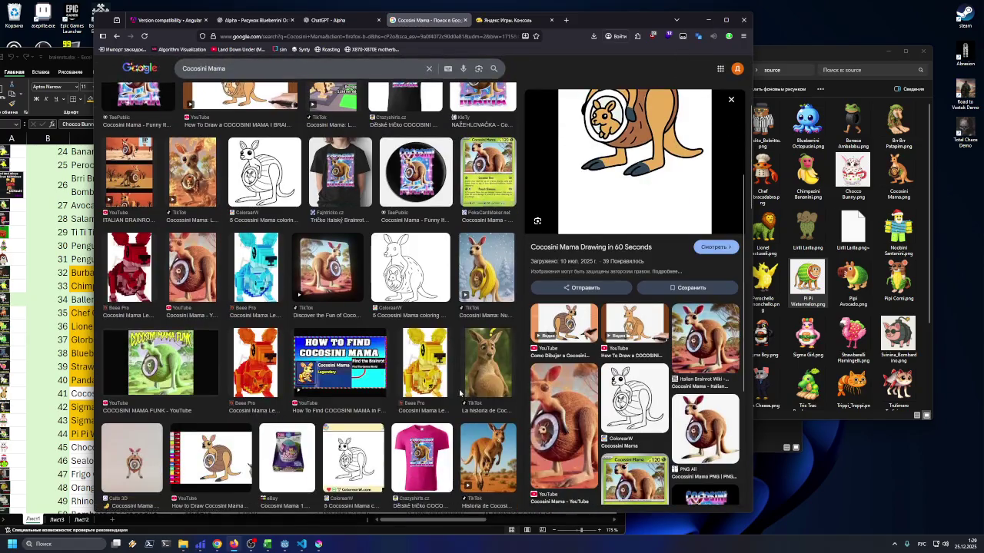
scroll(459, 393, "down", 5)
scroll(457, 393, "down", 2)
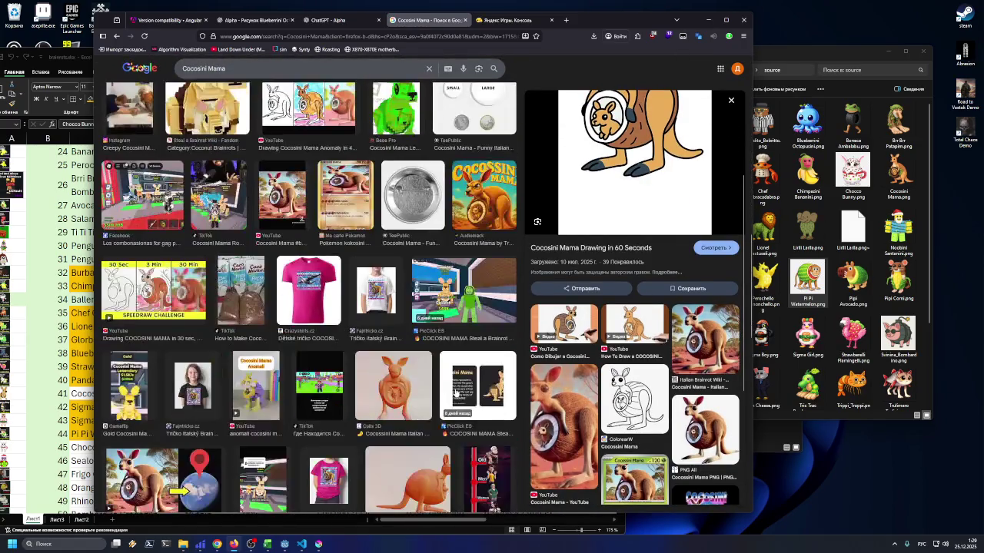
scroll(454, 393, "up", 4)
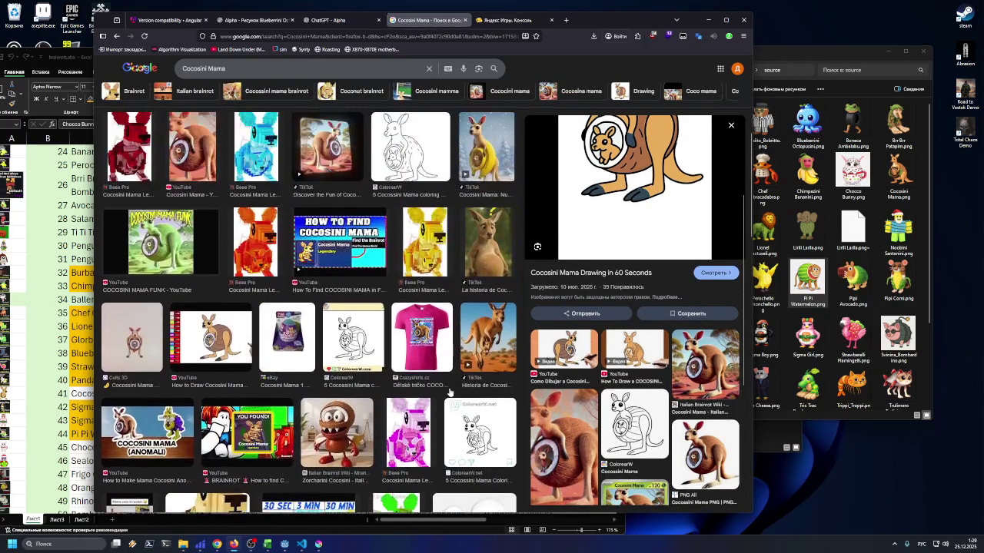
scroll(220, 394, "up", 3)
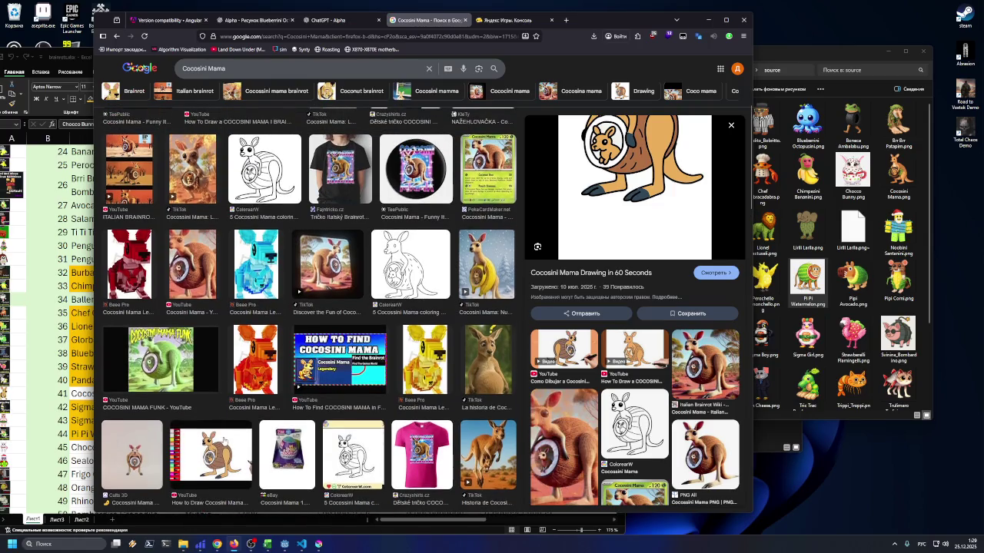
scroll(225, 443, "up", 3)
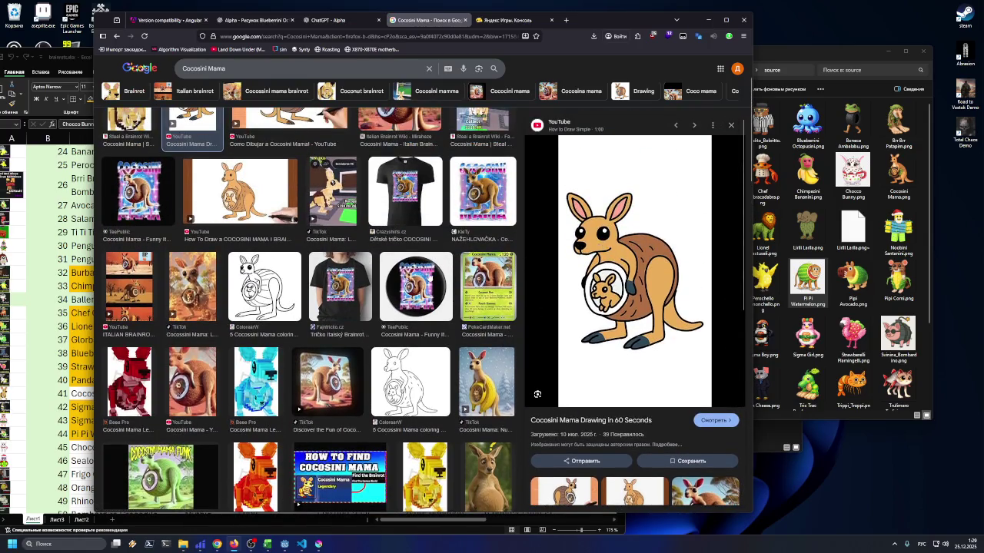
scroll(431, 277, "up", 1)
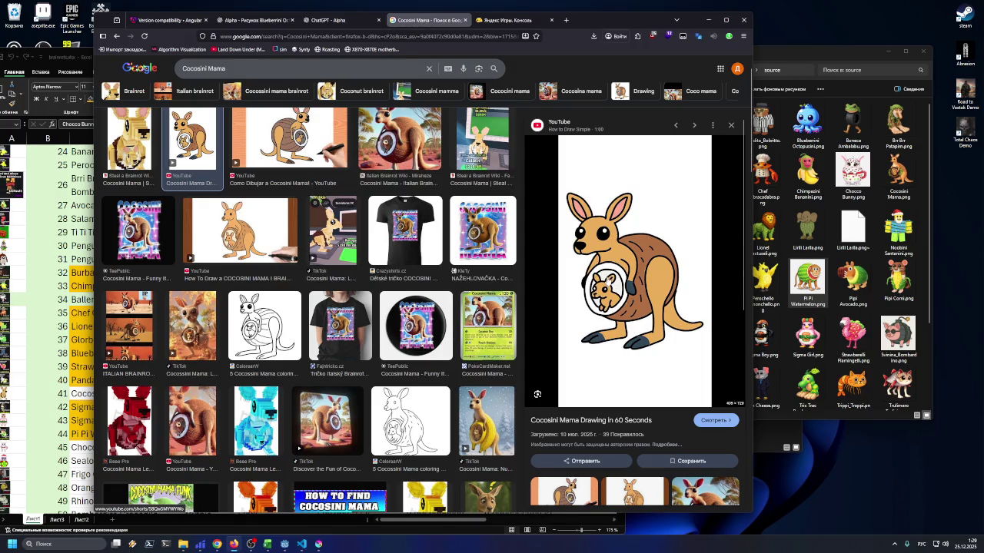
Copy the previewed kangaroo picture and return to the ChatGPT drawing chat
right_click(606, 279)
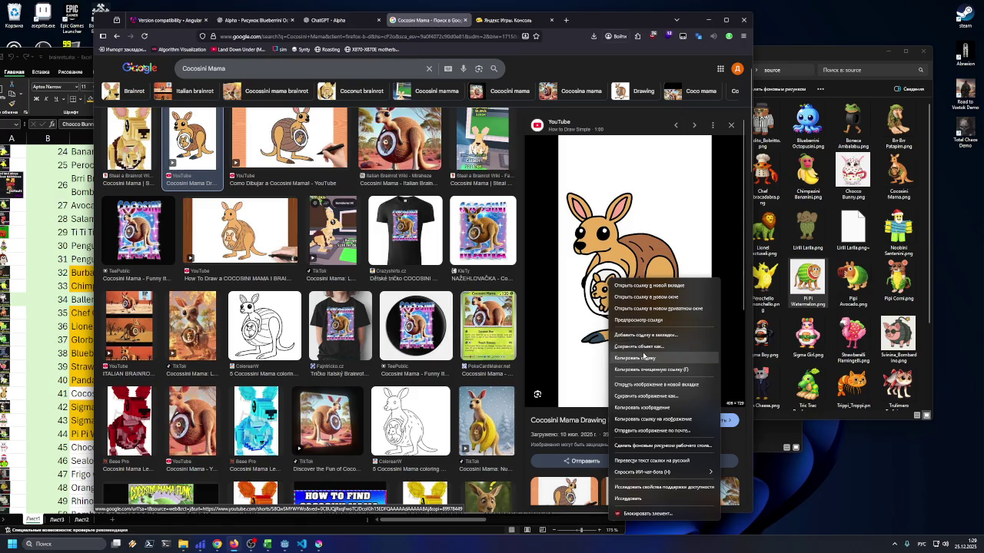
left_click(640, 407)
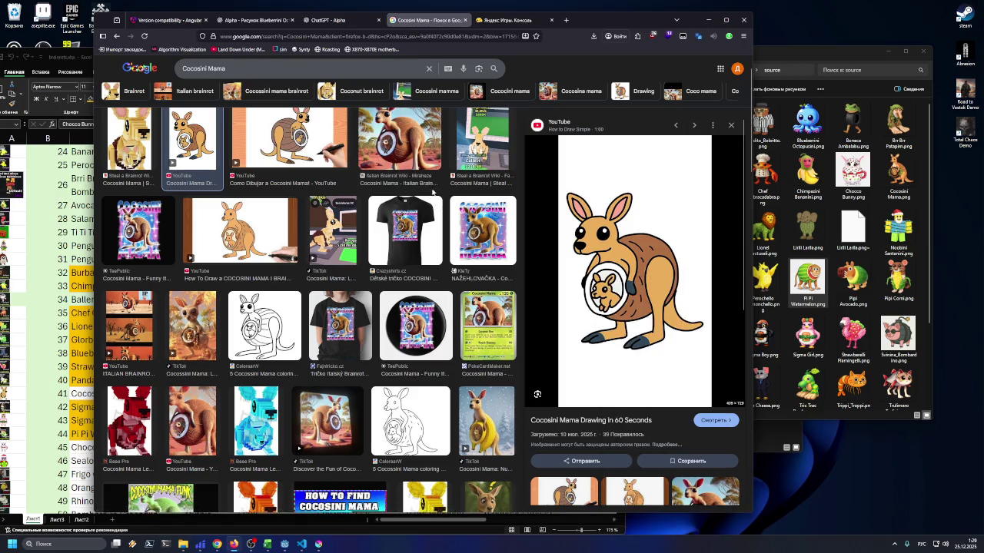
left_click(267, 22)
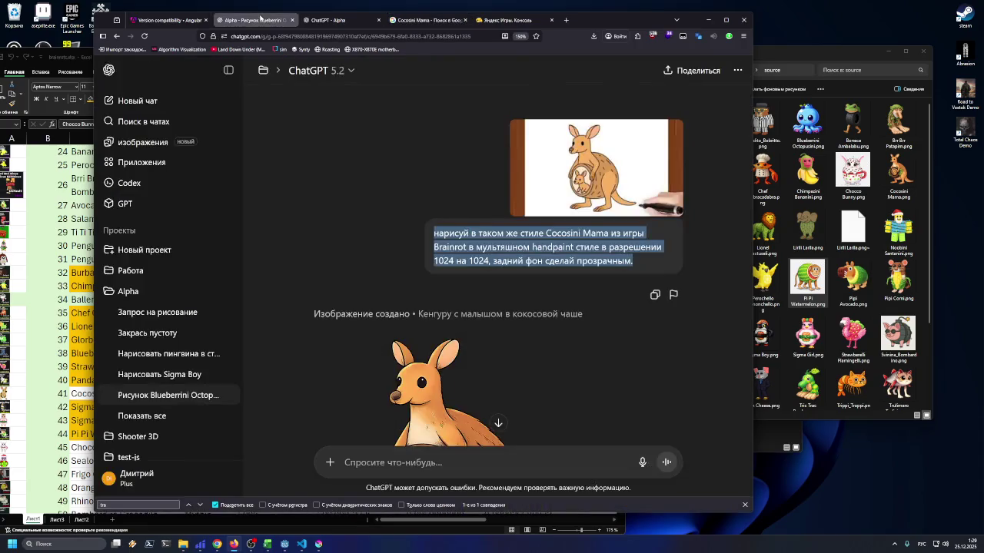
Attach the copied kangaroo picture to a new message in the ChatGPT - Alpha chat
scroll(354, 104, "down", 5)
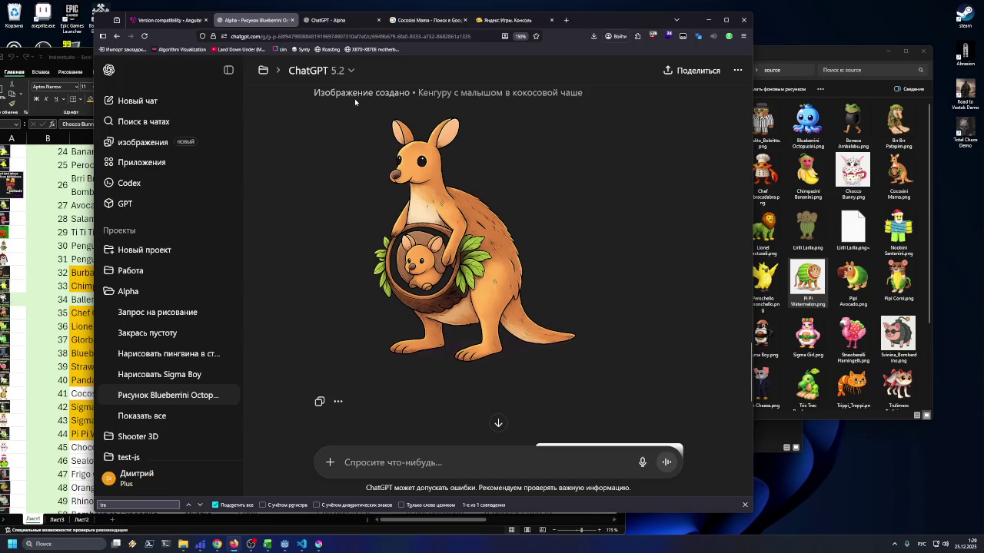
left_click(328, 23)
left_click(321, 23)
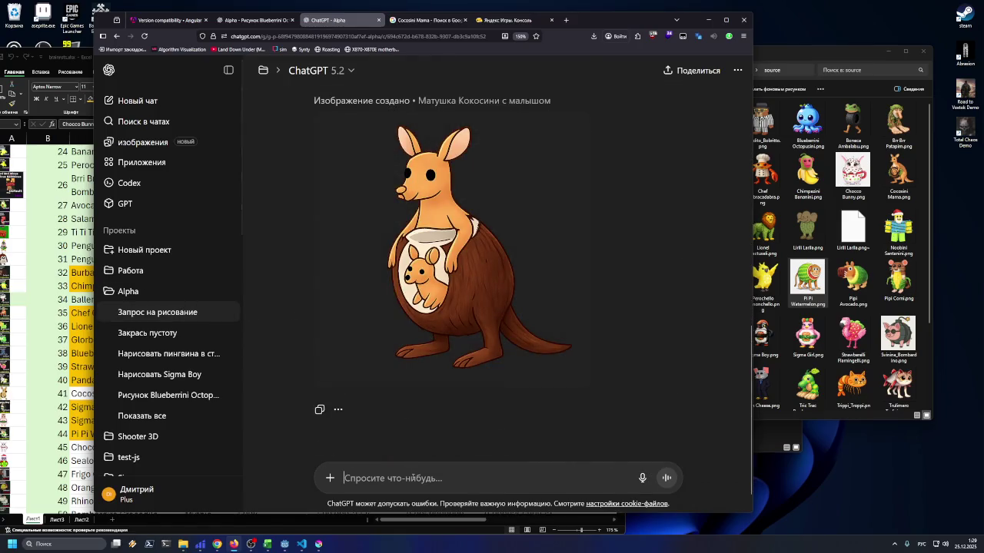
key("ctrl+v")
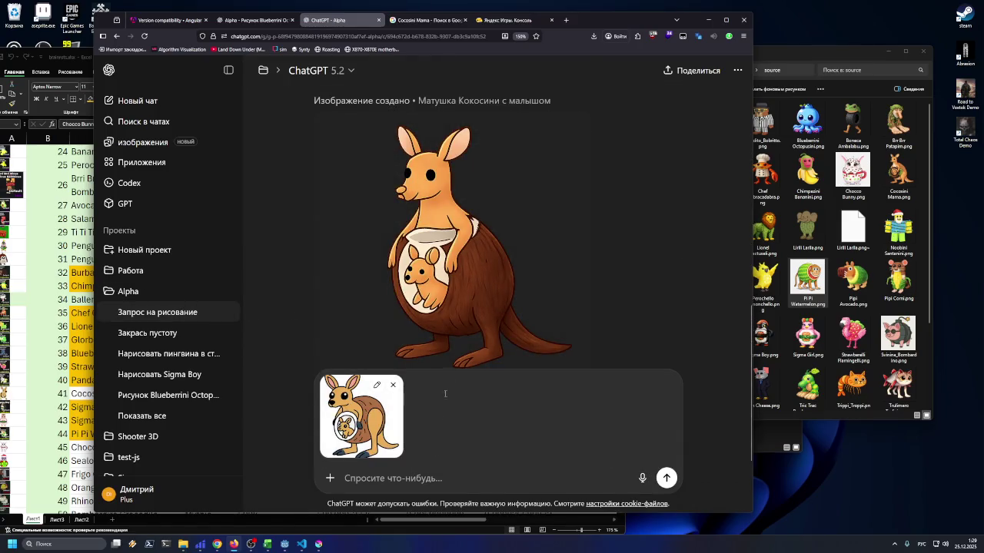
Copy the earlier drawing prompt, paste it with the picture and send it to generate
scroll(444, 298, "up", 5)
scroll(443, 298, "up", 1)
mouse_move(432, 205)
left_mouse_down()
mouse_move(461, 220)
mouse_move(499, 352)
left_mouse_up()
key("ctrl+c")
left_click(422, 473)
key("ctrl+v")
left_click(666, 478)
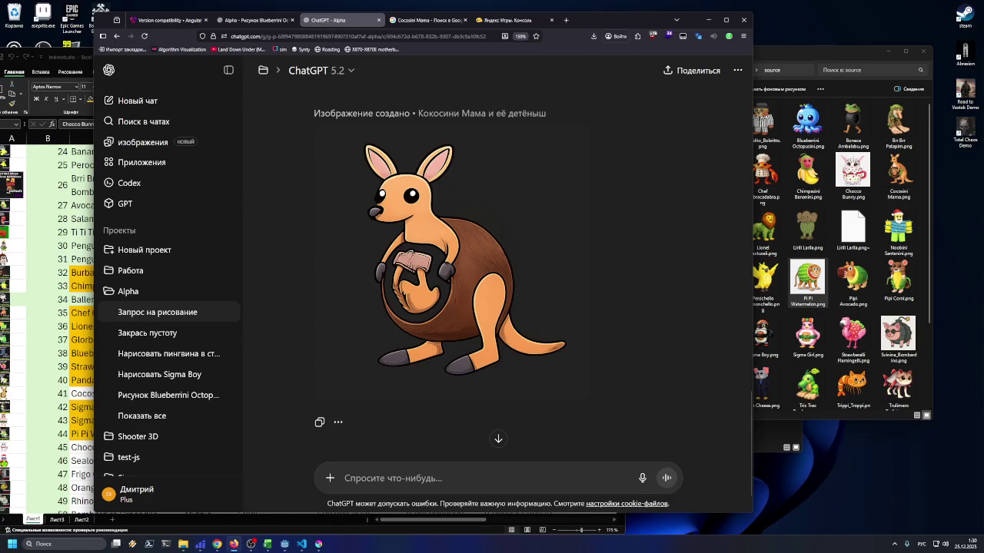
scroll(530, 277, "up", 10)
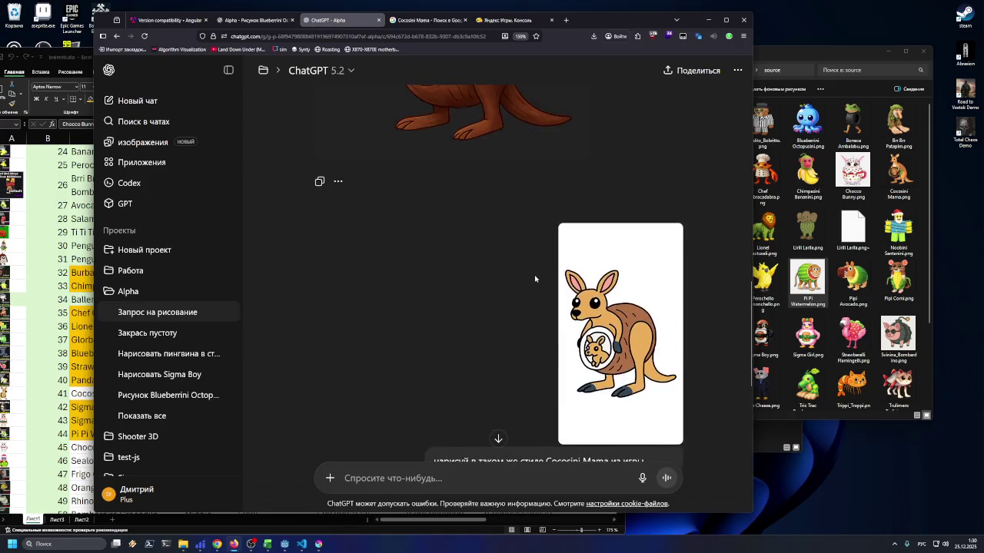
scroll(541, 284, "down", 5)
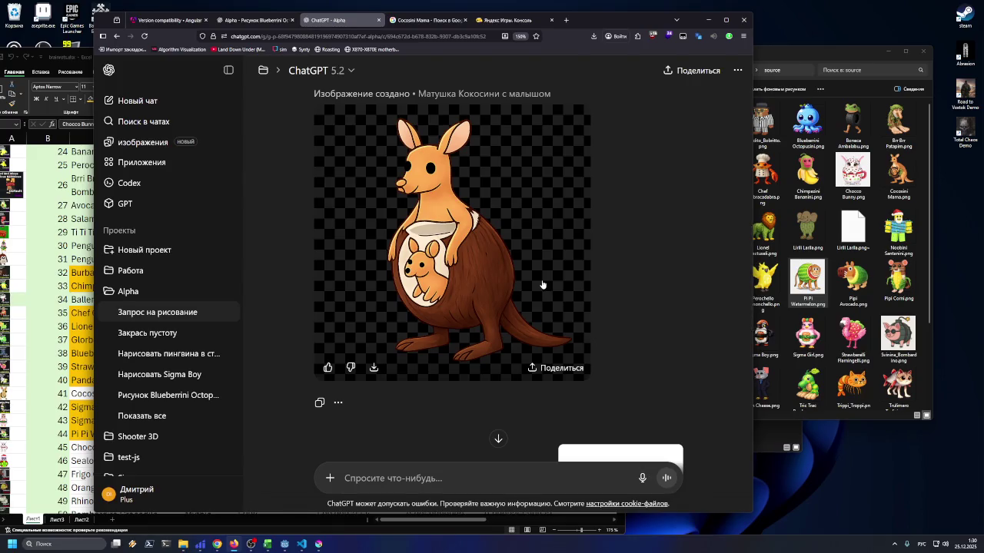
scroll(542, 284, "up", 5)
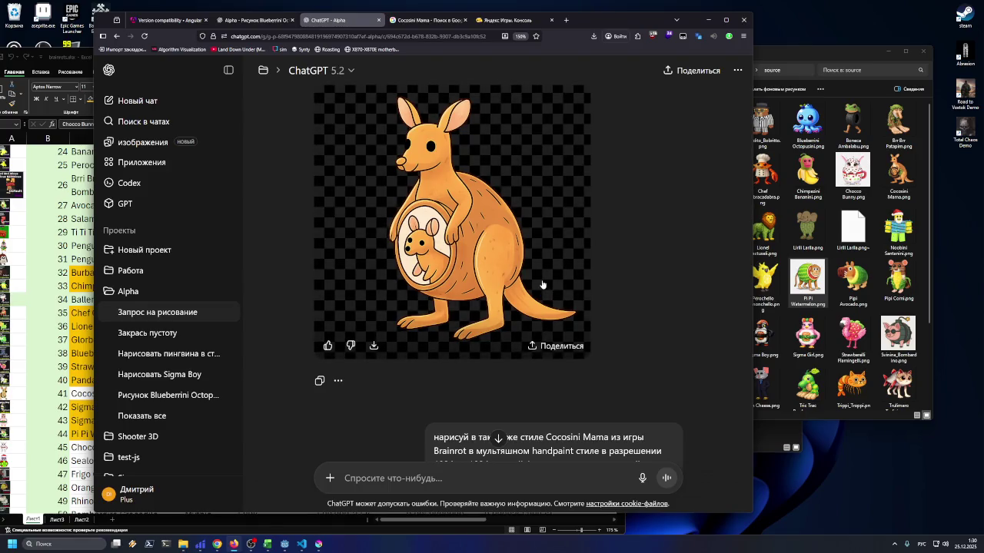
Download the orange transparent kangaroo and delete the old Cocosini Mama.png from the source folder
left_click(374, 346)
left_click(754, 294)
scroll(752, 295, "down", 2)
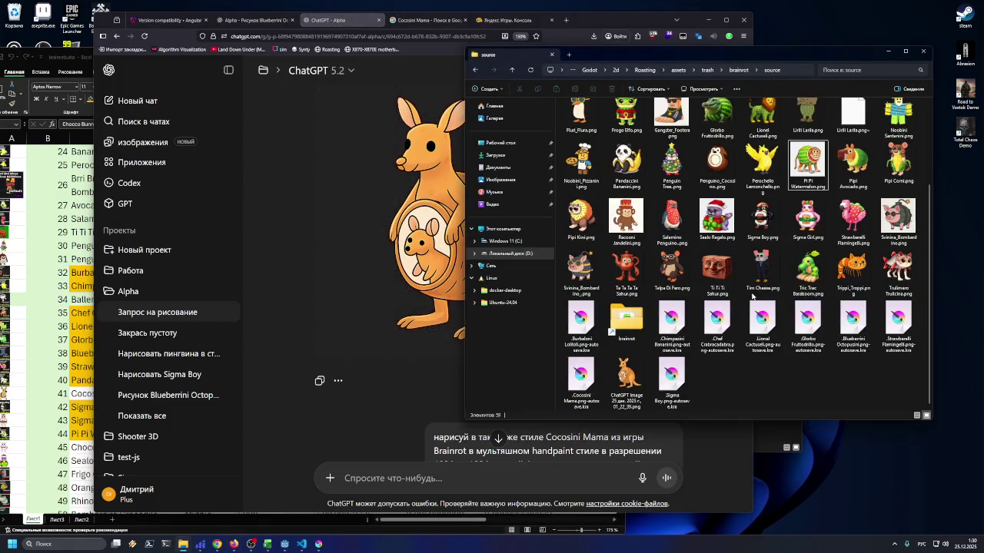
left_click(627, 378)
scroll(638, 362, "up", 2)
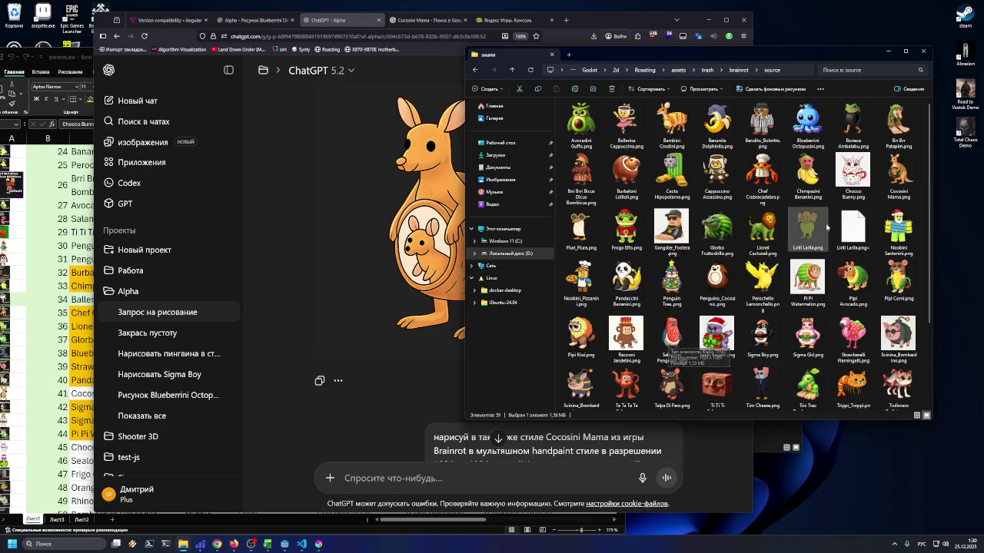
left_click(888, 186)
key("Delete")
Rename the downloaded ChatGPT Image file to Cocosini_Mama.png
scroll(880, 231, "down", 2)
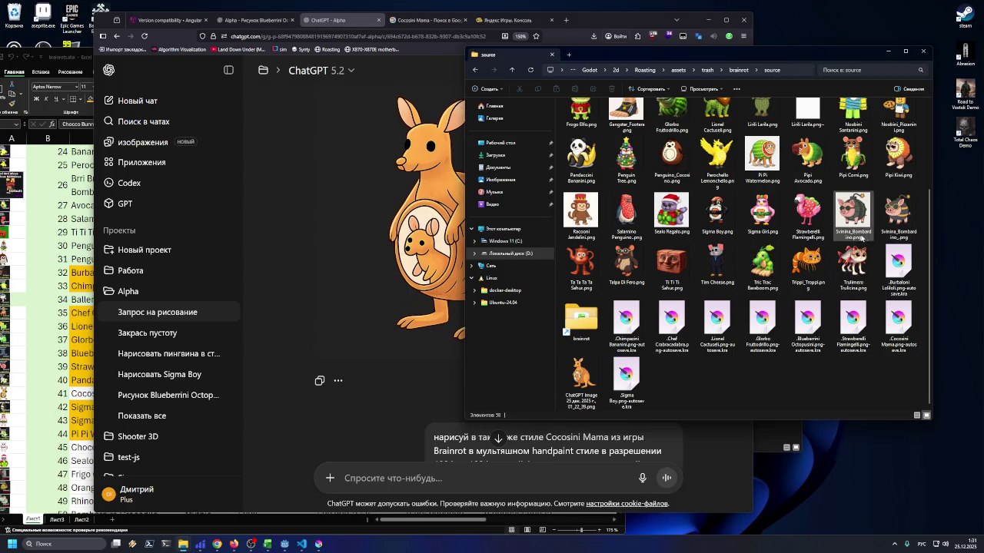
scroll(391, 258, "up", 3)
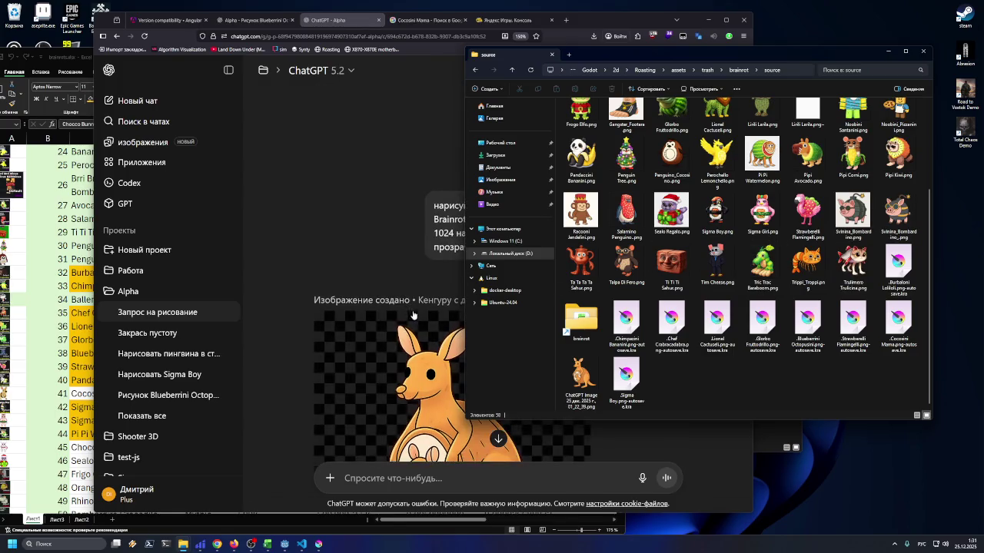
left_click(391, 258)
mouse_move(443, 228)
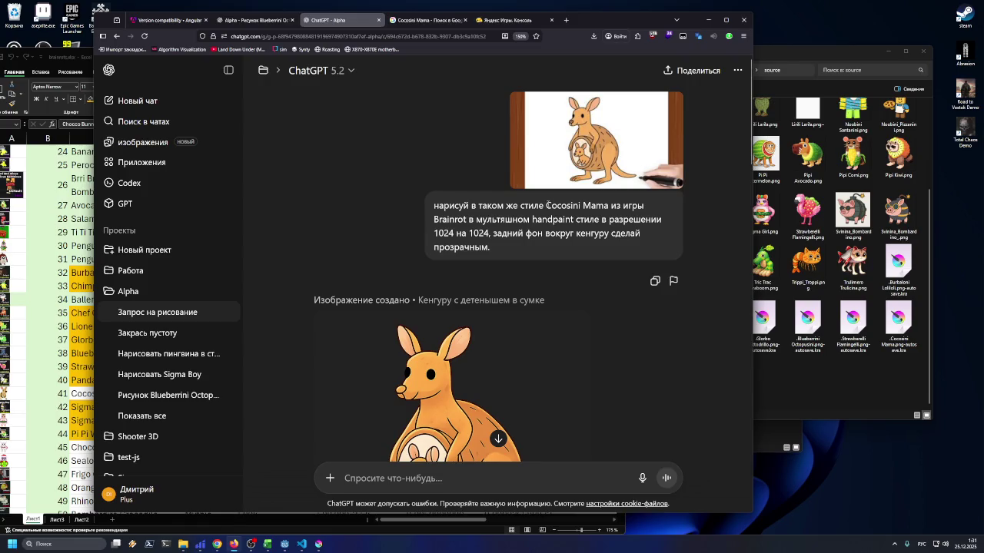
left_click_drag(547, 205, 608, 206)
left_click(825, 361)
left_click(581, 375)
left_click(595, 401)
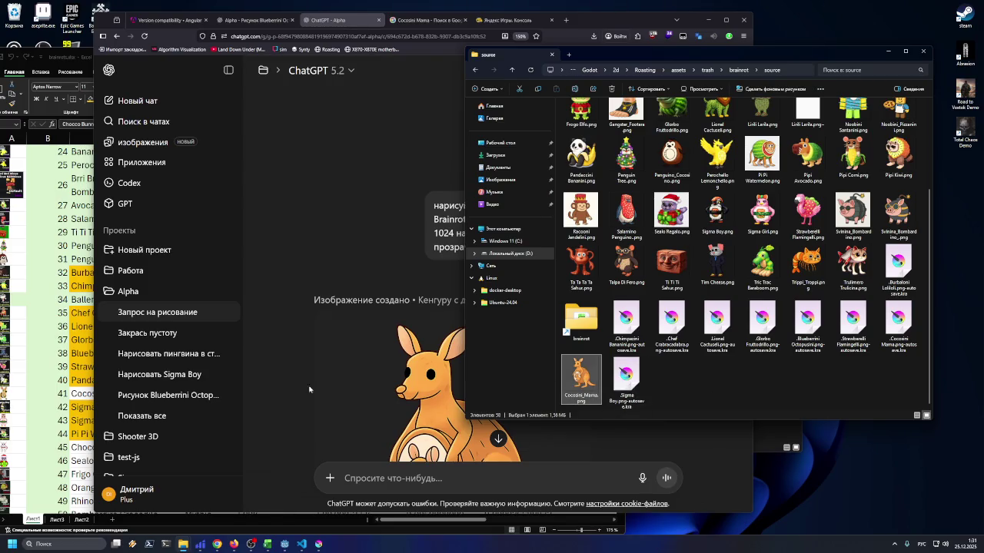
left_click(81, 393)
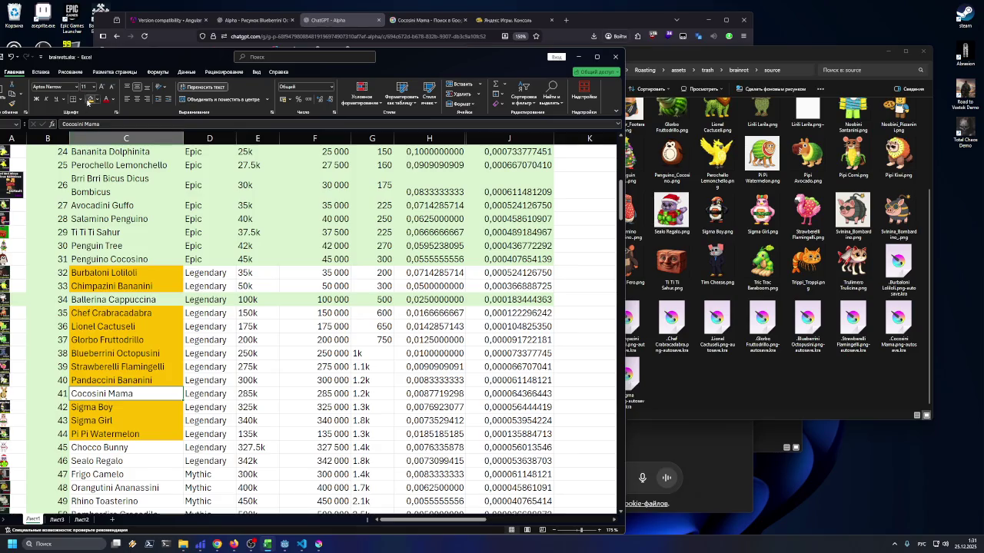
Drag Cocosini_Mama.png into Krita and open it as its own document
left_click(672, 324)
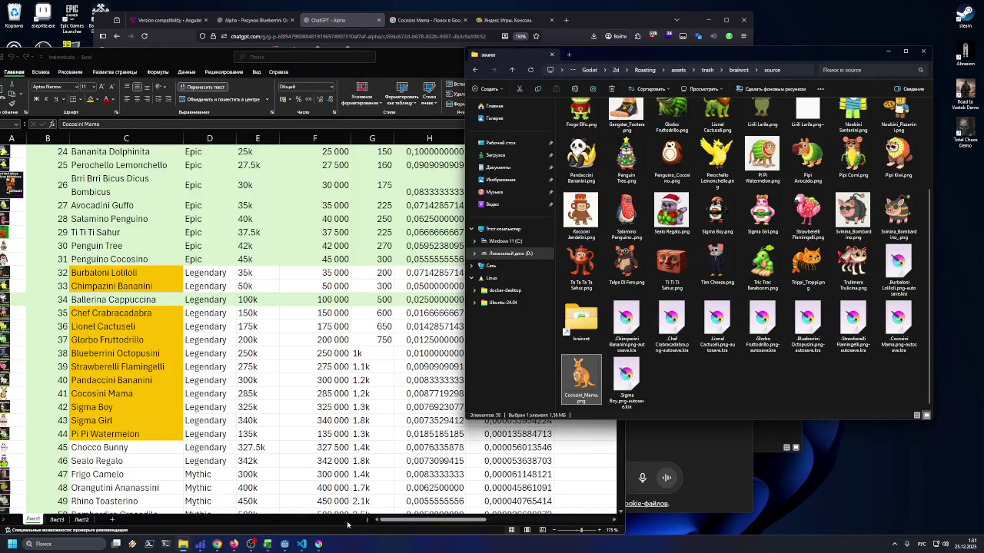
left_click(319, 544)
left_click(627, 380)
left_click_drag(581, 377, 360, 256)
left_click(395, 284)
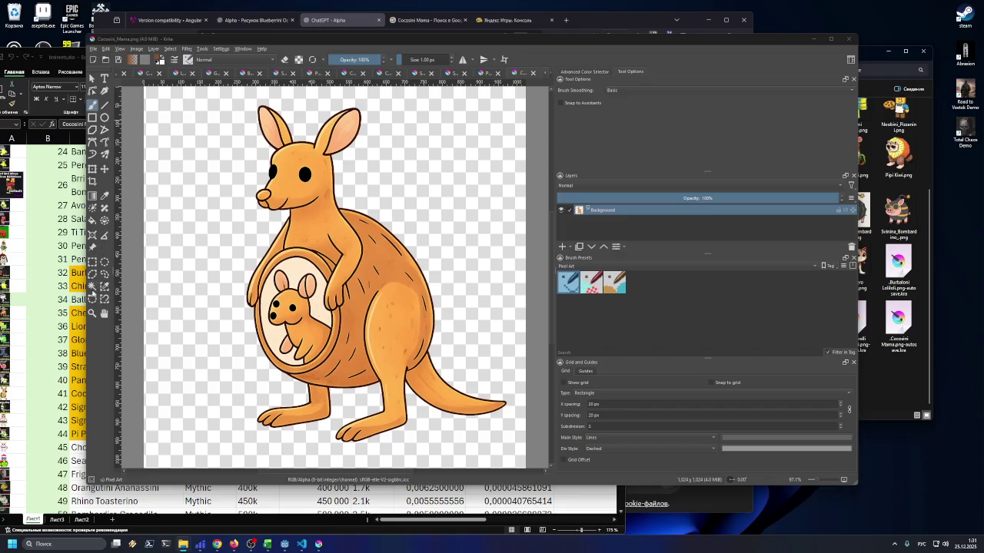
Select the empty background by colour and trim the canvas to the kangaroo
left_click(91, 286)
left_click(183, 232)
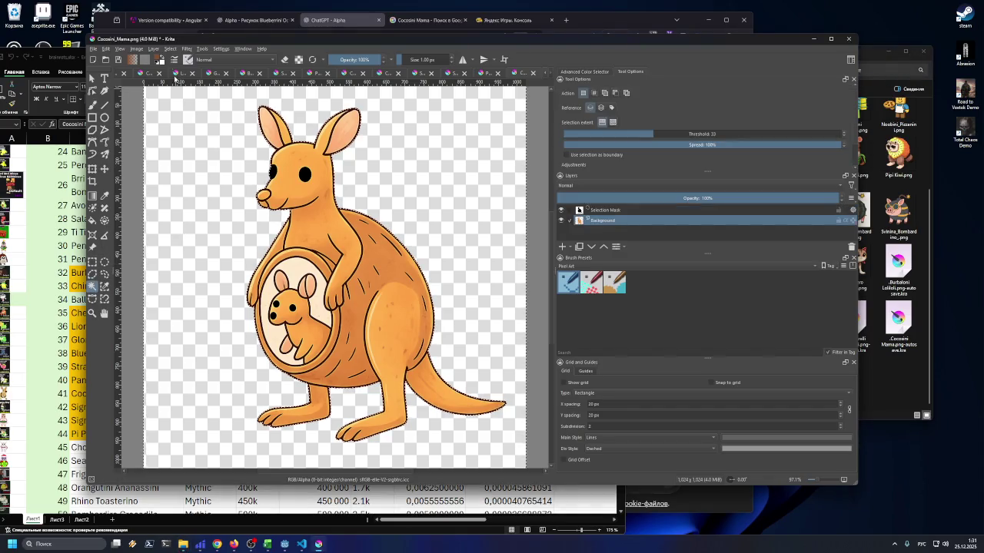
left_click(136, 48)
left_click(151, 91)
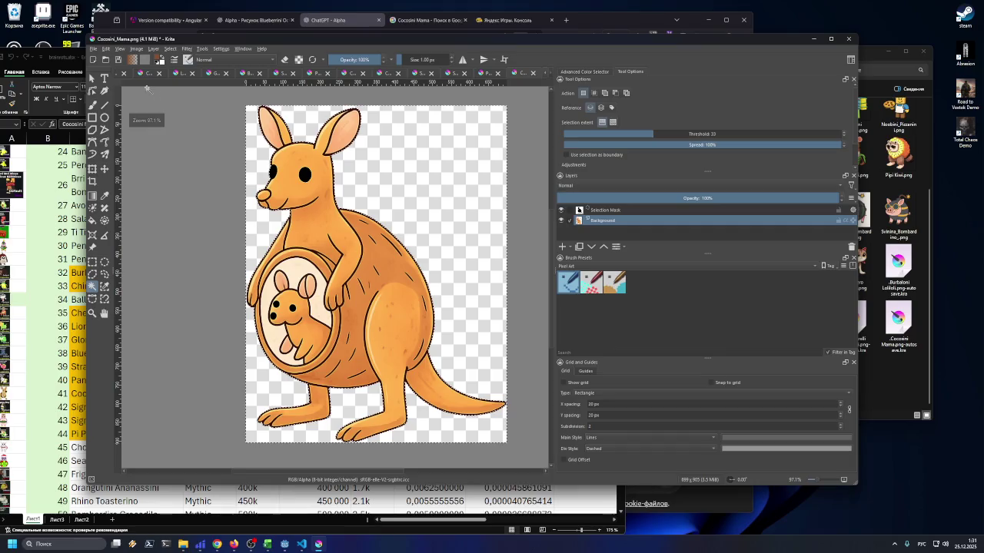
Scale the kangaroo image to 150 px tall
left_click(121, 48)
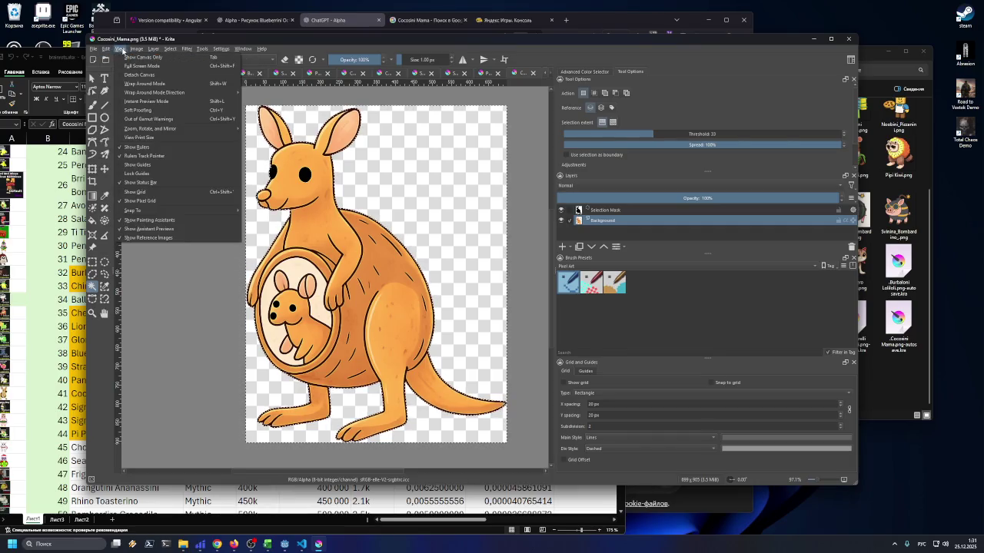
mouse_move(136, 48)
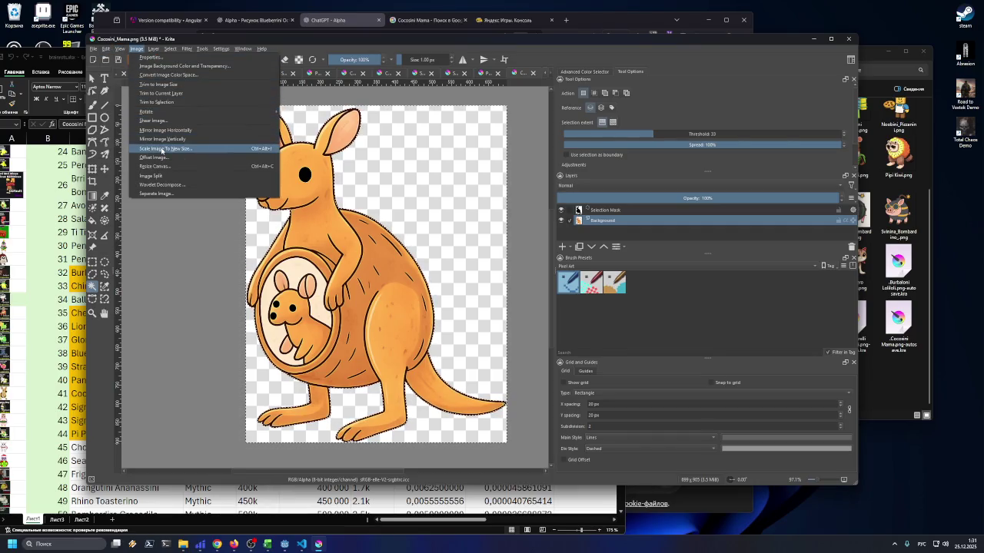
left_click(162, 149)
type("150")
left_click(505, 334)
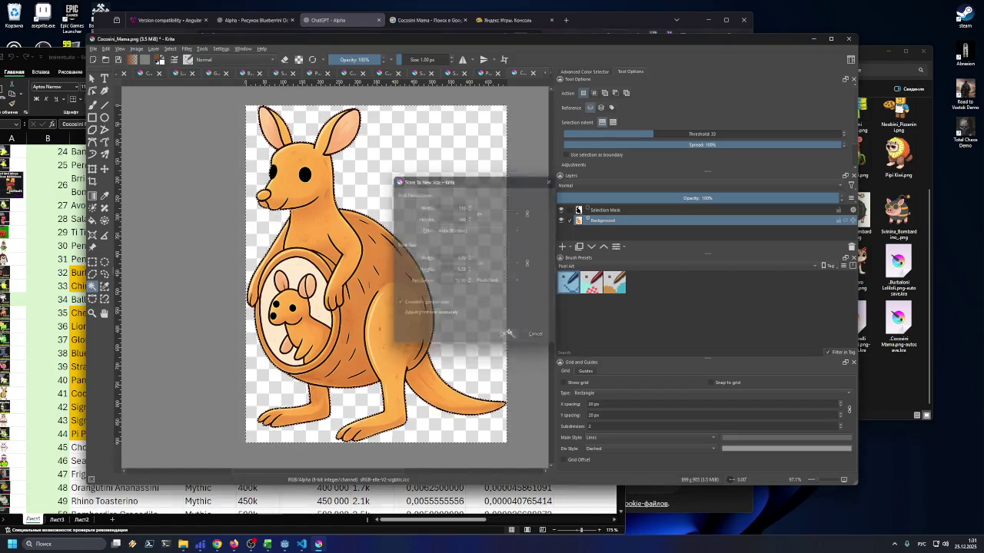
Export the scaled image as Cocosini_Mama.png and minimize Krita
left_click(93, 49)
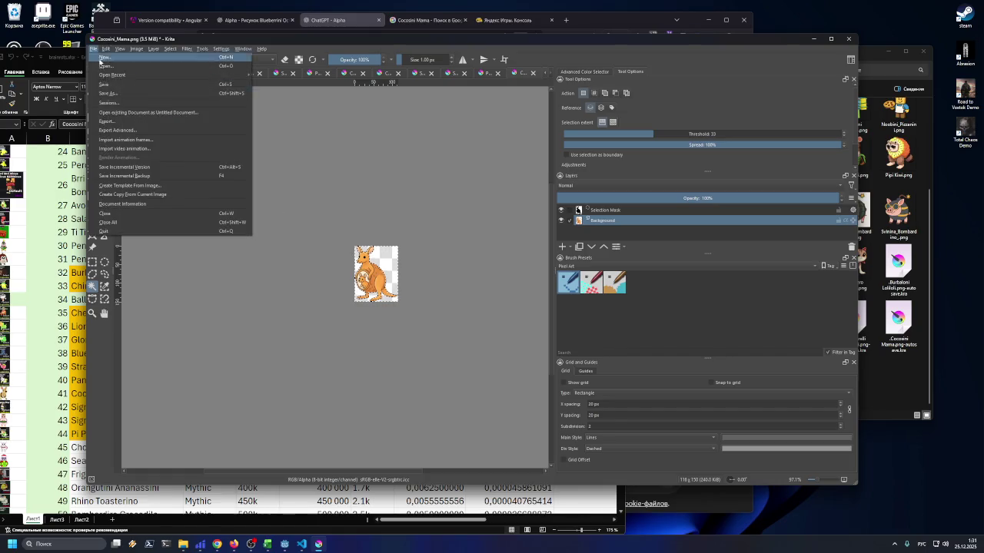
left_click(108, 121)
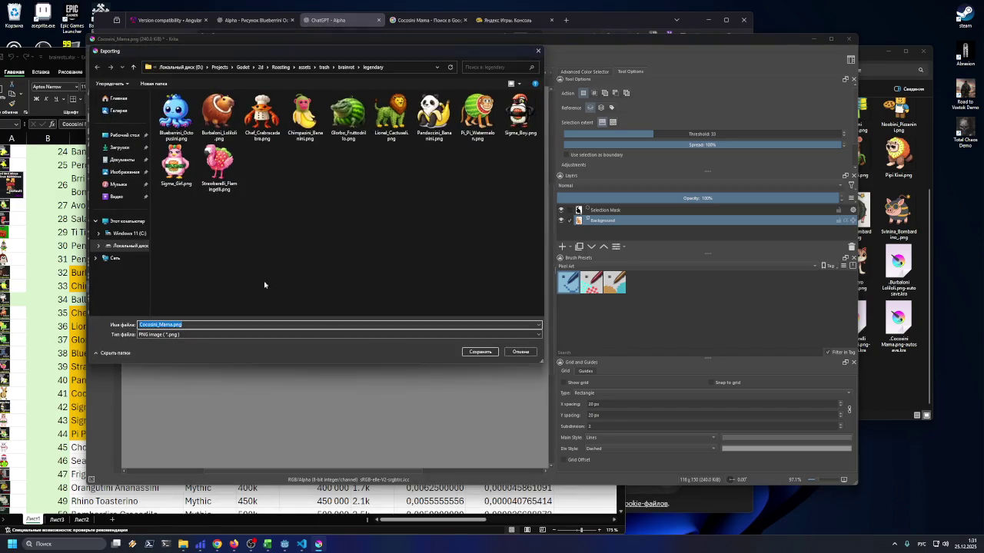
left_click(471, 349)
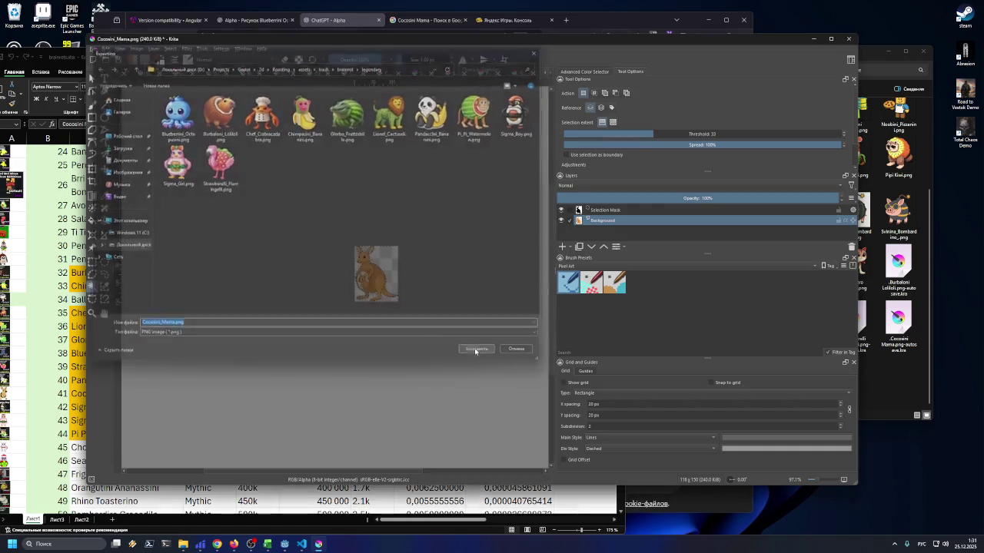
left_click(510, 350)
left_click(814, 38)
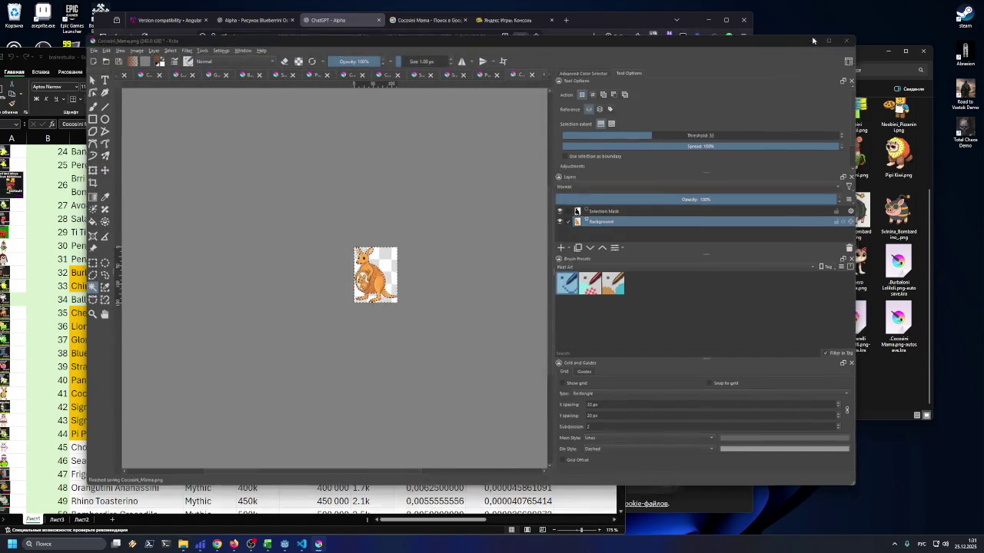
left_click(122, 447)
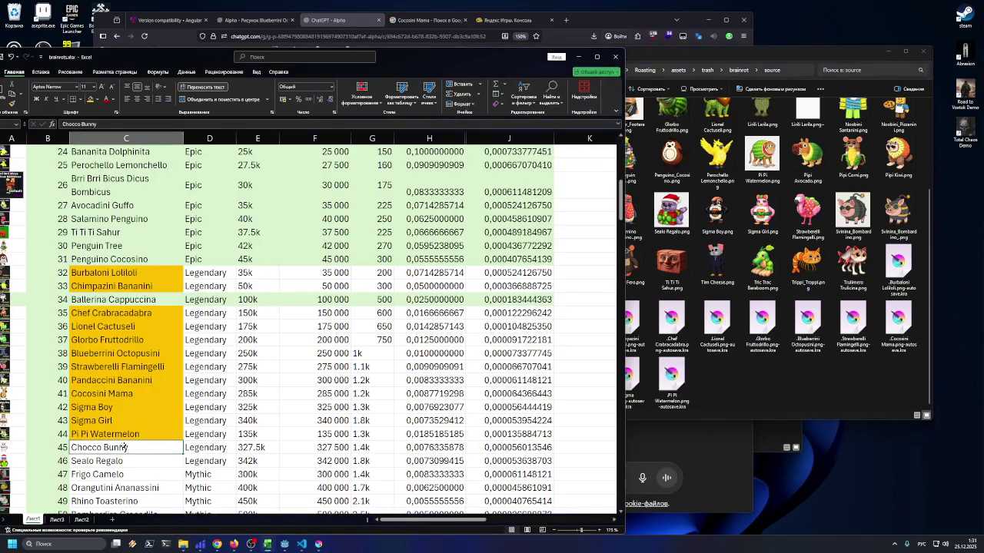
Fill Chocco Bunny's name cell orange, then glance at the Sealo Regalo cell unchanged
left_click(89, 105)
scroll(148, 259, "down", 3)
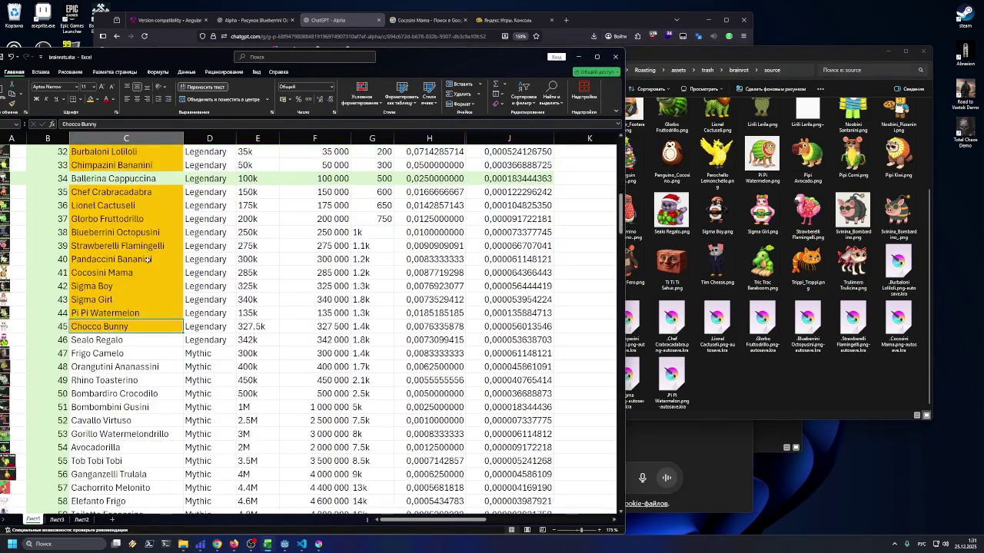
double_click(149, 342)
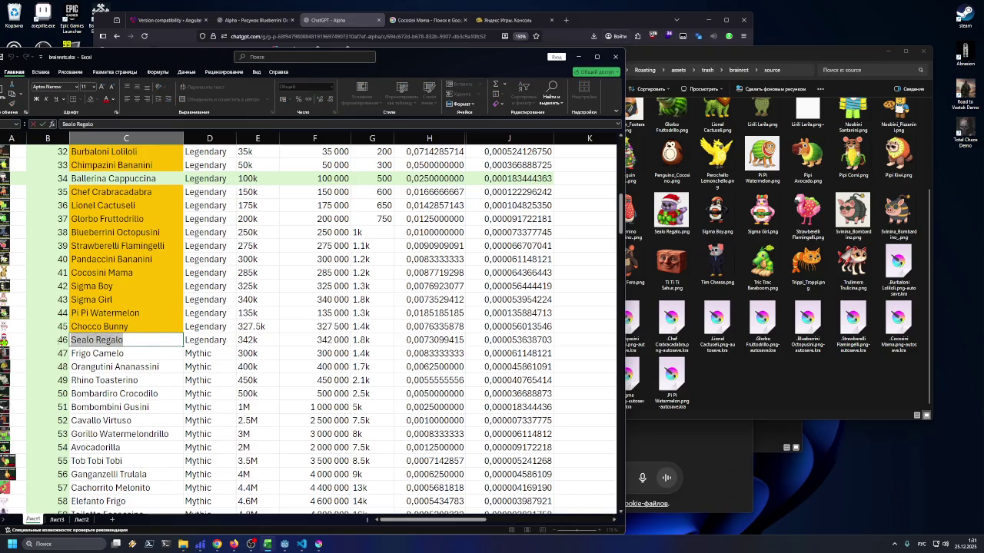
key("Escape")
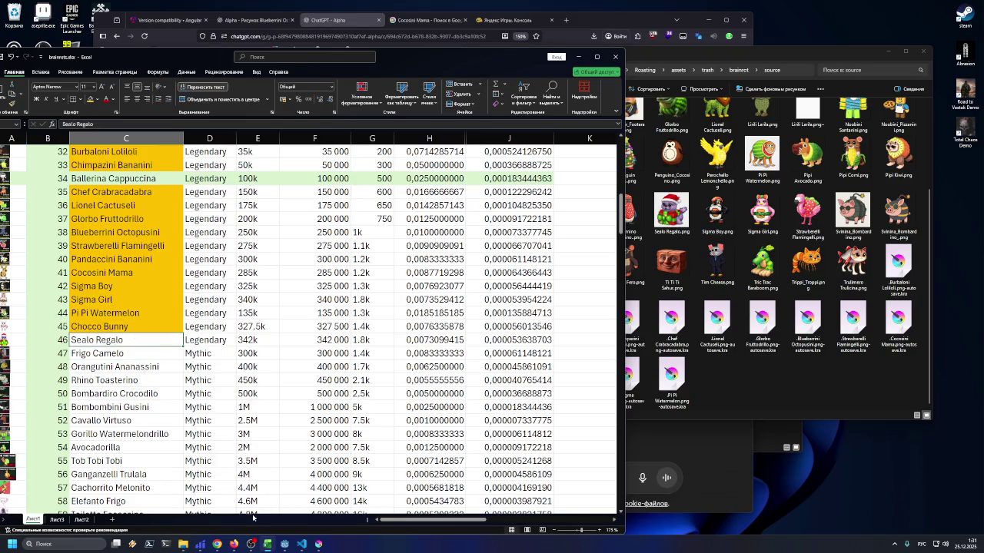
Check the ChatGPT and Cocosini Mama browser tabs, then bring up the source character images folder
left_click(234, 544)
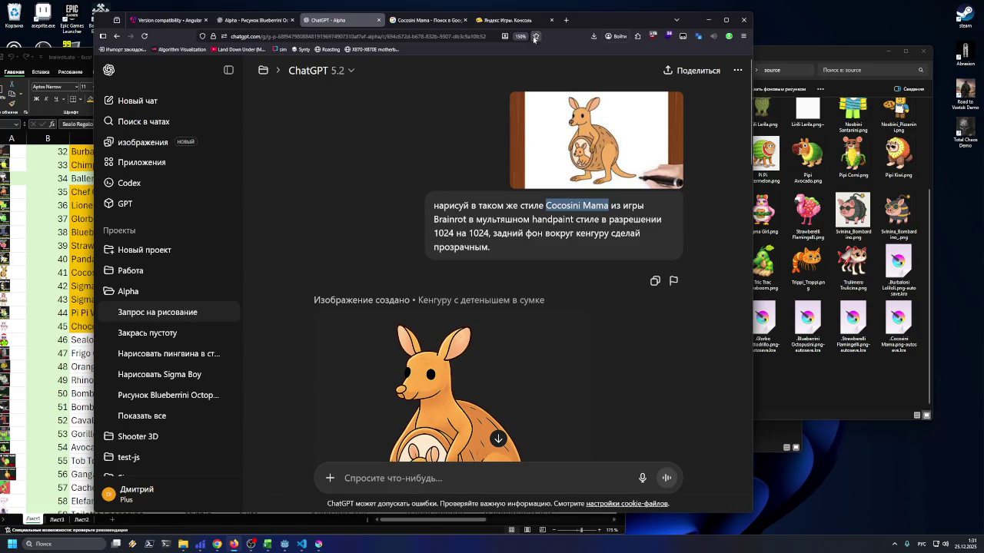
left_click_drag(592, 25, 587, 23)
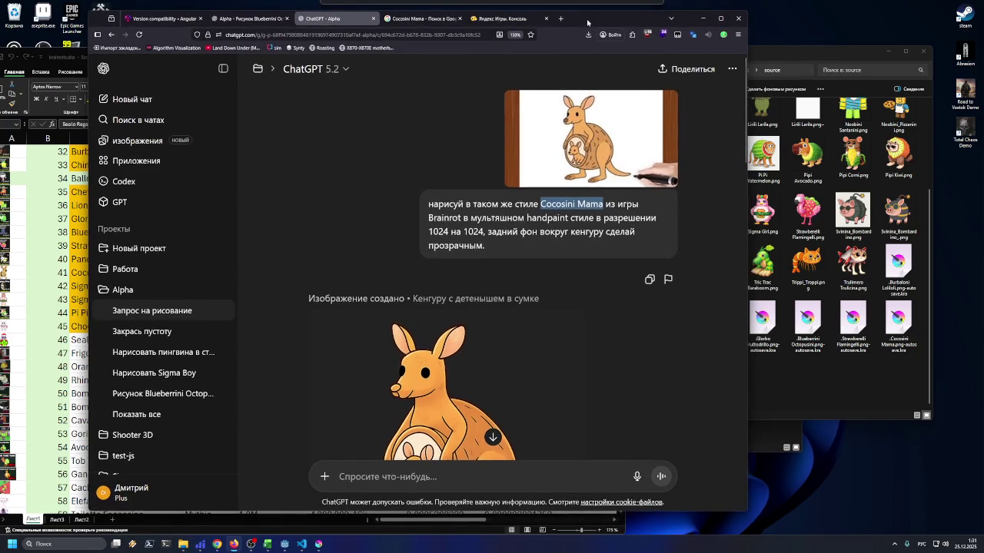
left_click(409, 24)
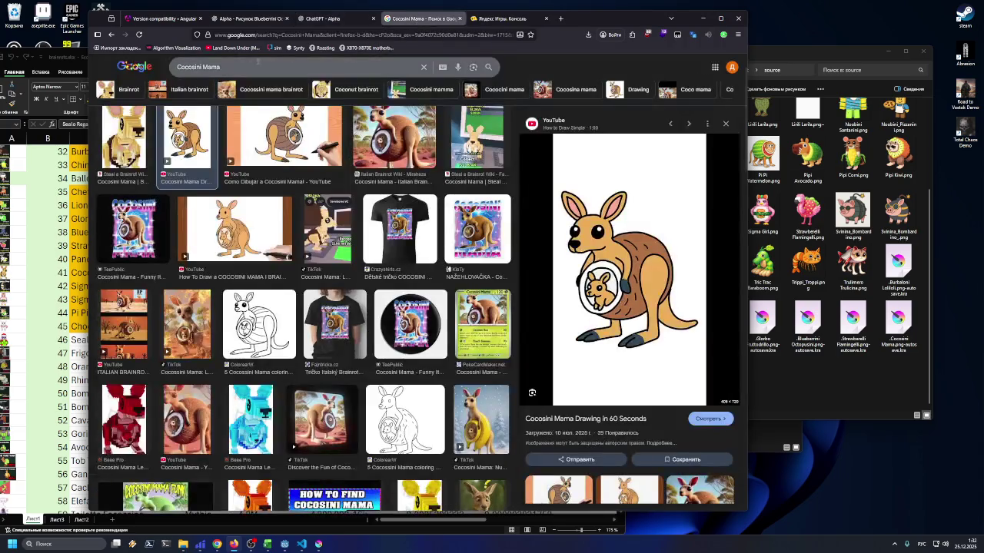
left_click(702, 18)
left_click(717, 262)
scroll(696, 264, "up", 2)
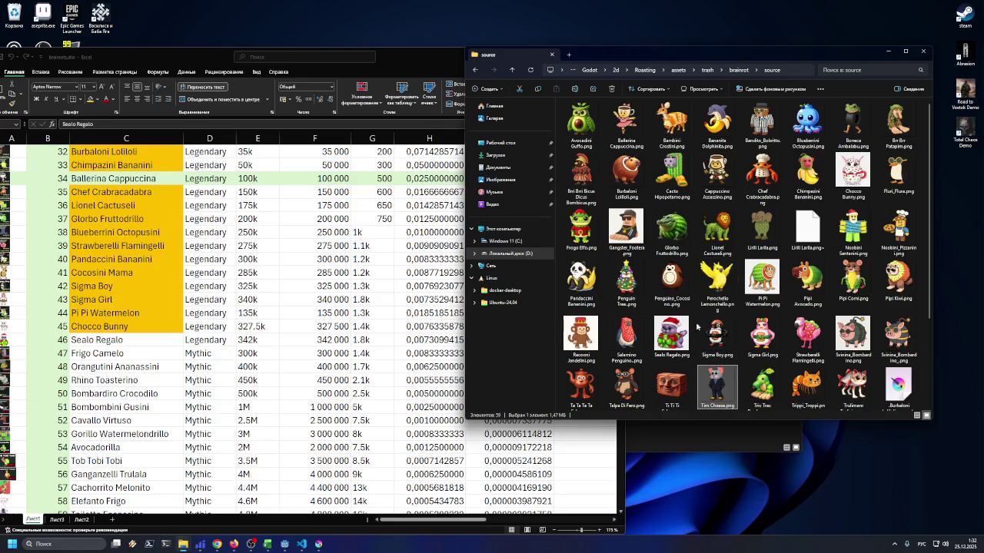
Drag Sealo Regalo.png into Krita and open it as a new document
left_click(652, 338)
left_click(302, 547)
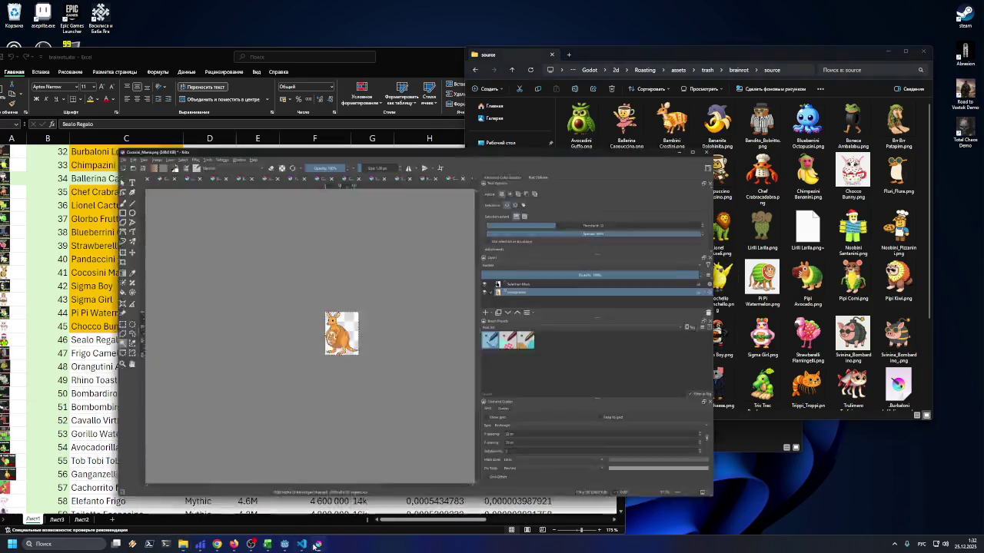
left_click(865, 338)
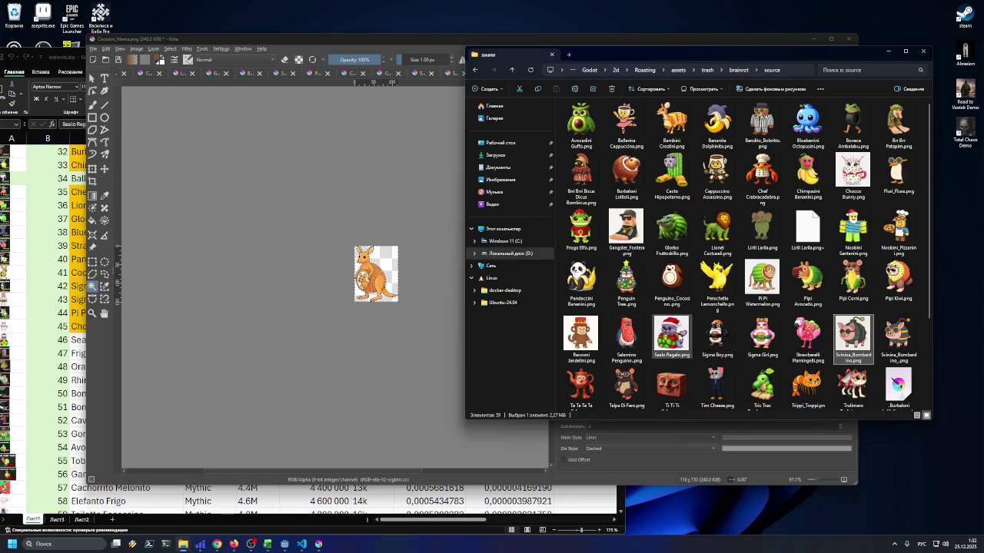
mouse_move(671, 334)
left_mouse_down()
mouse_move(403, 342)
mouse_move(380, 375)
left_mouse_up()
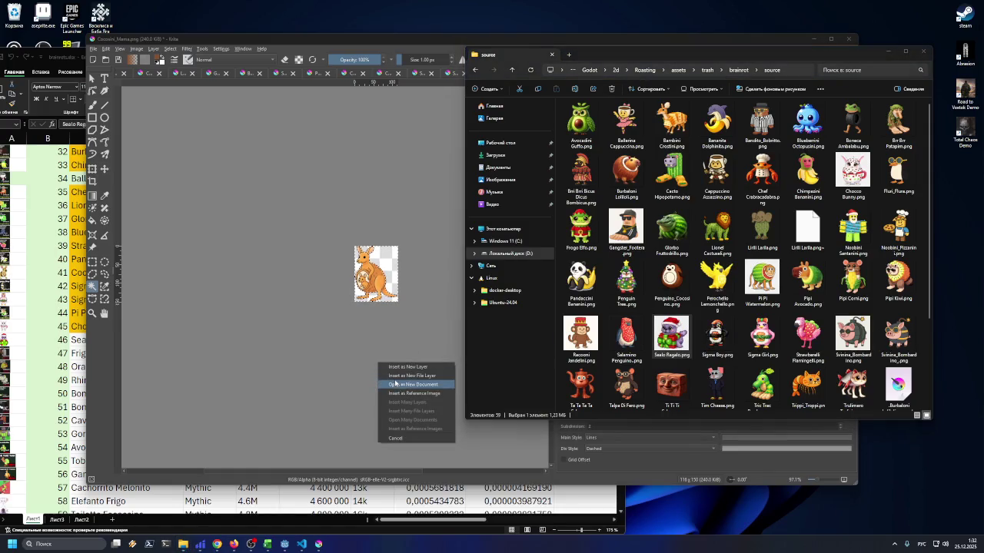
left_click(407, 384)
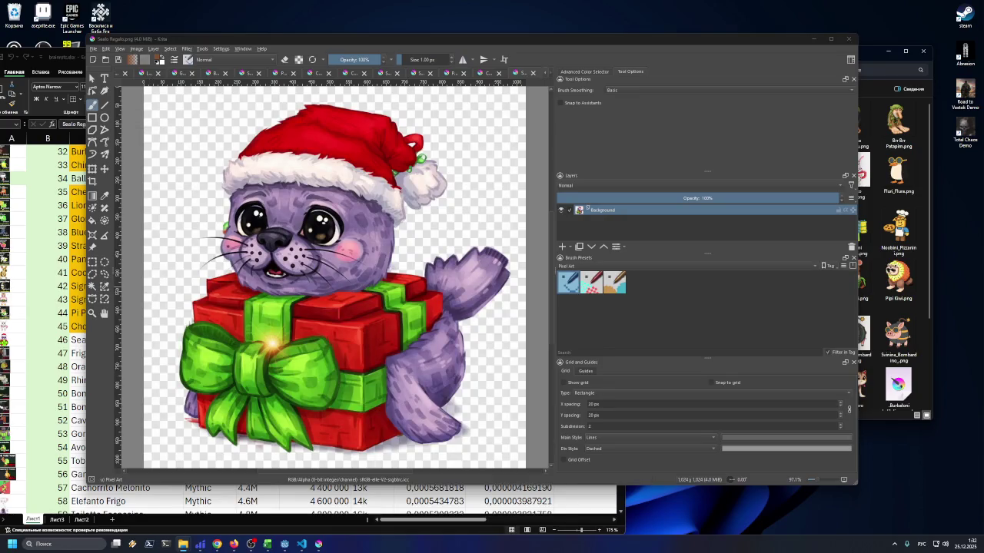
Magic-wand the background at threshold 9, add a rectangle near the bow, and erase it
left_click(93, 286)
left_click(176, 232)
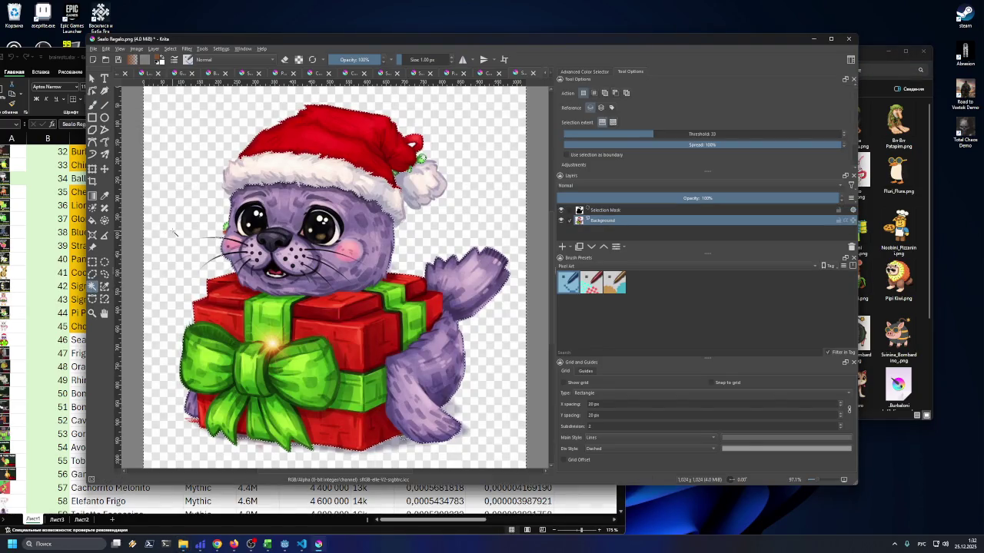
left_click(621, 134)
left_click_drag(621, 135, 589, 134)
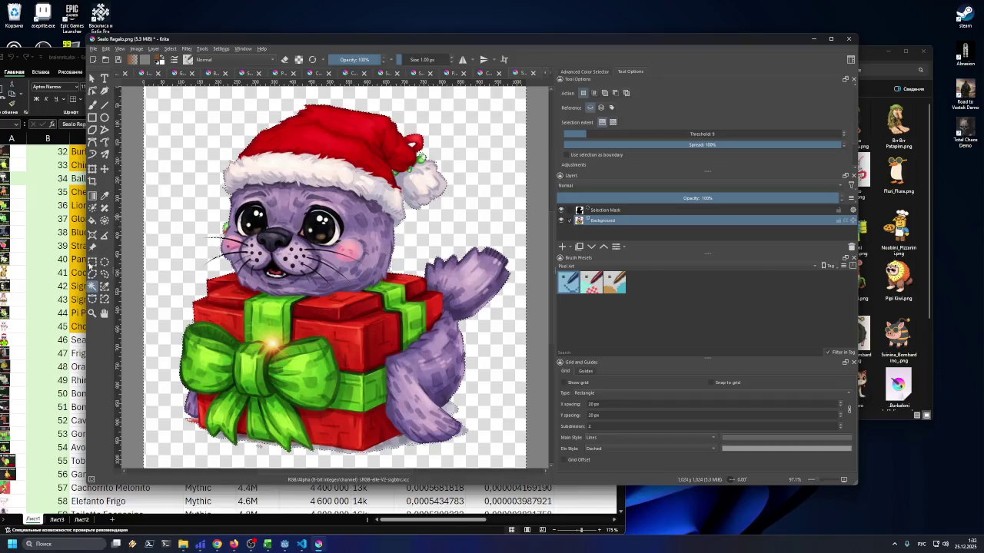
key("ctrl+r")
scroll(265, 427, "up", 5)
left_click_drag(259, 424, 302, 453)
scroll(303, 454, "down", 6)
key("ctrl+shift+a")
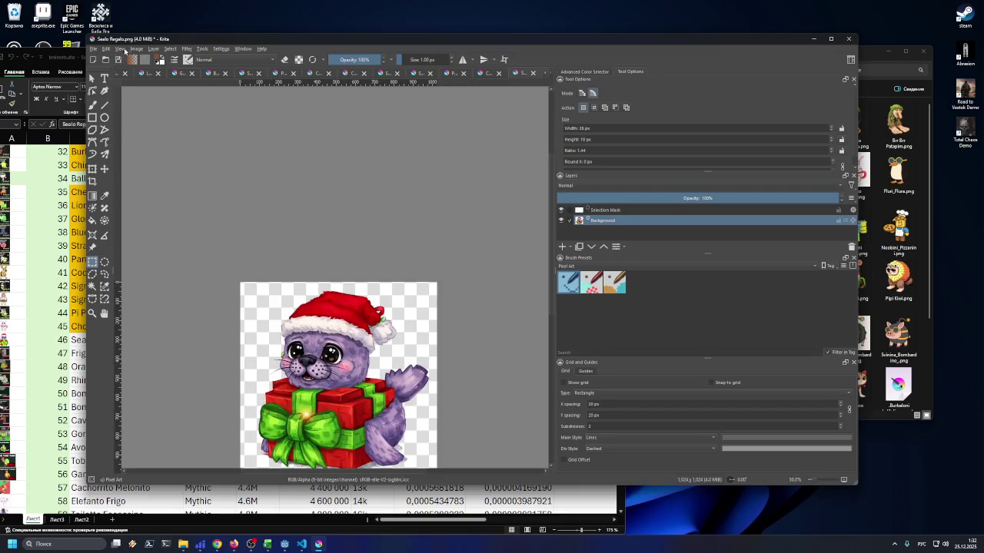
Deselect everything on the Sealo Regalo canvas
left_click(120, 48)
left_click(158, 94)
right_click(163, 60)
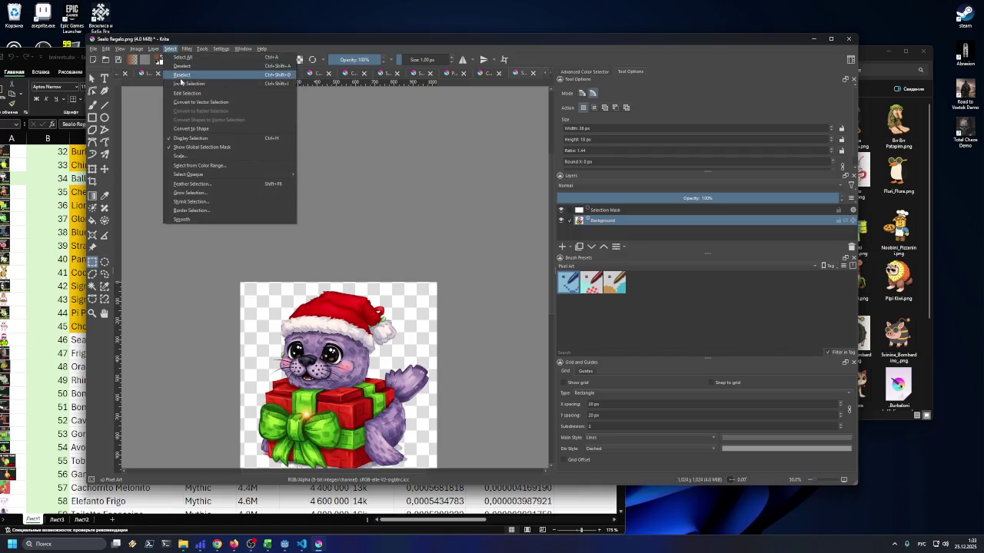
key("Escape")
left_click(170, 49)
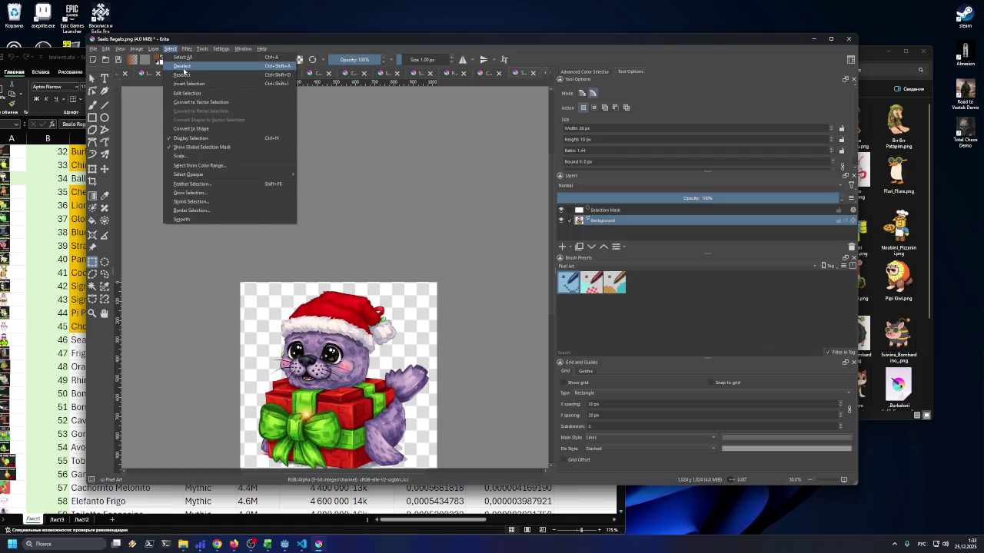
left_click(178, 67)
left_click(137, 48)
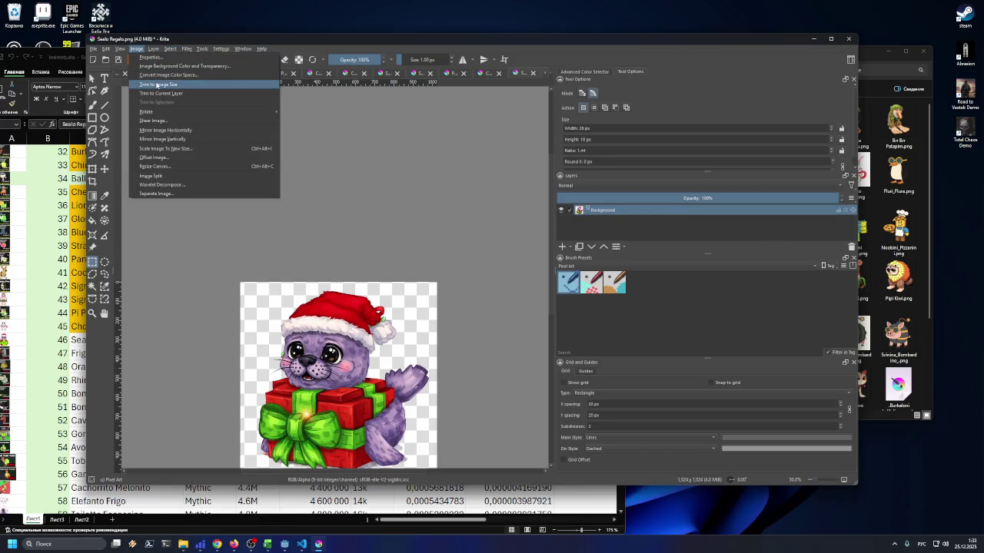
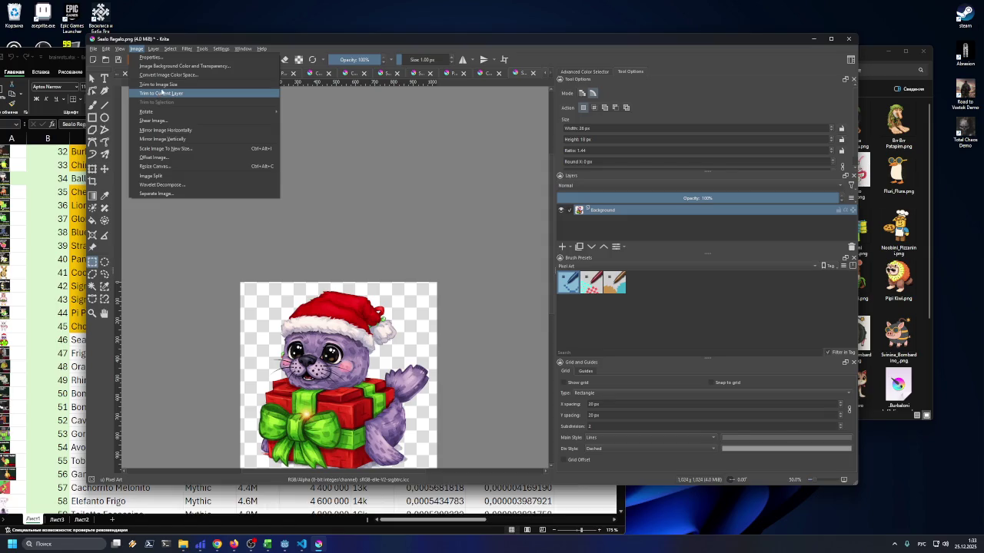
Try trimming the Krita canvas to the layer's content from the Image menu
left_click(162, 92)
left_click(136, 49)
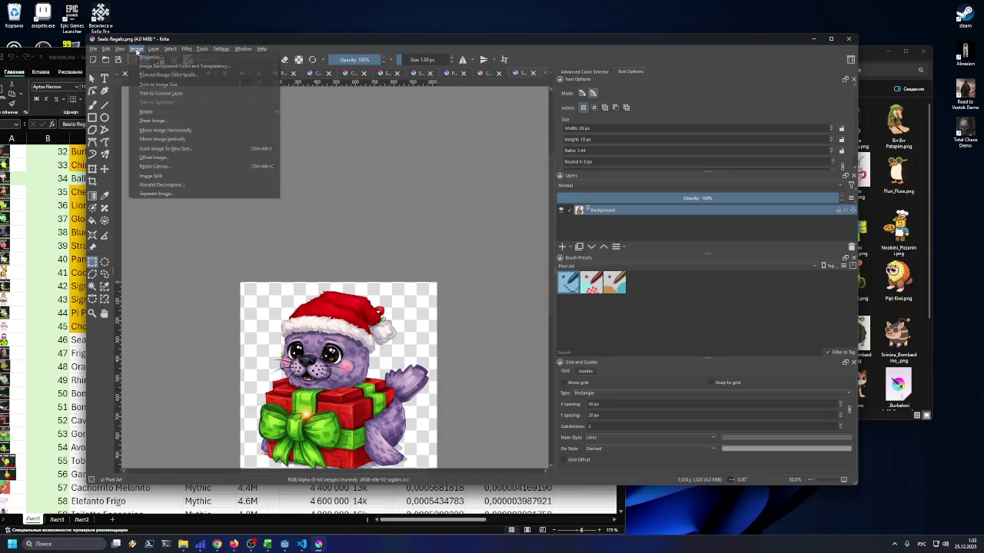
left_click(158, 84)
left_click(136, 48)
left_click(153, 84)
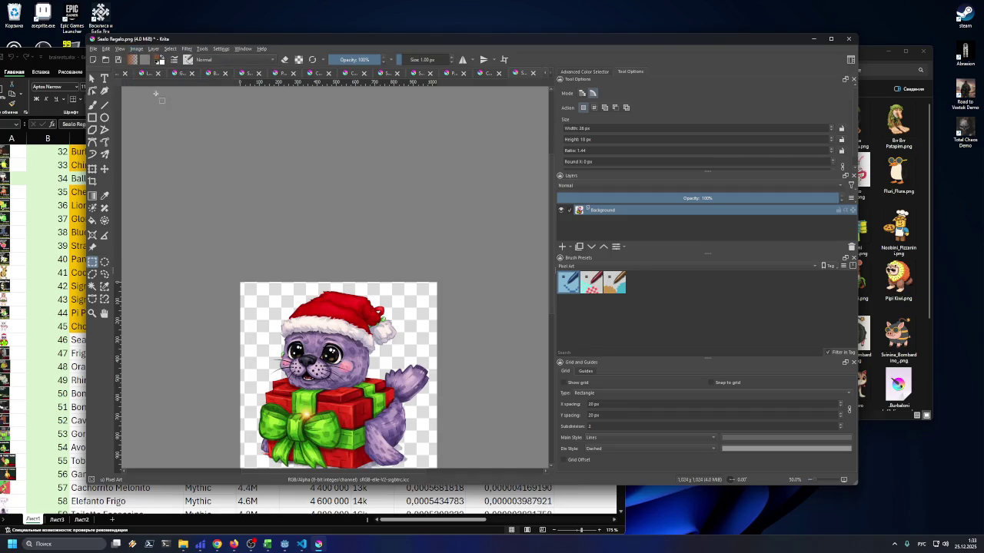
scroll(266, 246, "down", 2)
scroll(292, 316, "up", 3)
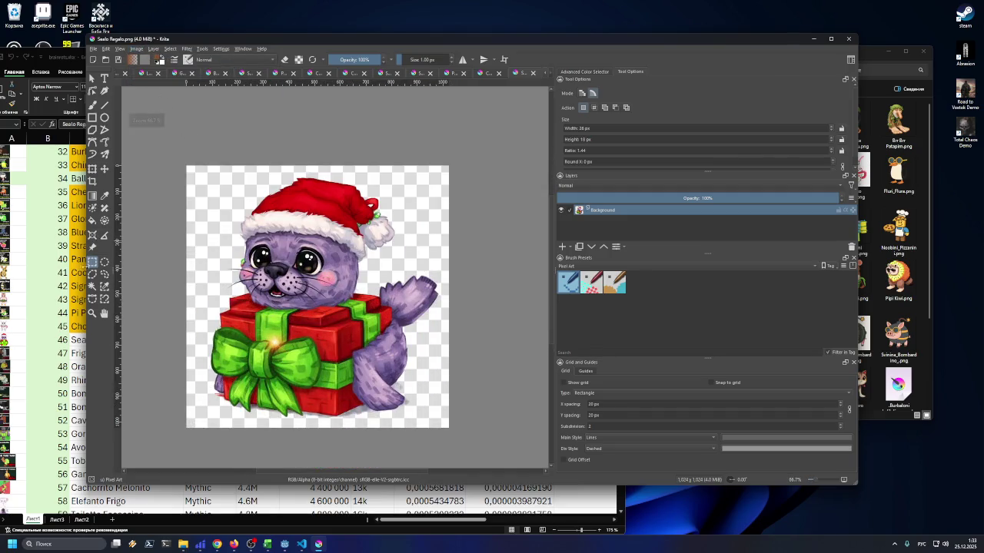
Select the seal's outline with the similar-colour selection tool
left_click(93, 285)
left_click(193, 235)
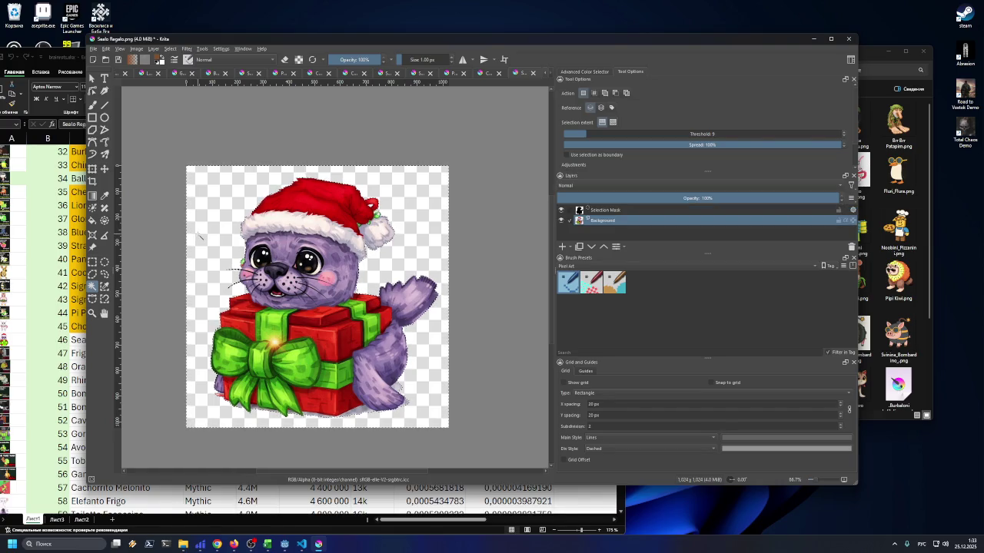
left_click(138, 48)
left_click(158, 95)
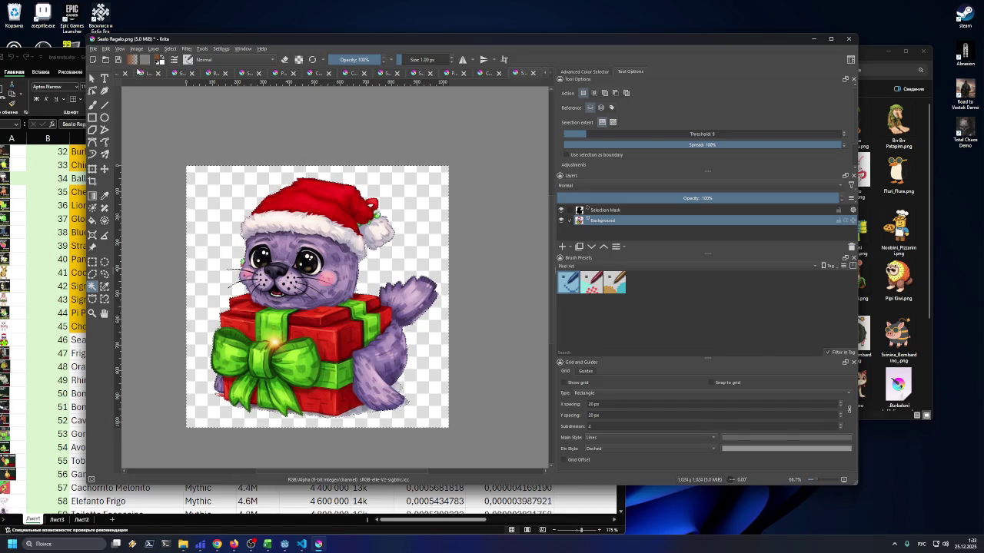
Trim the canvas to the current layer's content
left_click(138, 48)
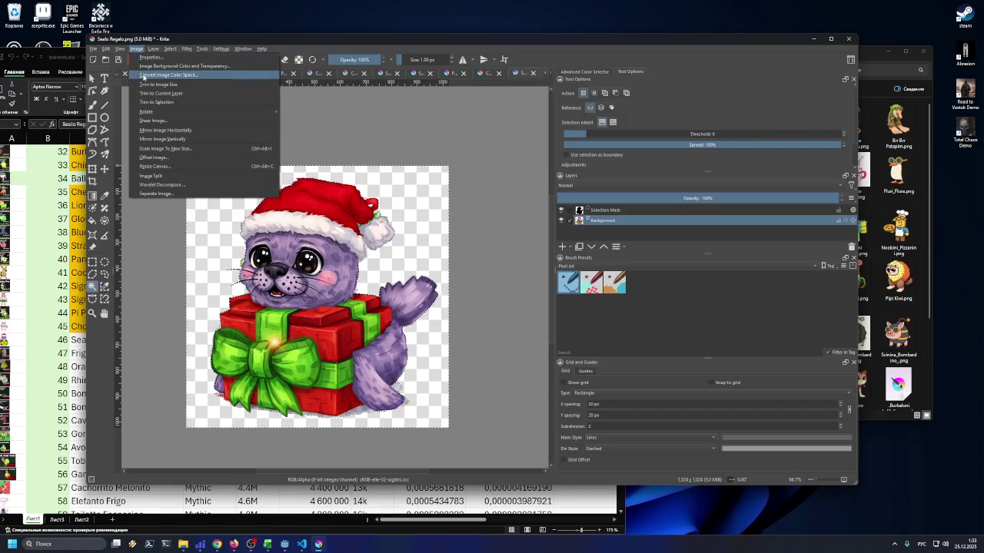
left_click(148, 86)
left_click(136, 48)
left_click(152, 93)
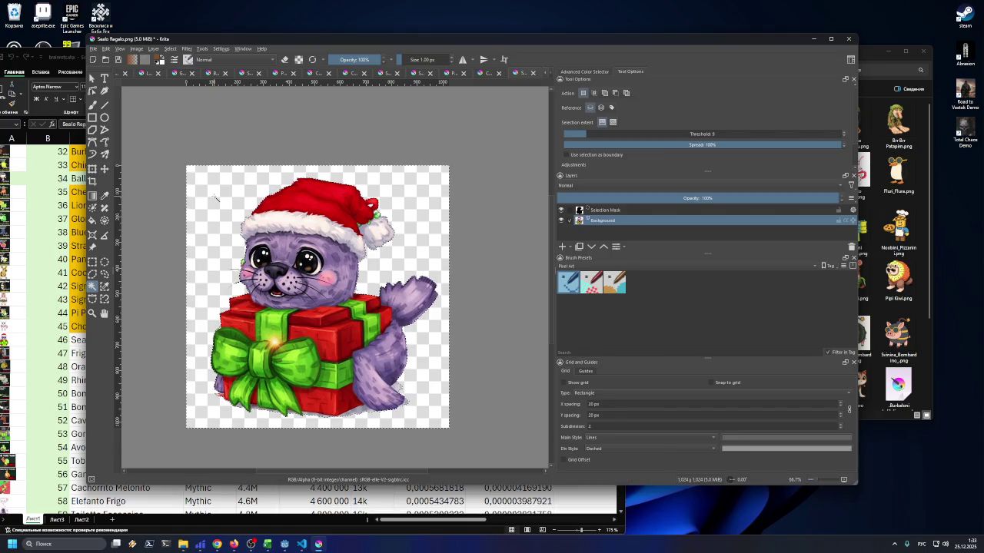
left_click(156, 48)
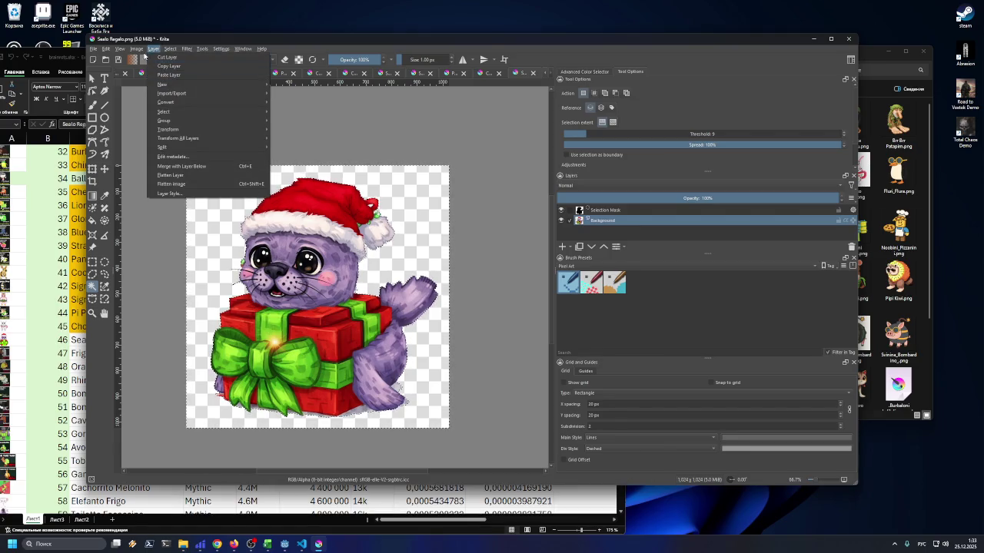
left_click(136, 48)
left_click(153, 93)
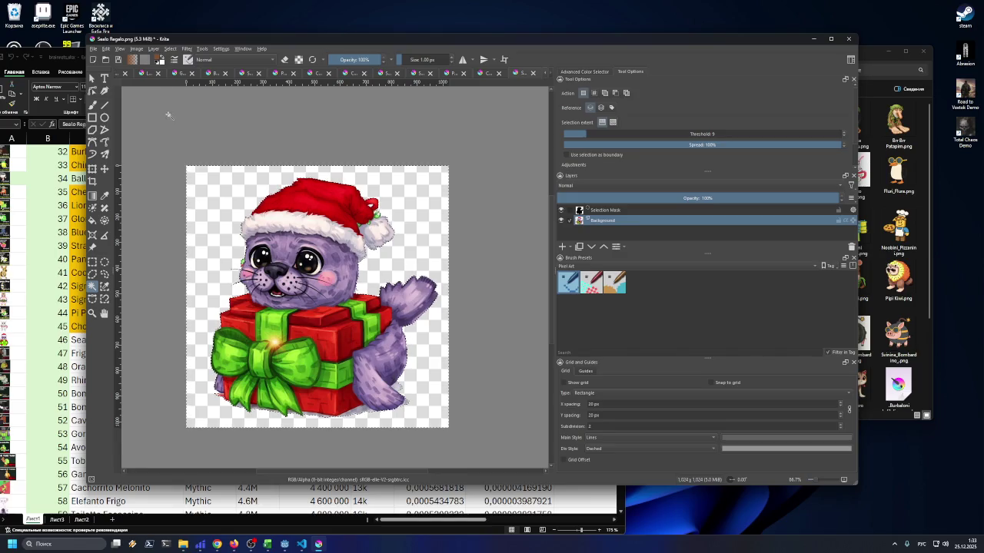
Clear the selection and trim the canvas back to the image size
left_click(169, 49)
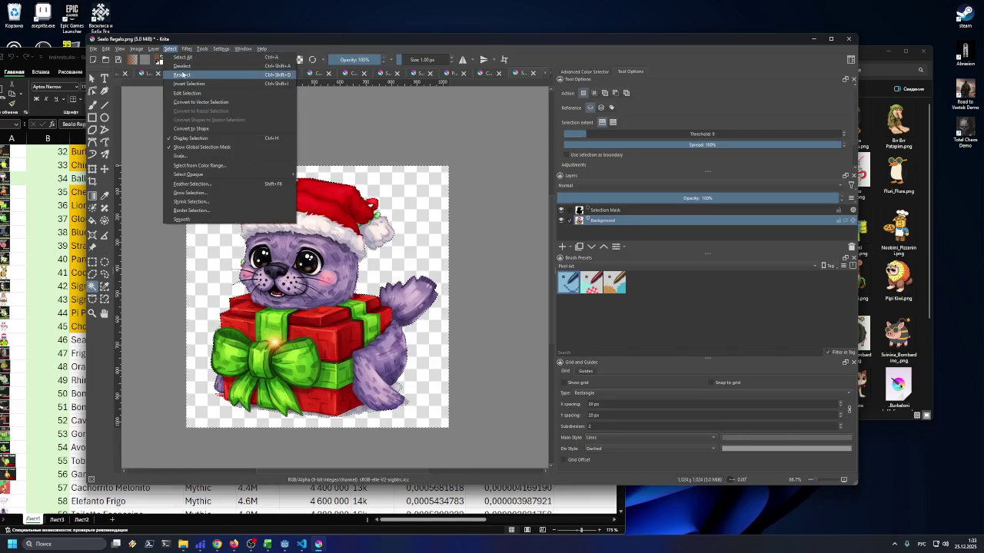
left_click(181, 66)
left_click(142, 50)
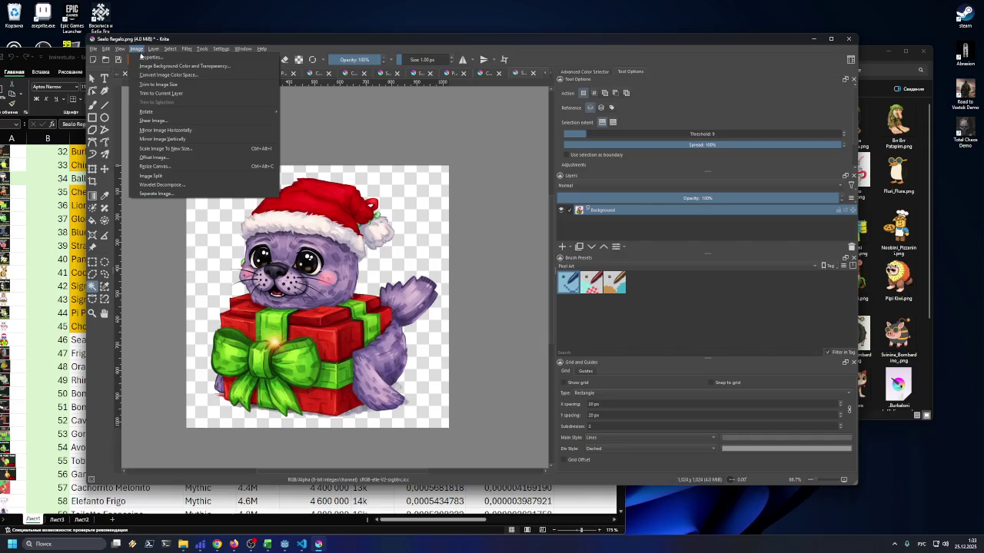
left_click(156, 84)
left_click(138, 50)
left_click(151, 85)
left_click(136, 51)
left_click(150, 85)
left_click(139, 49)
left_click(153, 84)
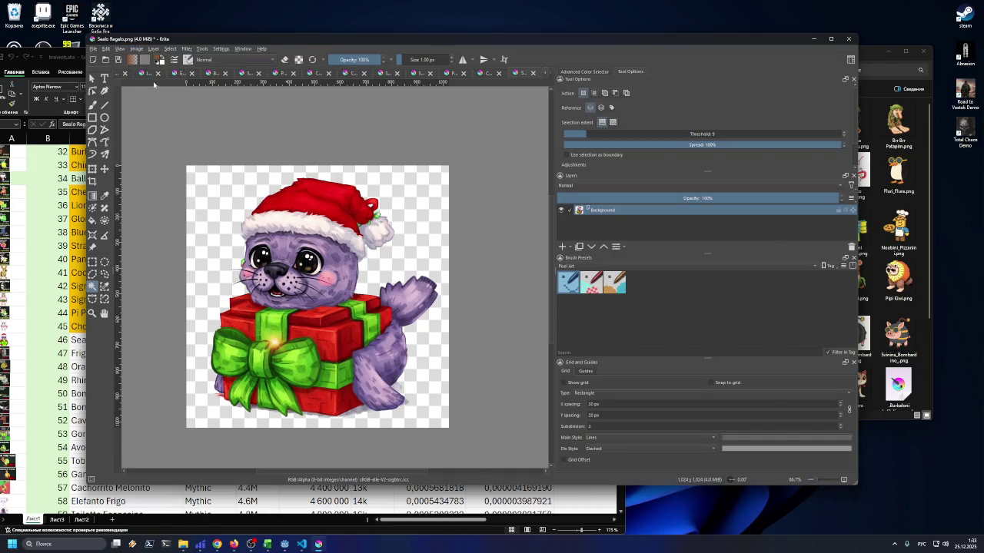
Draw a rectangular selection around the whole seal and turn on Edit Selection
left_click(92, 261)
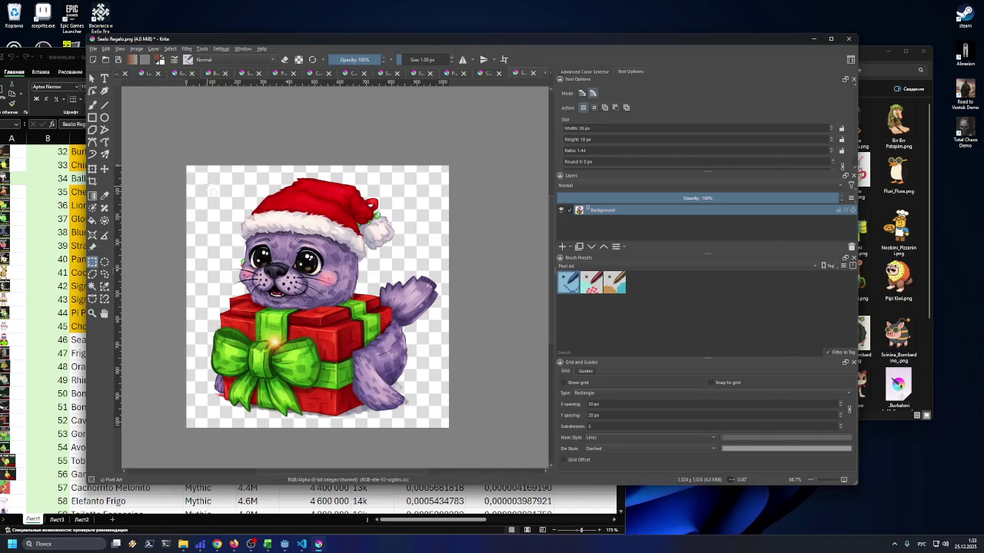
mouse_move(206, 179)
left_mouse_down()
mouse_move(247, 238)
mouse_move(336, 301)
mouse_move(440, 419)
left_mouse_up()
scroll(315, 139, "up", 3)
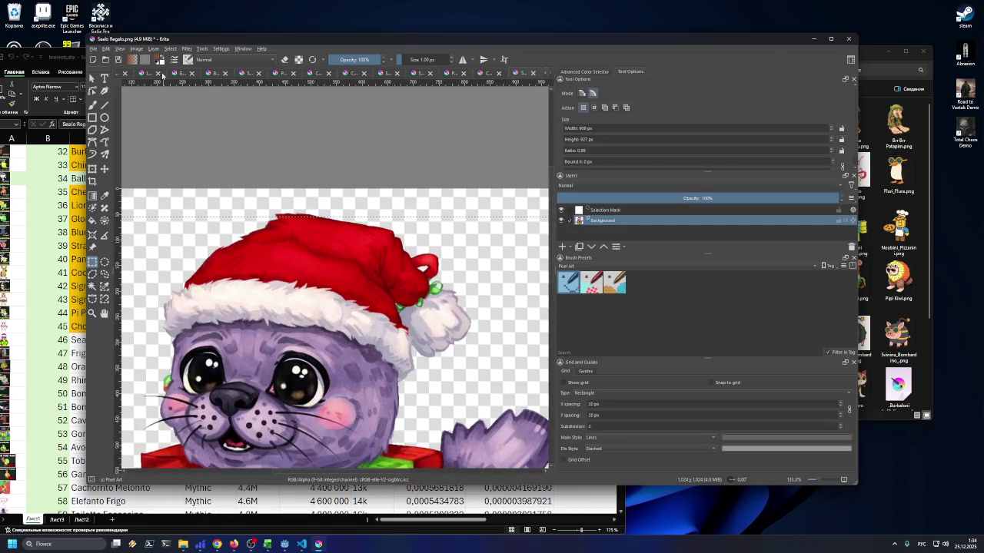
left_click(171, 50)
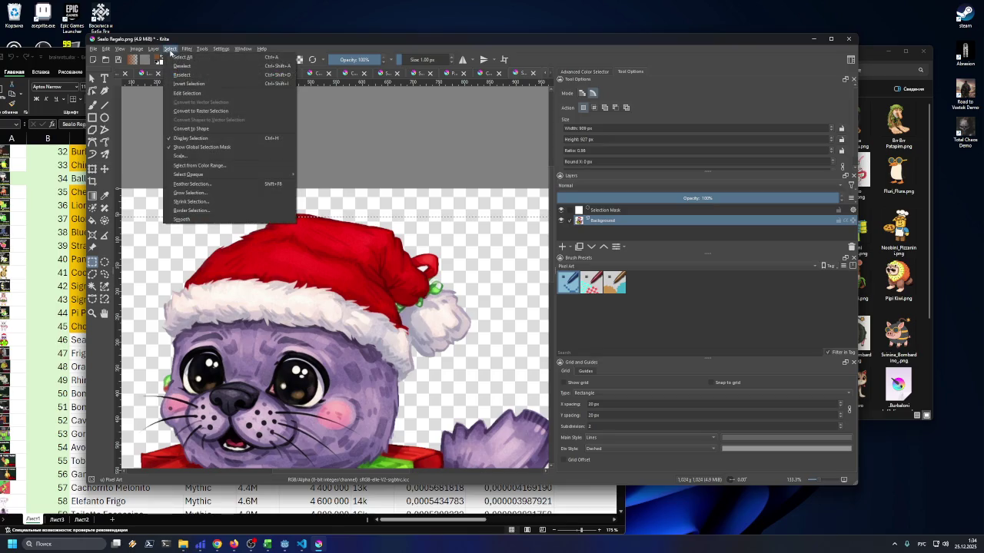
left_click(188, 93)
Raise the selection's top edge above the hat and tighten its left and right edges
left_click_drag(327, 216, 328, 212)
scroll(415, 280, "down", 7)
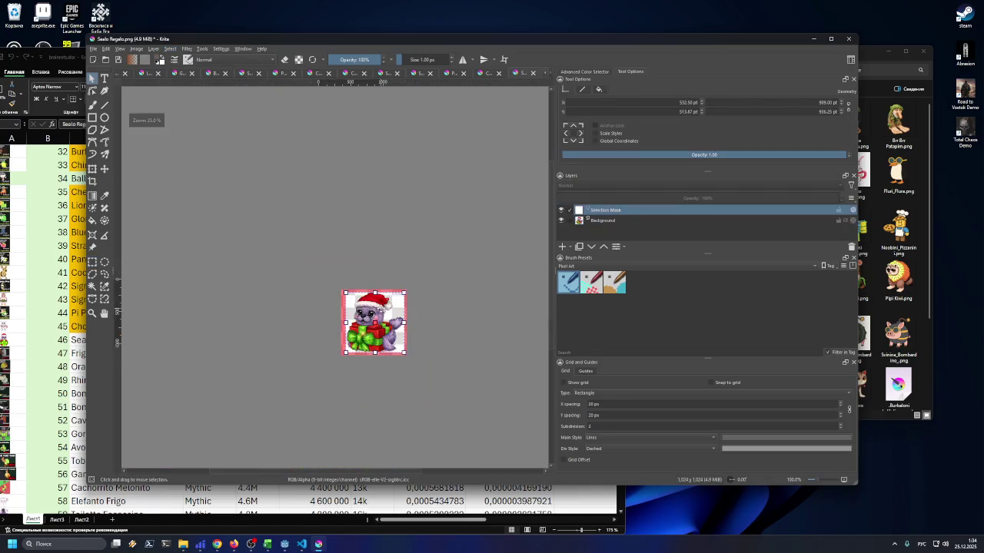
scroll(416, 280, "up", 6)
left_click_drag(421, 267, 420, 267)
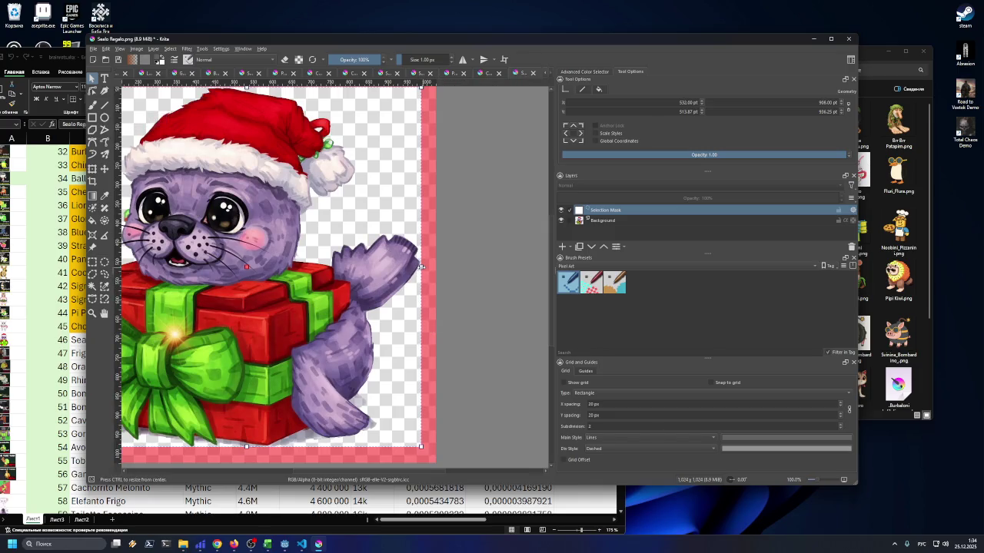
scroll(252, 437, "down", 1)
scroll(252, 437, "up", 3)
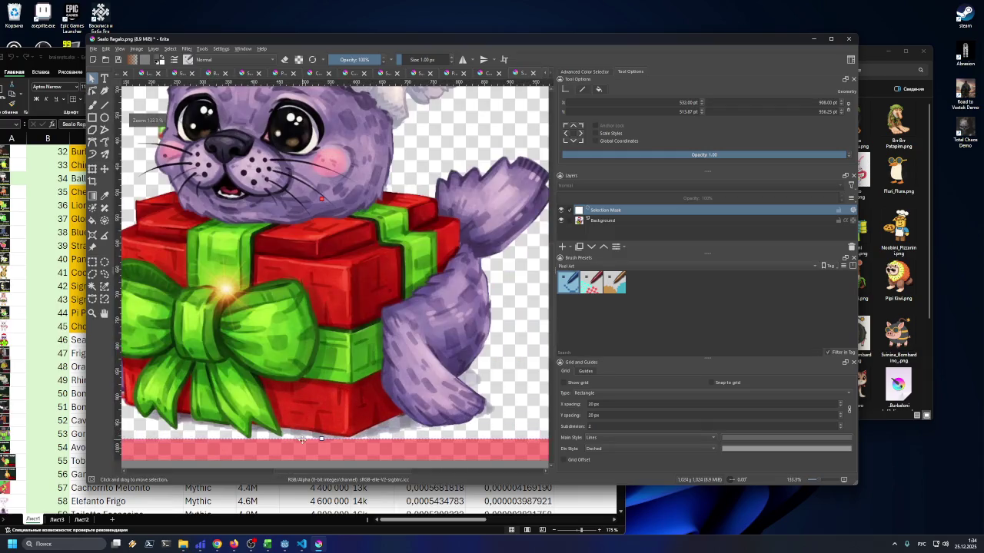
scroll(226, 367, "down", 2)
scroll(226, 367, "up", 1)
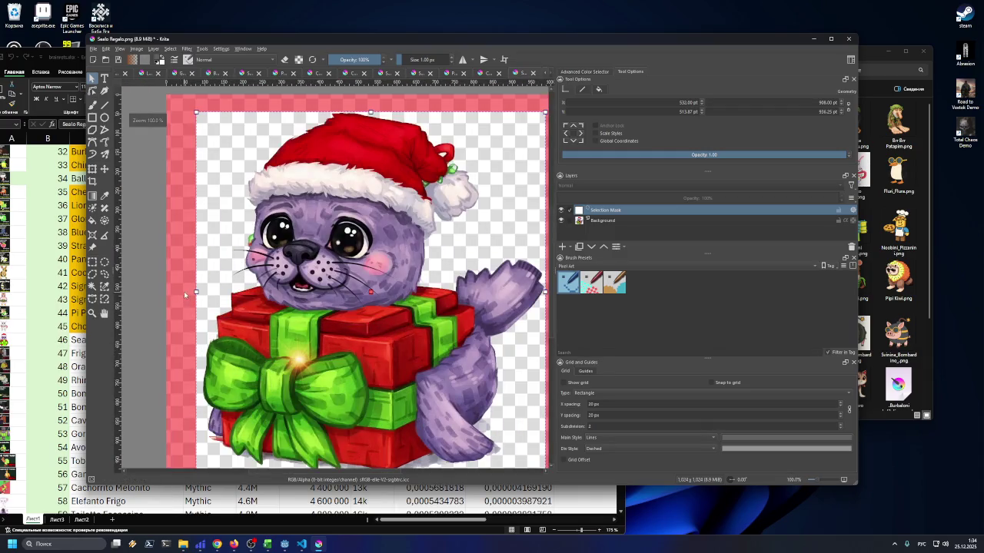
left_click_drag(195, 291, 202, 291)
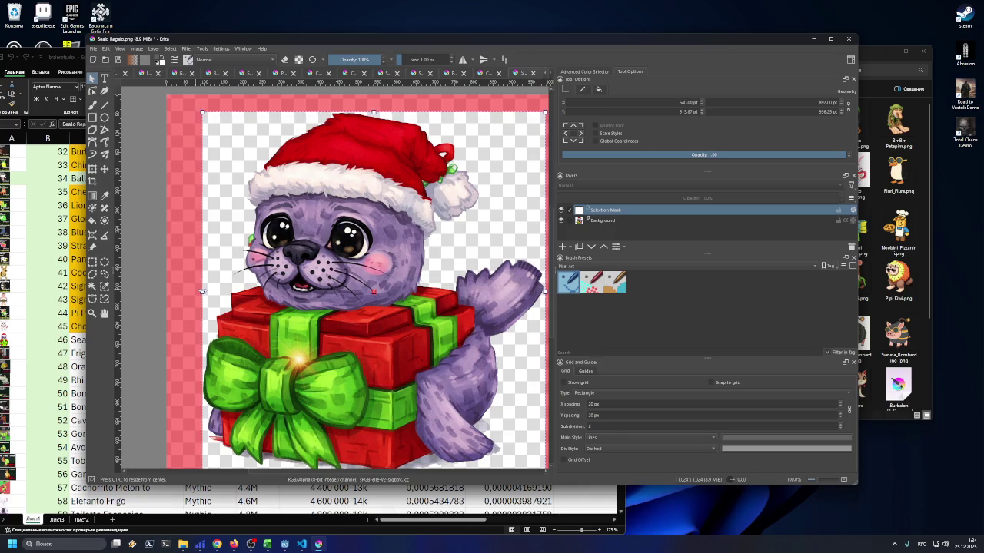
scroll(464, 263, "down", 2)
scroll(461, 277, "up", 1)
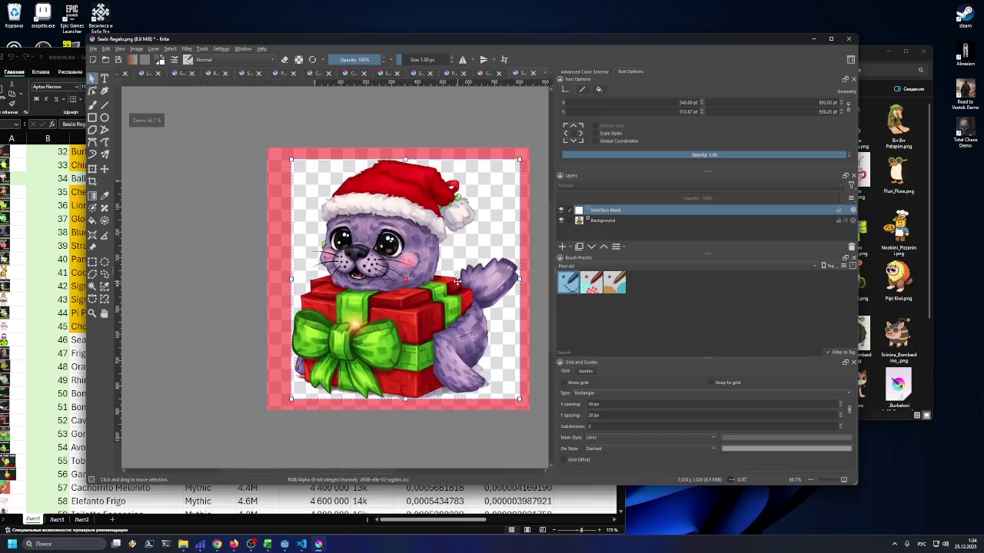
double_click(388, 254)
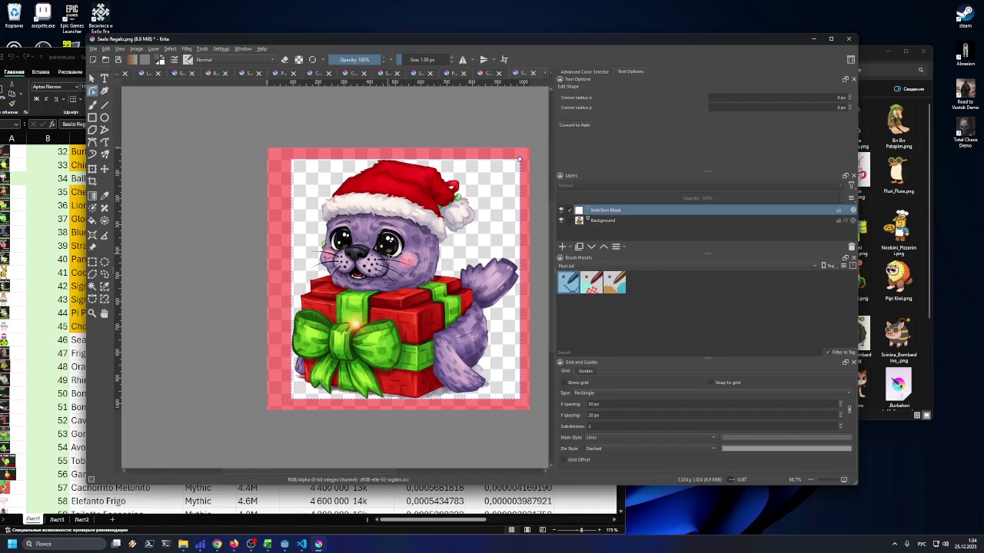
Invert the selection and reselect the Background layer
left_click(174, 49)
left_click(200, 85)
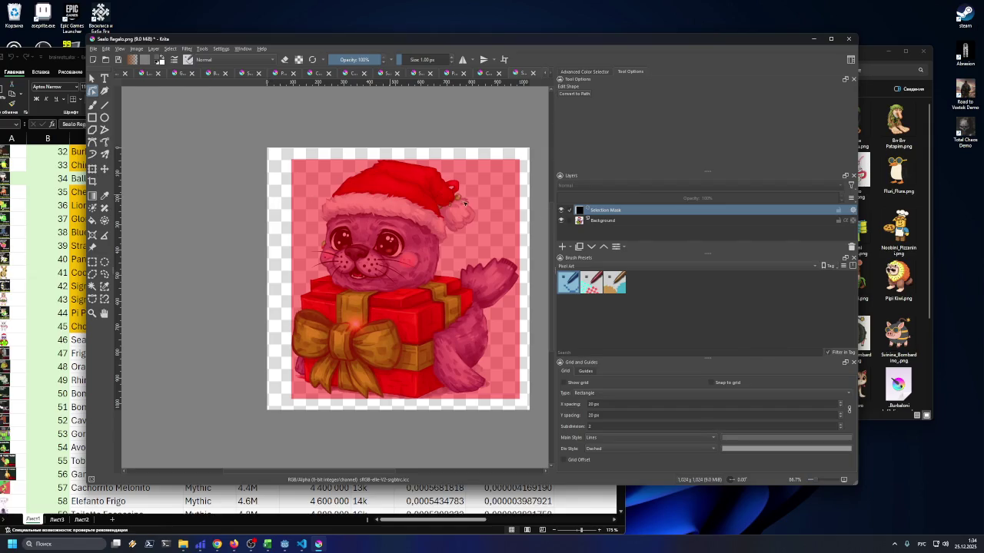
left_click(608, 222)
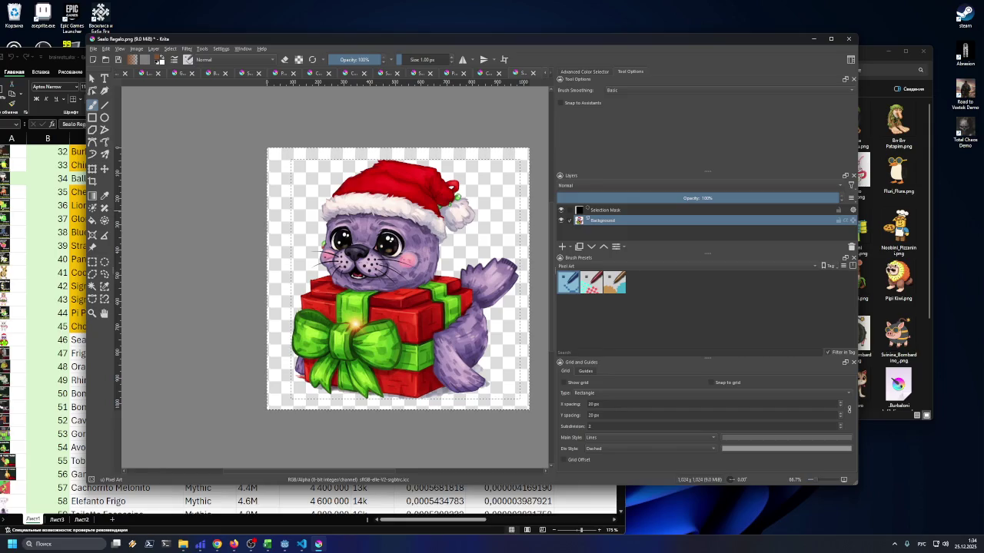
Trim the seal image to the selection and scale it down to 143×150 pixels
left_click(136, 48)
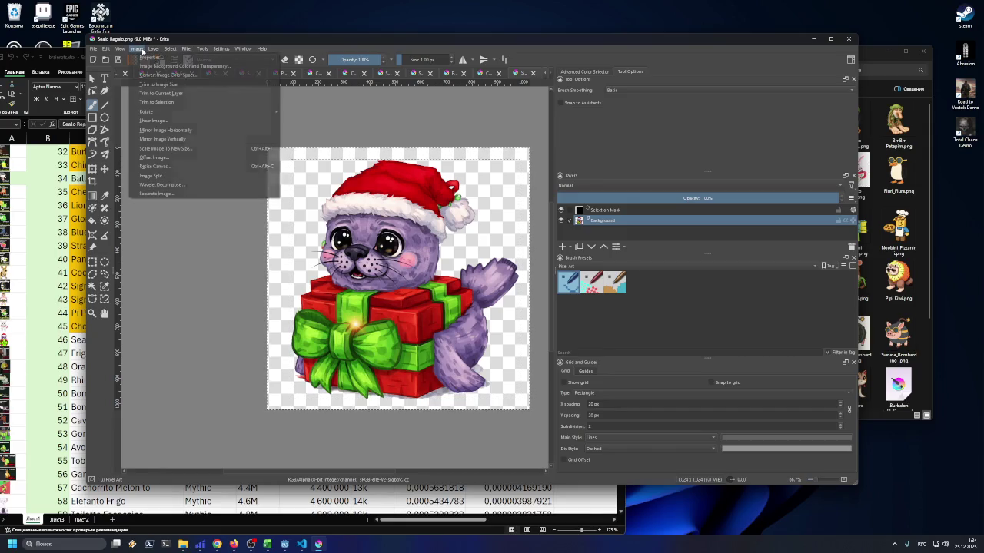
left_click(164, 93)
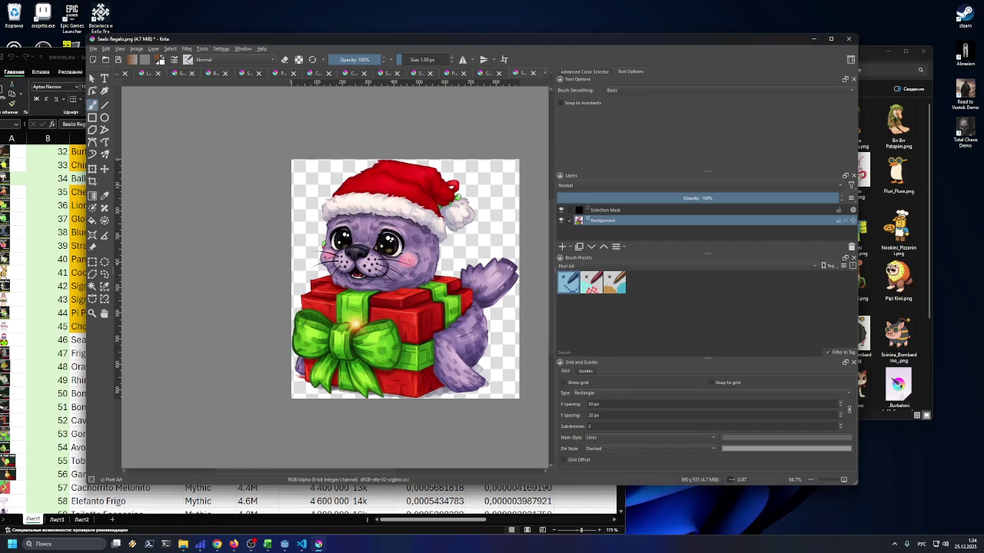
left_click(93, 49)
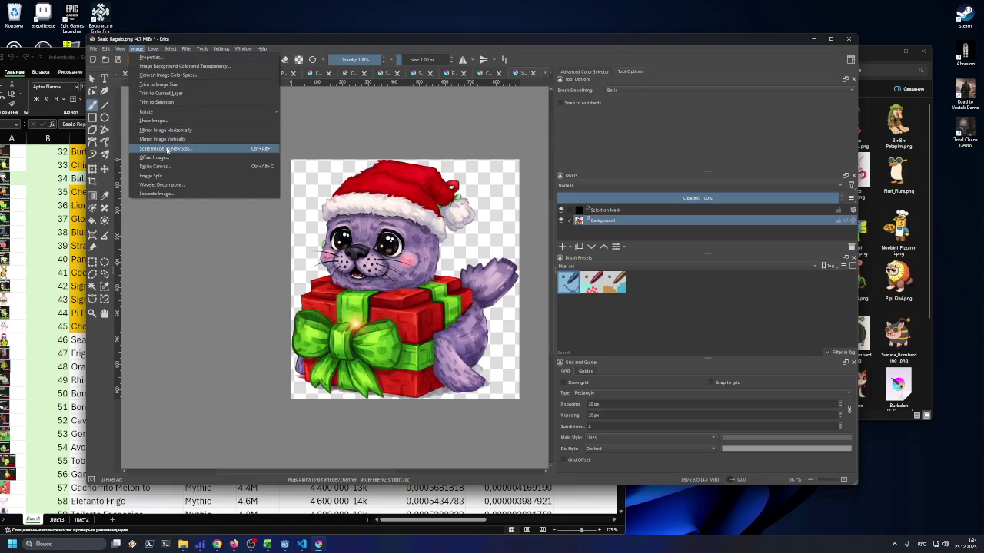
left_click(167, 151)
type("1")
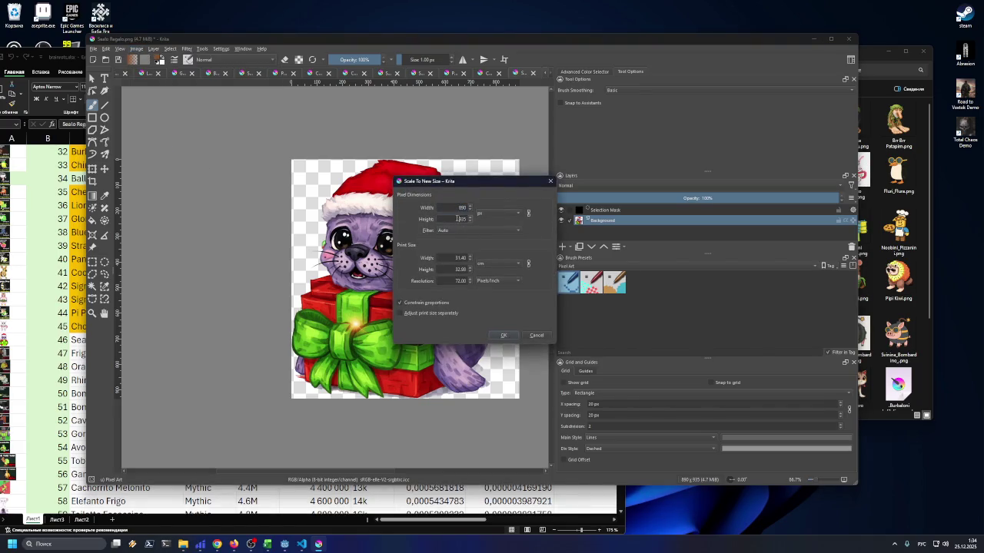
key("Tab")
left_click(500, 333)
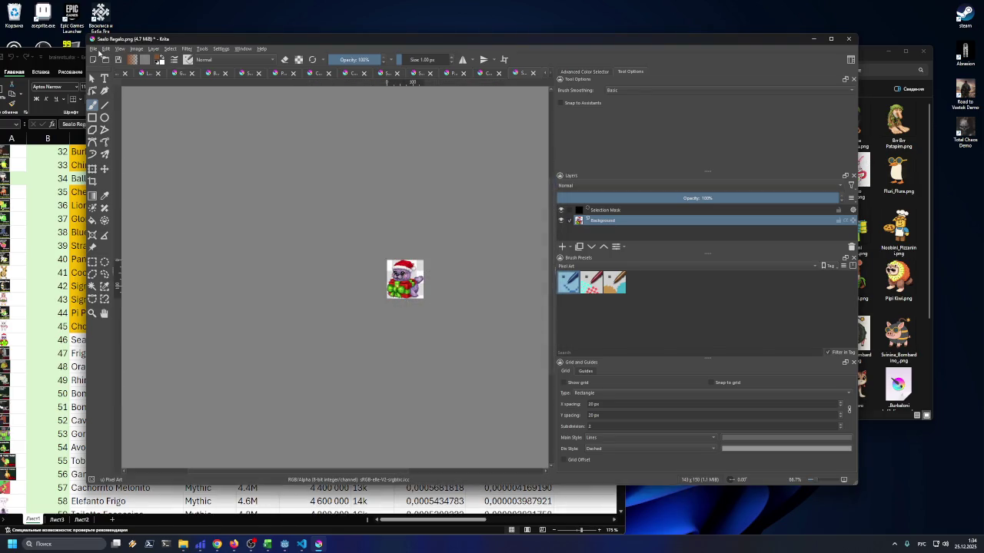
left_click(96, 49)
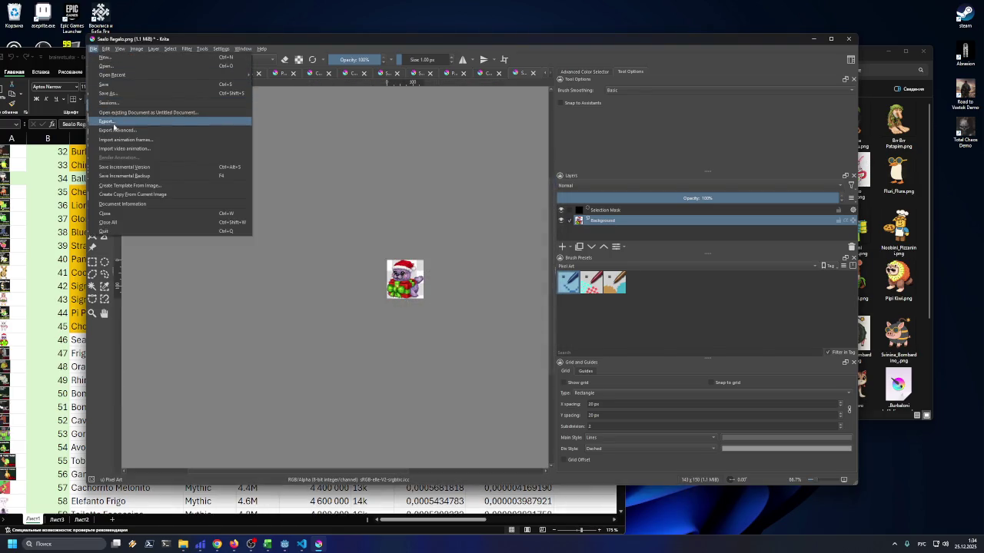
Export the seal image as Sealo_Regalo.png in PNG format
left_click(108, 123)
left_click(161, 326)
type("_Regalo.png")
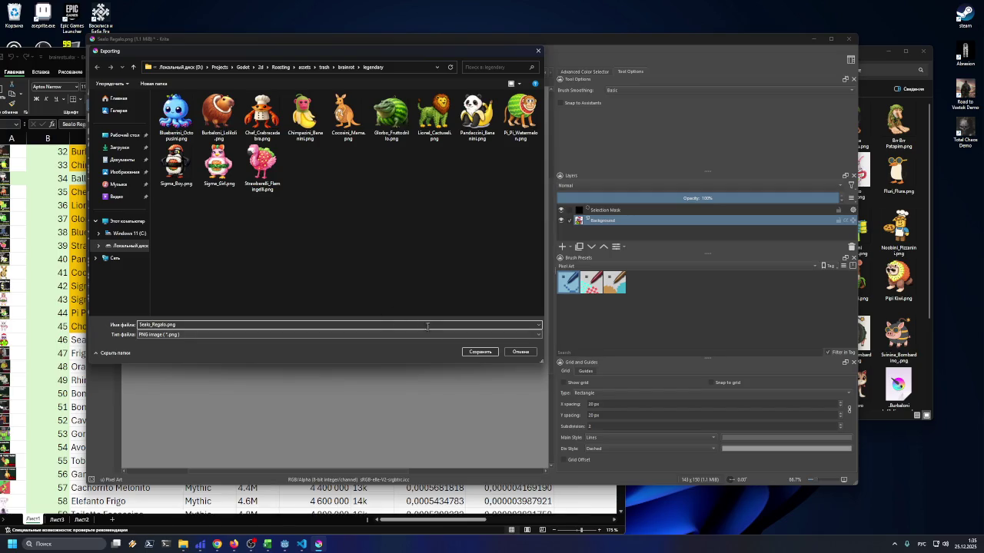
left_click(479, 351)
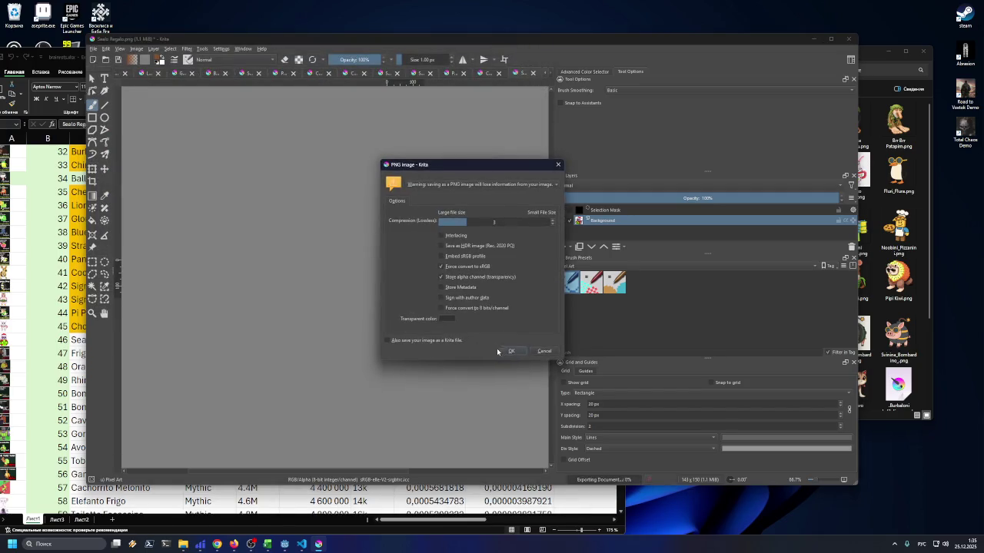
left_click(509, 350)
In Excel, give Sealo Regalo's cell C46 the same yellow fill as the other Legendary names
key("alt+Tab")
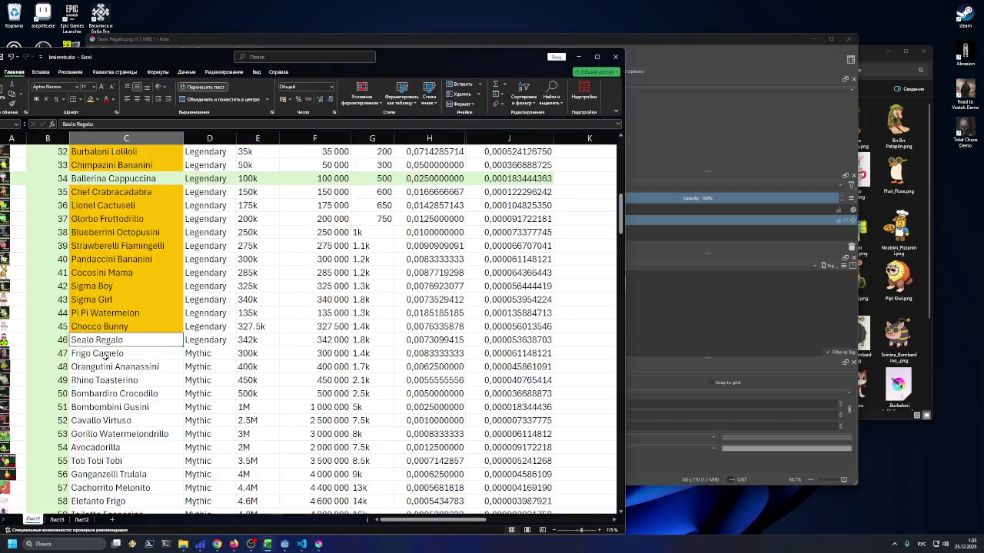
left_click(90, 99)
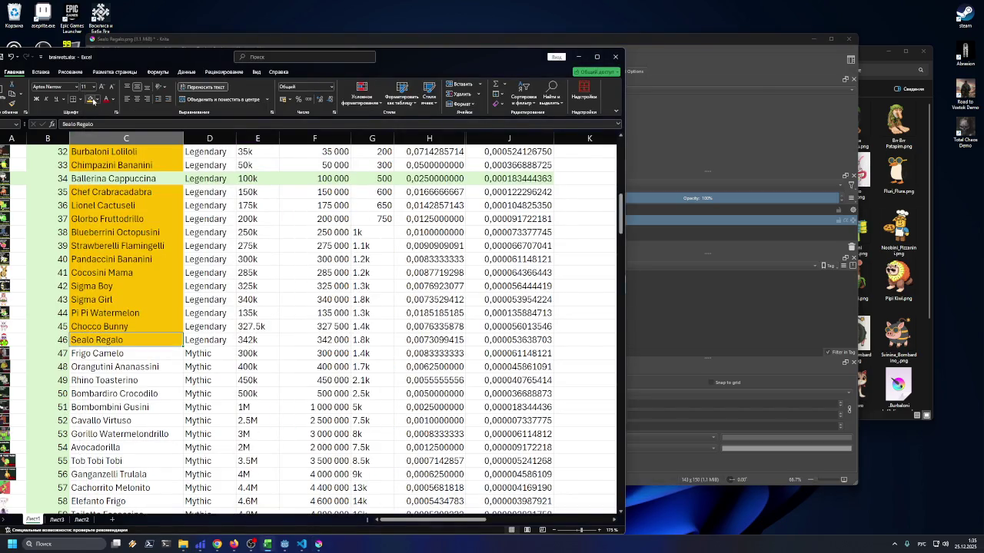
scroll(458, 170, "up", 2)
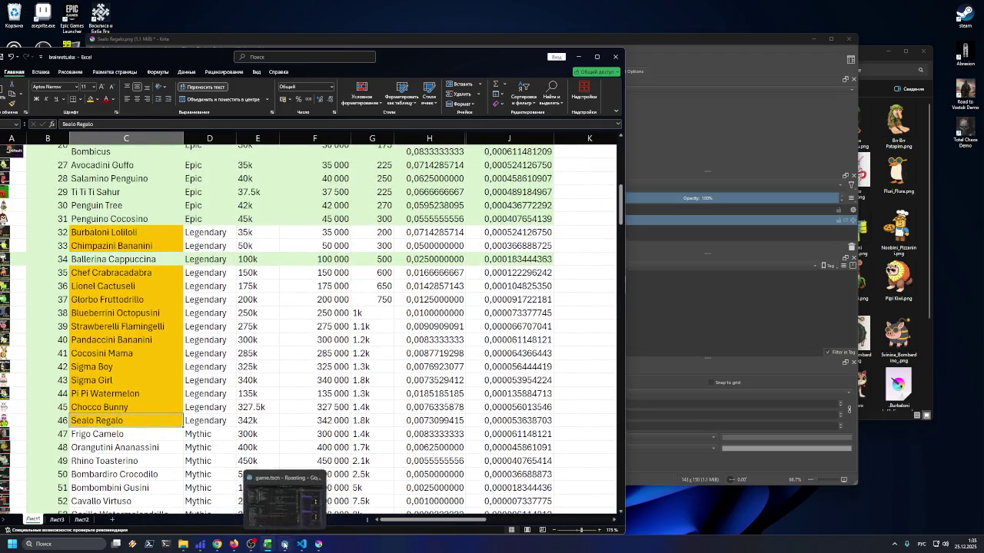
left_click(284, 544)
Add ingredient element 32 as a new IngredientResource and set its ID to 32
double_click(592, 3)
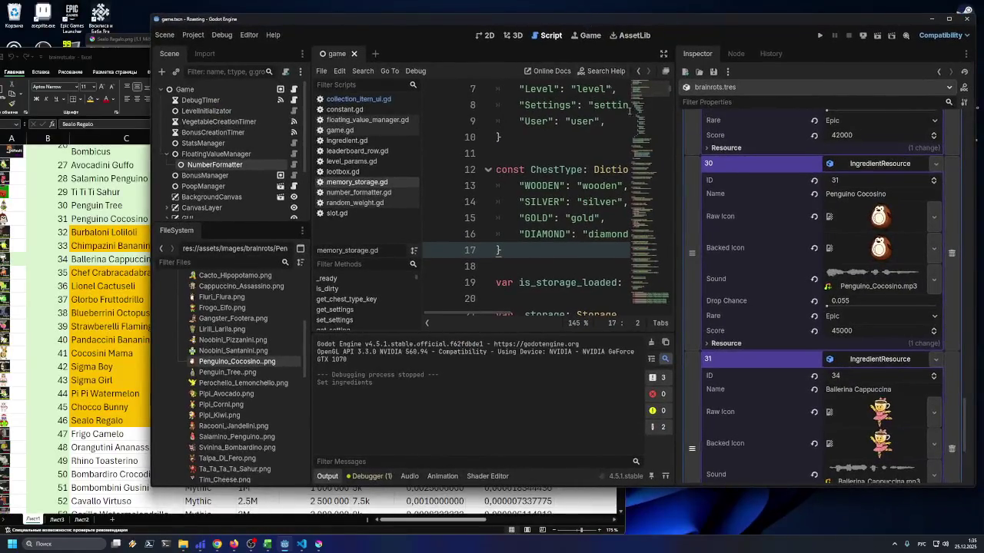
scroll(795, 252, "down", 2)
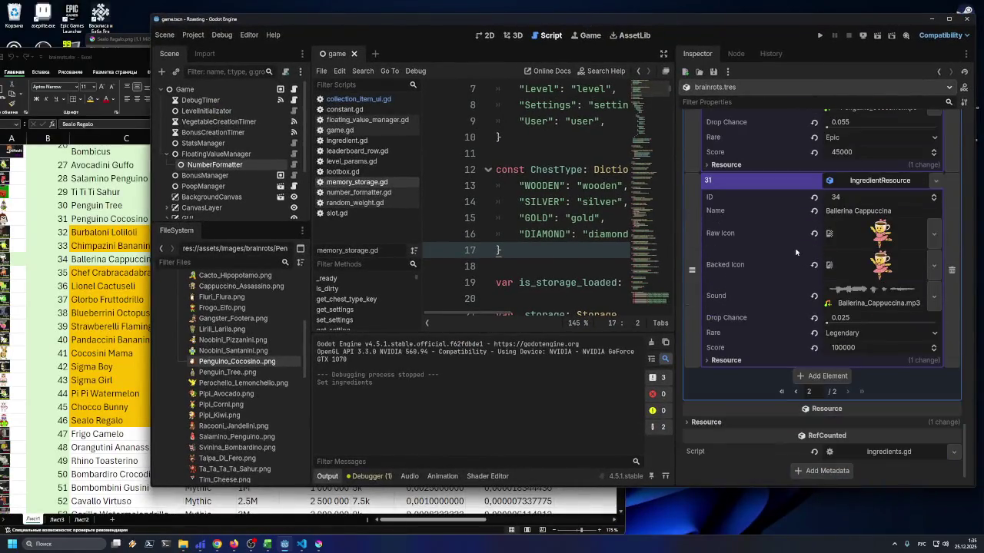
left_click(827, 376)
scroll(841, 380, "up", 3)
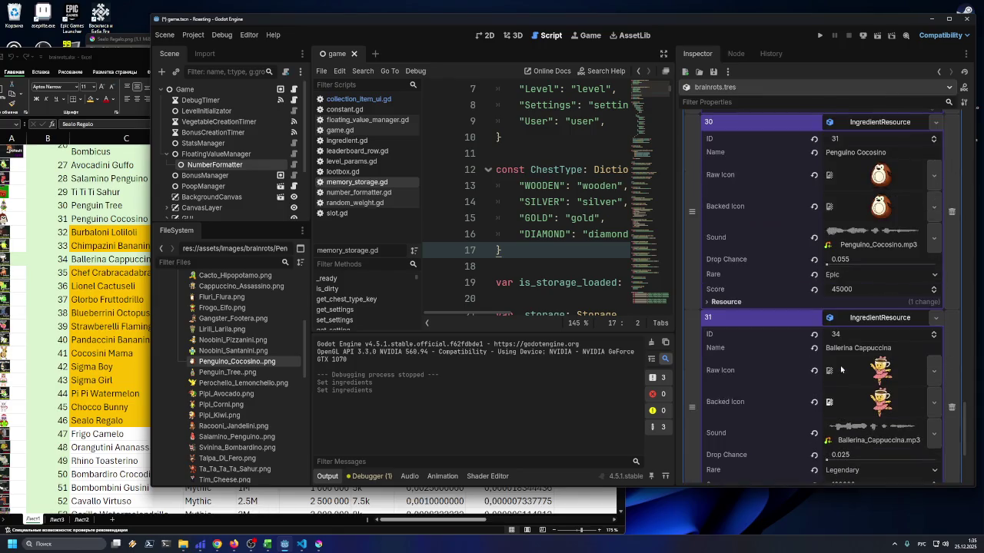
scroll(841, 370, "down", 2)
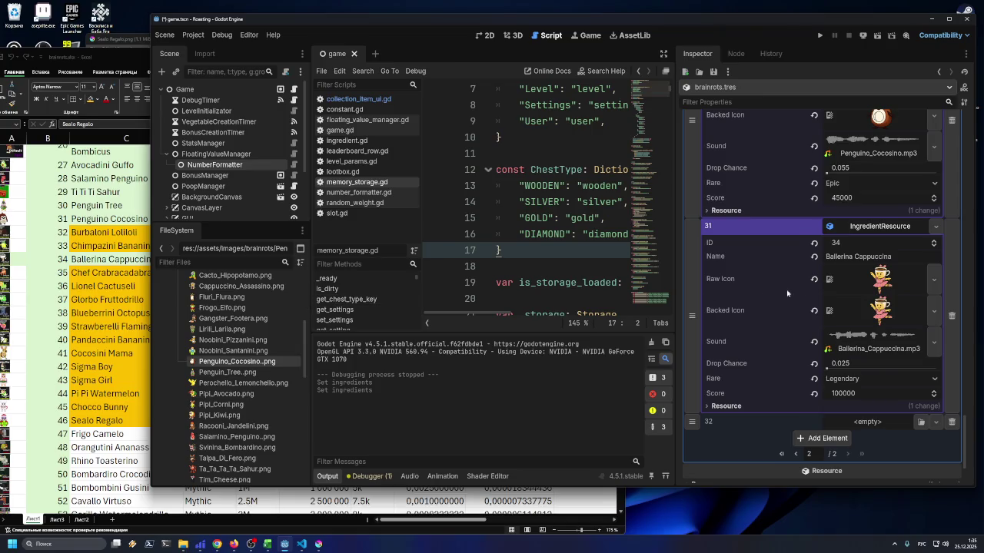
scroll(827, 288, "up", 3)
scroll(827, 288, "up", 2)
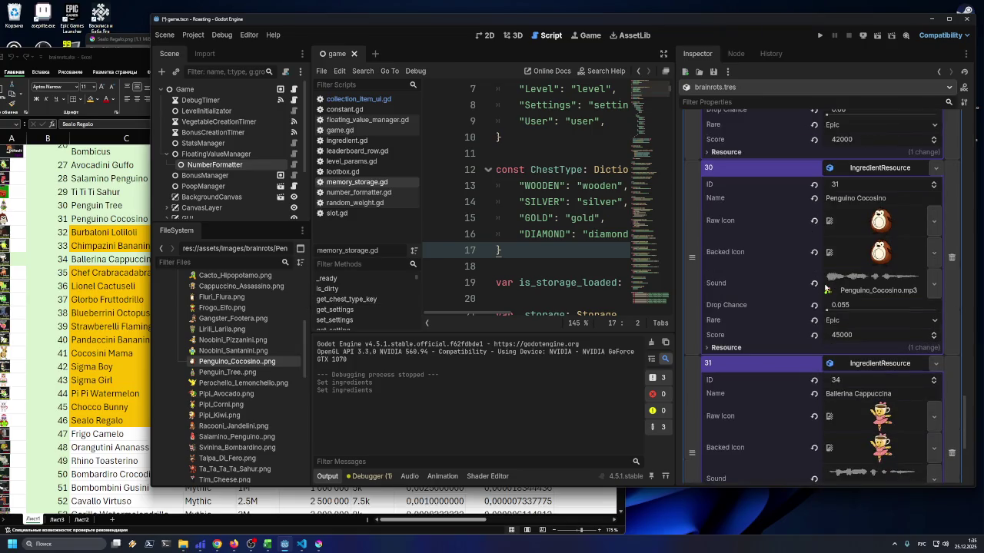
scroll(826, 289, "down", 5)
left_click(935, 375)
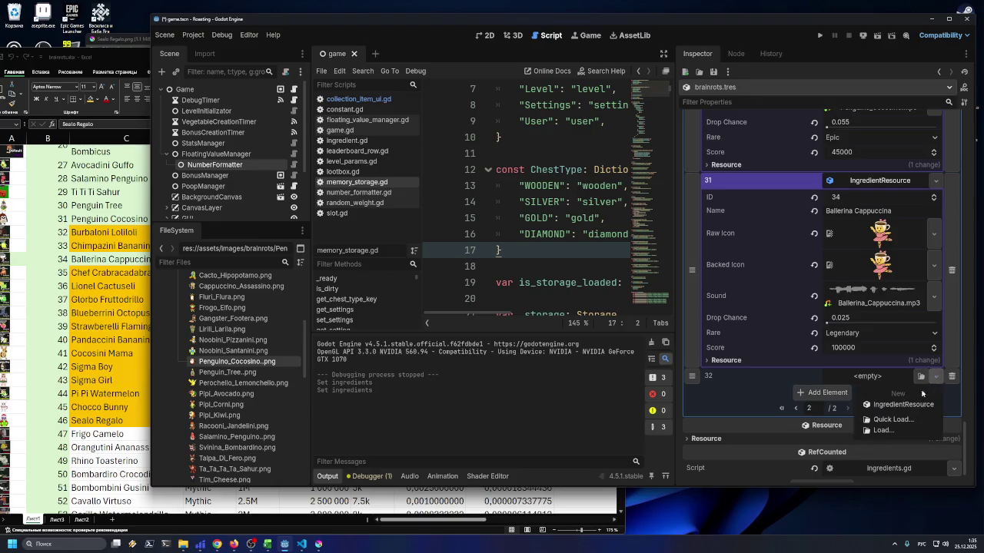
left_click(884, 401)
left_click(878, 394)
type("2")
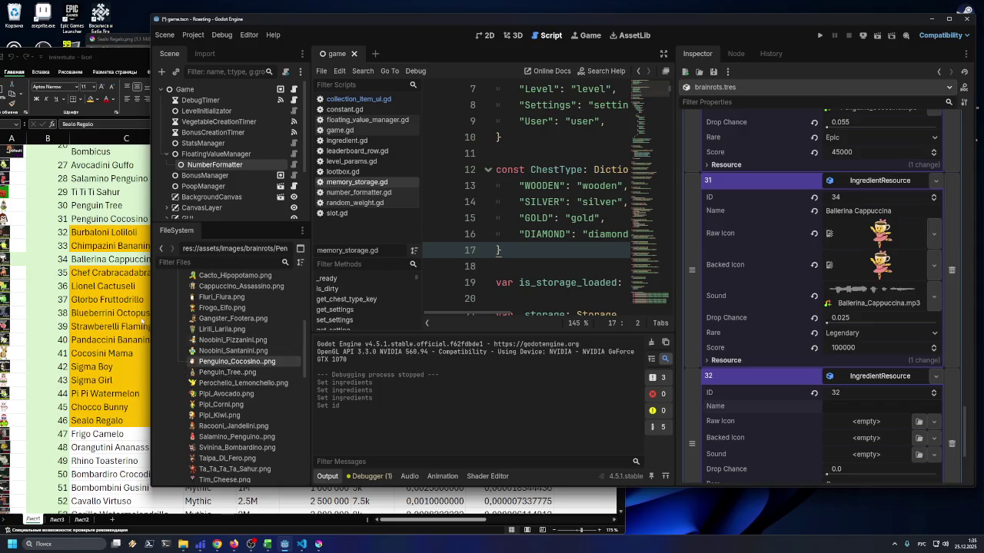
Copy 'Burbaloni Loliloli' from cell C32 into element 32's Name
left_click(123, 232)
double_click(124, 233)
left_click_drag(136, 232, 71, 232)
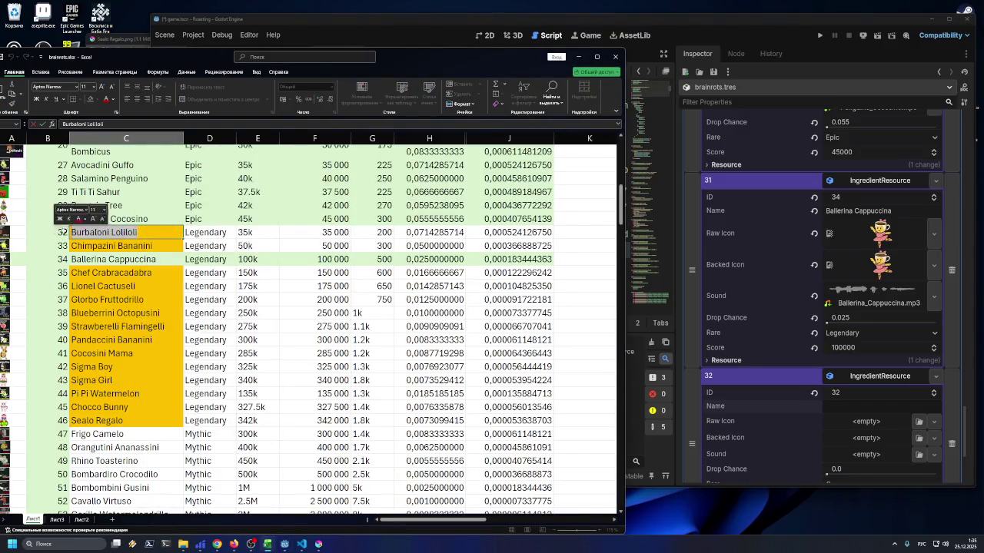
key("ctrl+c")
left_click(846, 407)
key("ctrl+v")
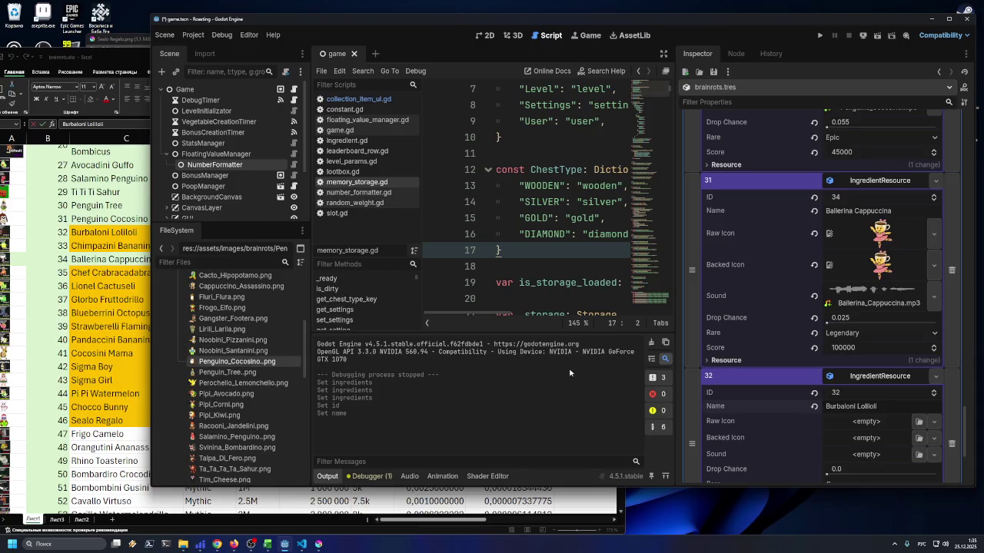
Add element 33 as a new IngredientResource with ID 33, named 'Chimpazini Bananini'
scroll(833, 382, "down", 3)
left_click(824, 390)
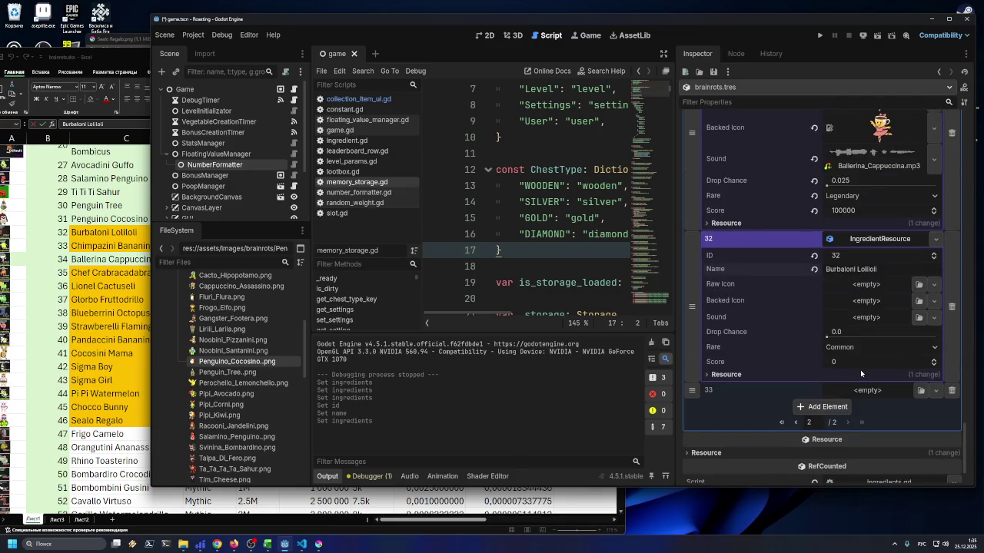
left_click(934, 391)
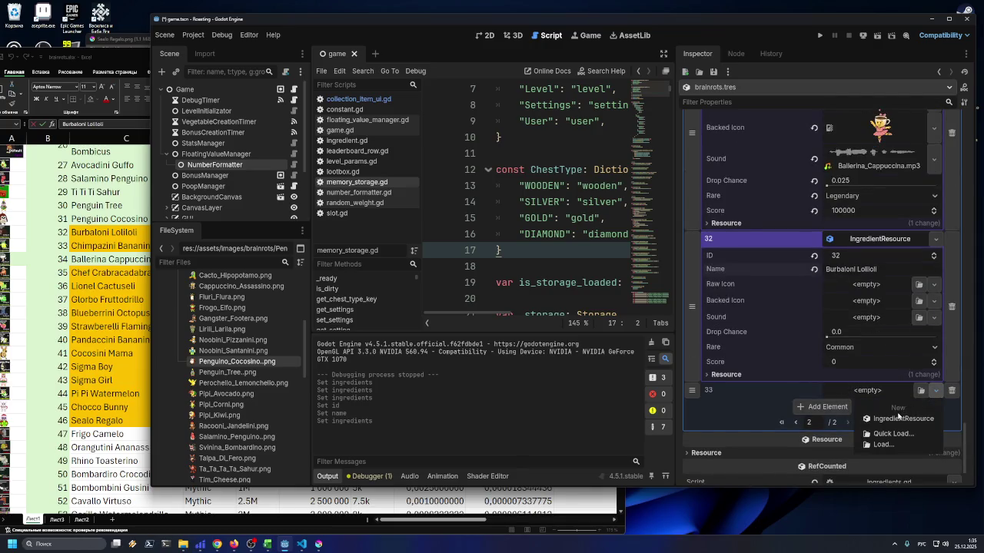
left_click(898, 418)
left_click(867, 392)
left_click(863, 408)
key("alt+Tab")
key("Down")
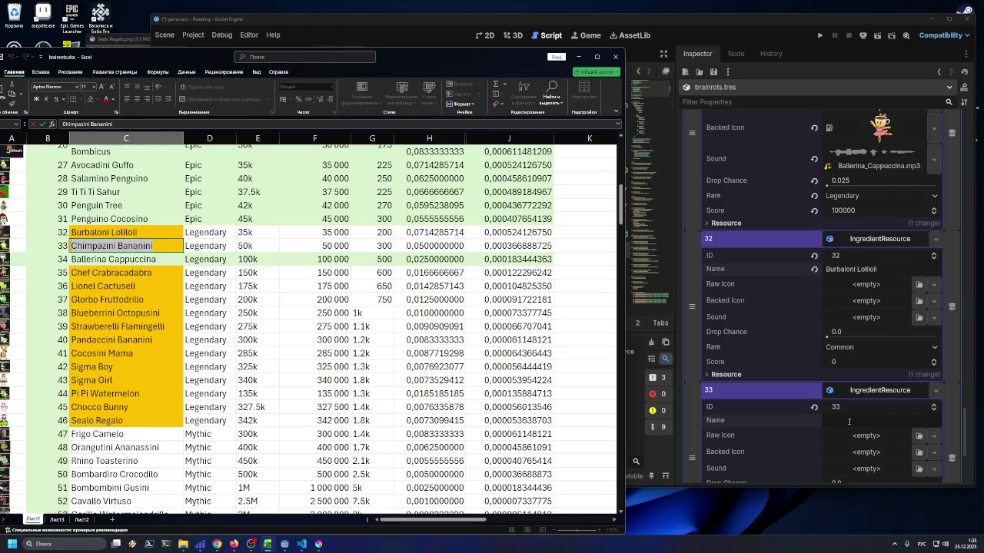
left_click(848, 421)
key("ctrl+v")
key("Return")
Add another IngredientResource element with ID 35 for Chef Crabracadabra
left_click(823, 376)
left_click(935, 376)
left_click(892, 406)
left_click(861, 394)
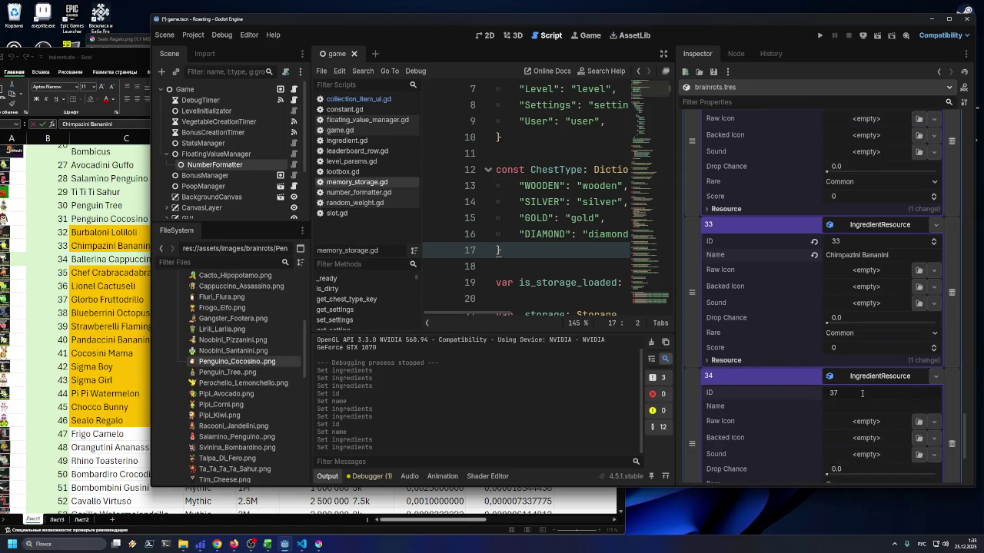
type("4")
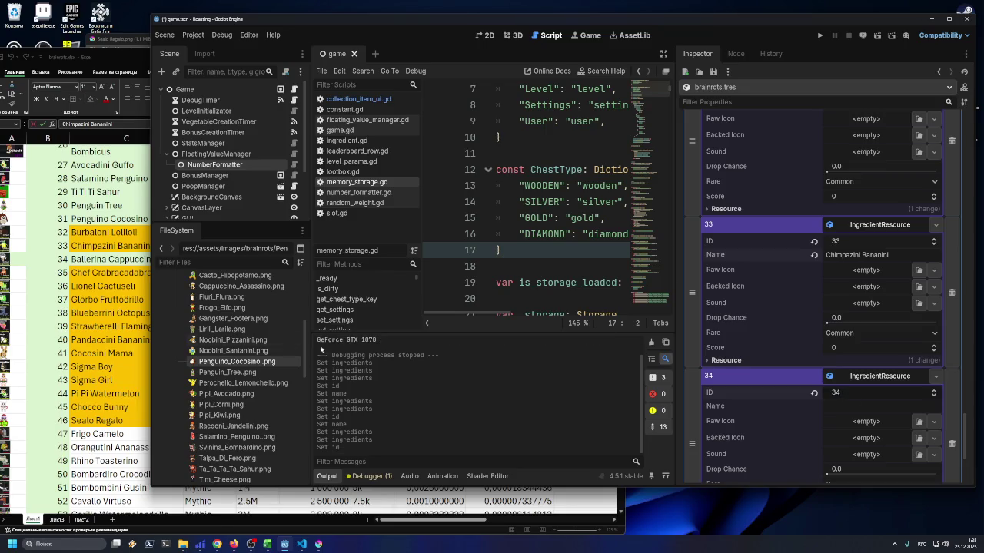
left_click(132, 274)
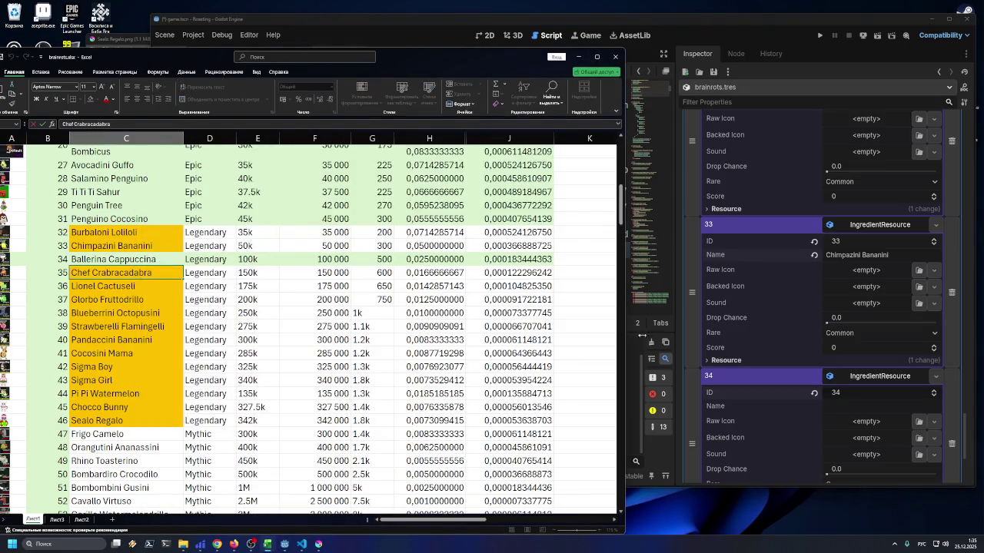
left_click(839, 384)
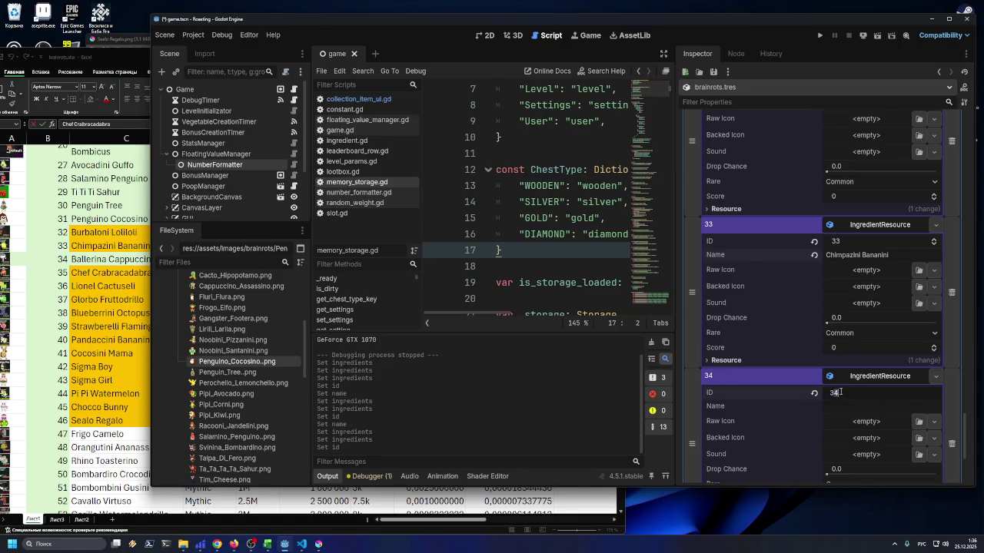
type("35")
key("Return")
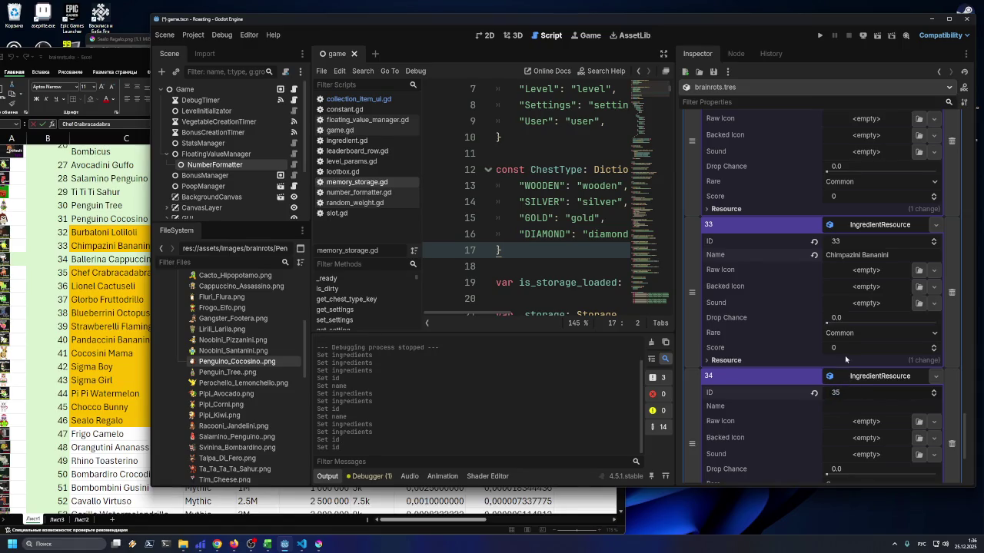
key("alt+Tab")
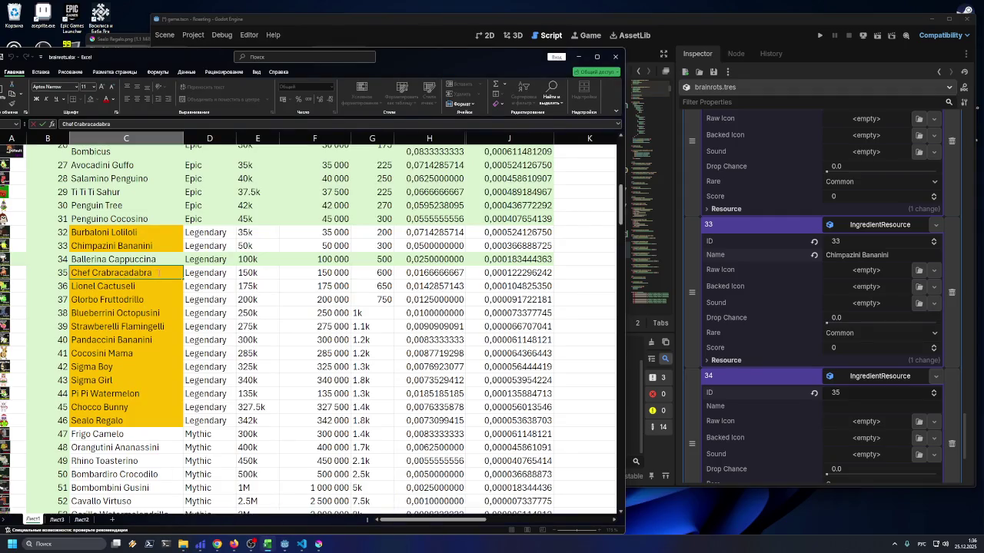
left_click(836, 409)
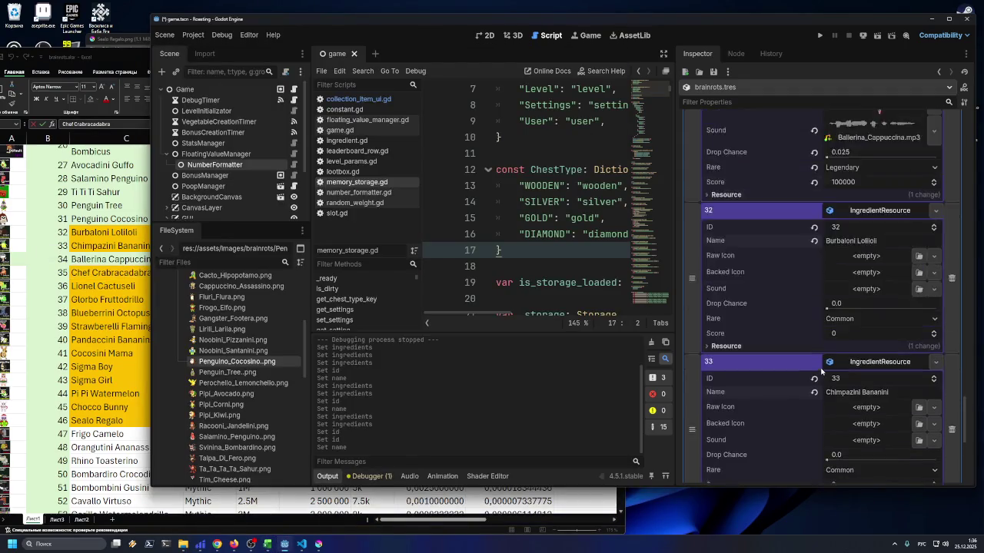
Move Ballerina Cappuccina just before Chef Crabracadabra and add another empty element
left_click_drag(707, 296, 696, 461)
left_click_drag(691, 384, 692, 385)
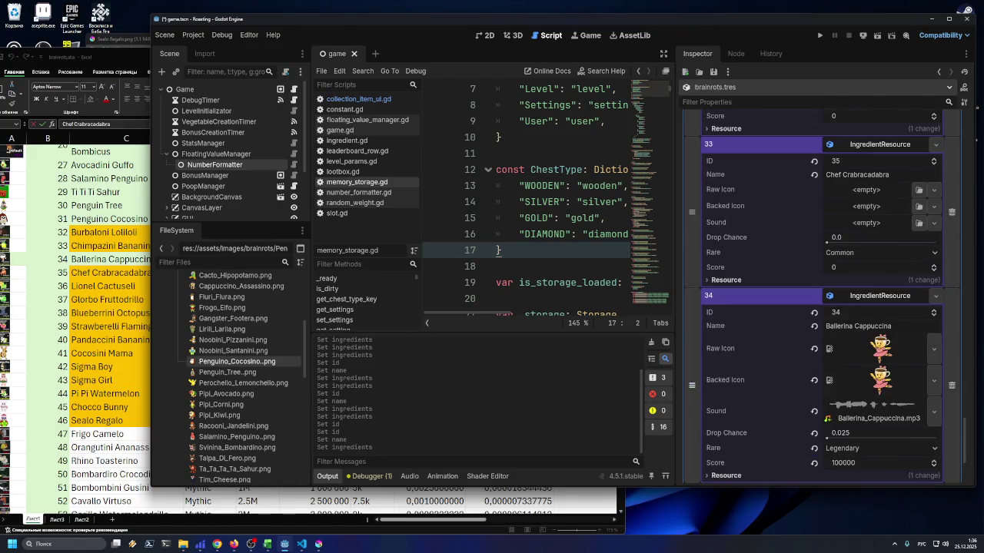
scroll(774, 224, "down", 3)
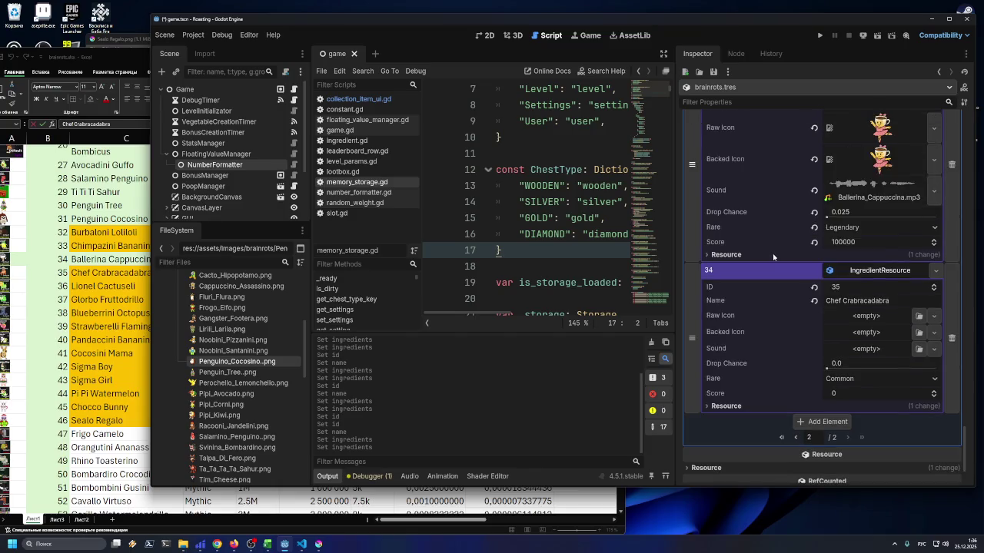
left_click(818, 421)
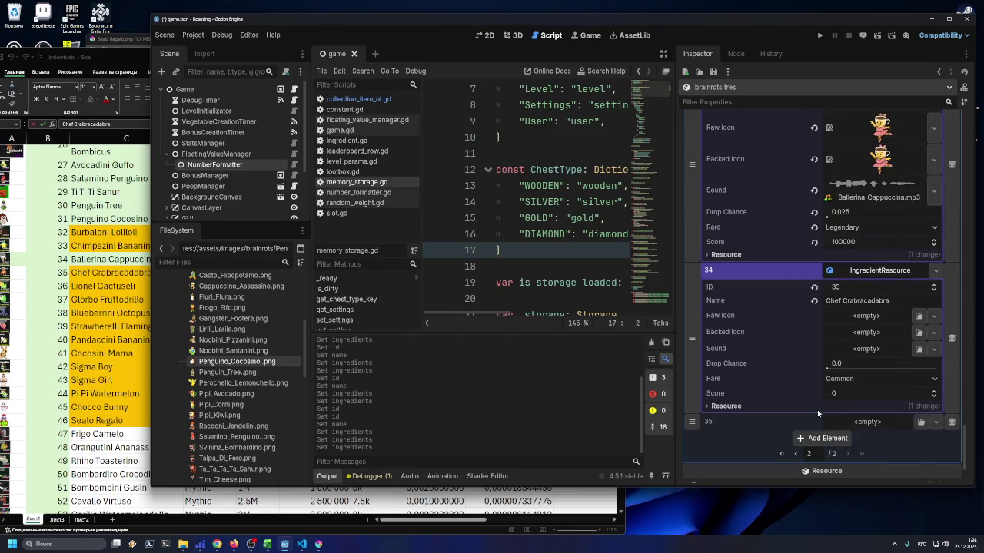
Make element 35 a new IngredientResource with ID 36 and the name Lionel Cactuseli
left_click(934, 360)
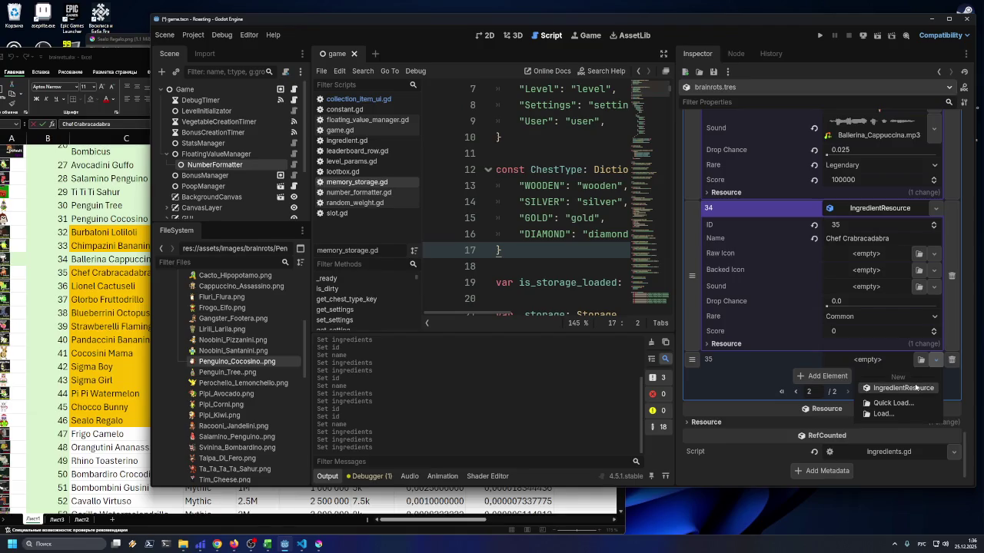
left_click(904, 387)
left_click(900, 361)
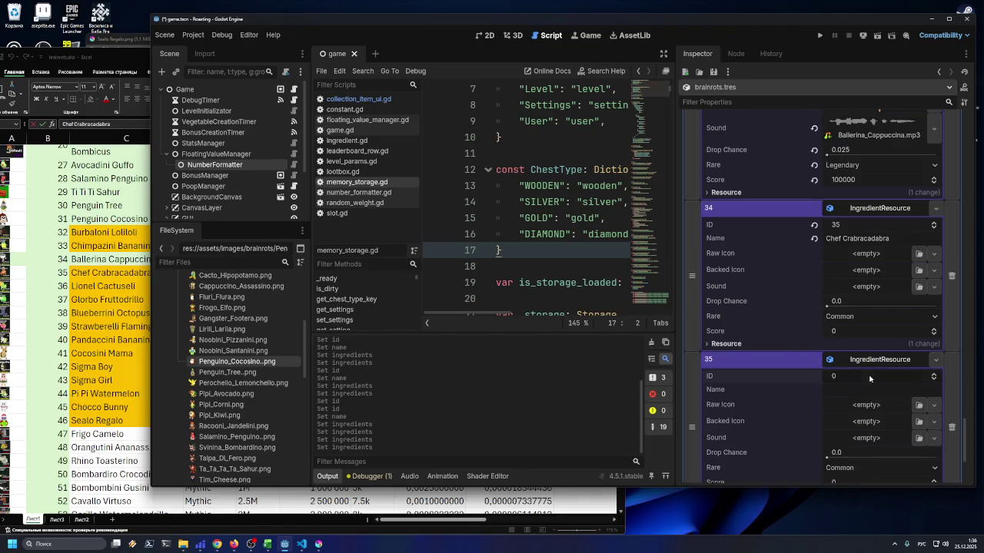
type("36")
key("Return")
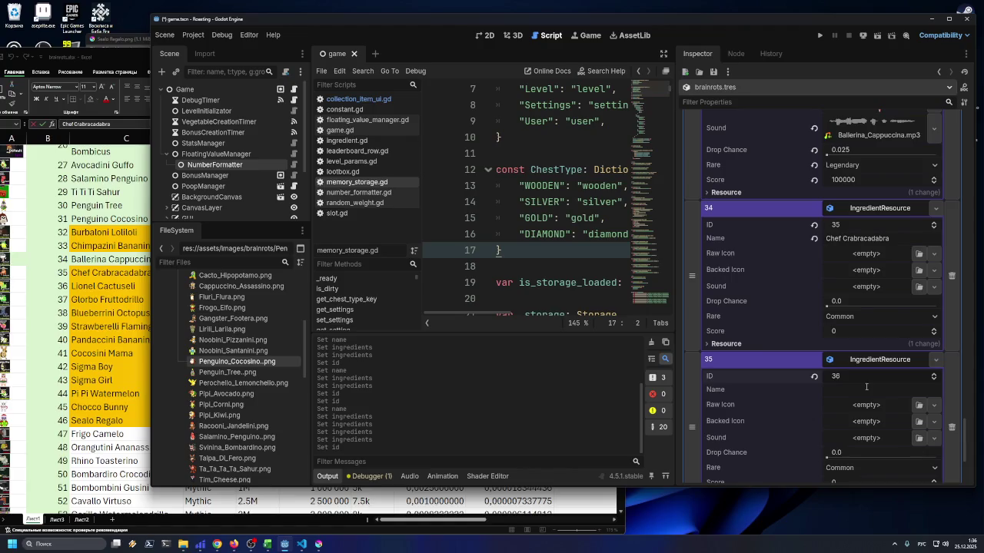
left_click(108, 286)
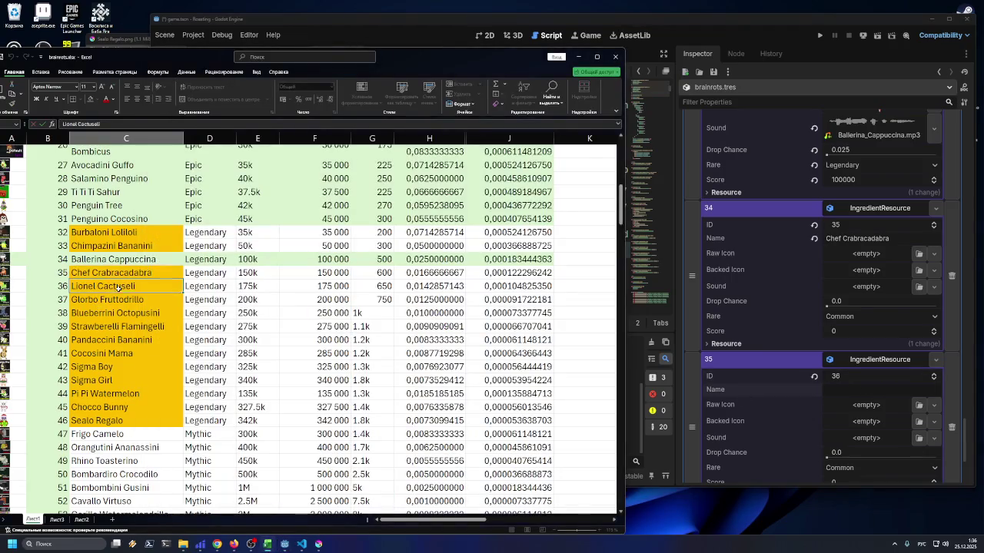
left_click(839, 397)
key("ctrl+v")
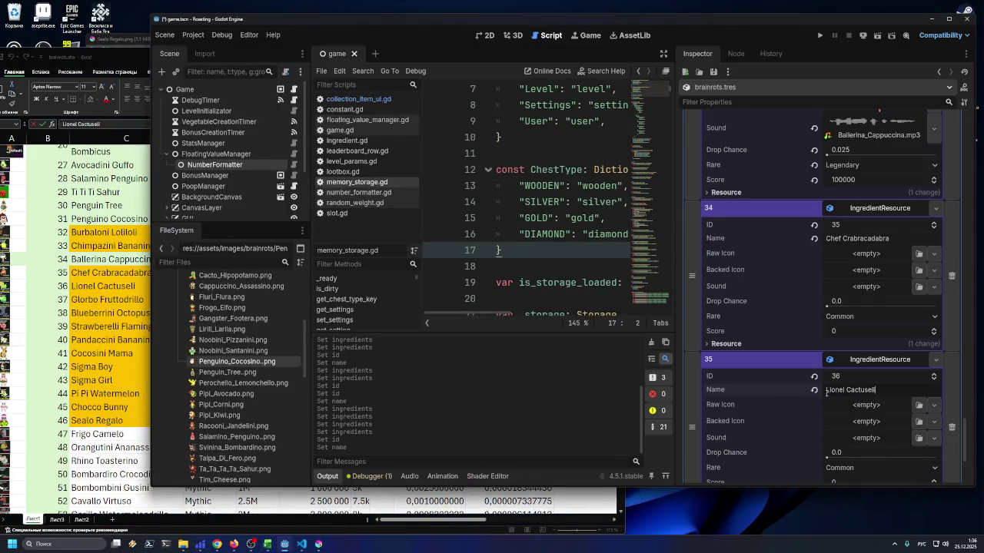
Add a new IngredientResource element with ID 37 named Glorbo Fruttodrillo, copied from the spreadsheet
scroll(843, 408, "down", 2)
left_click(814, 420)
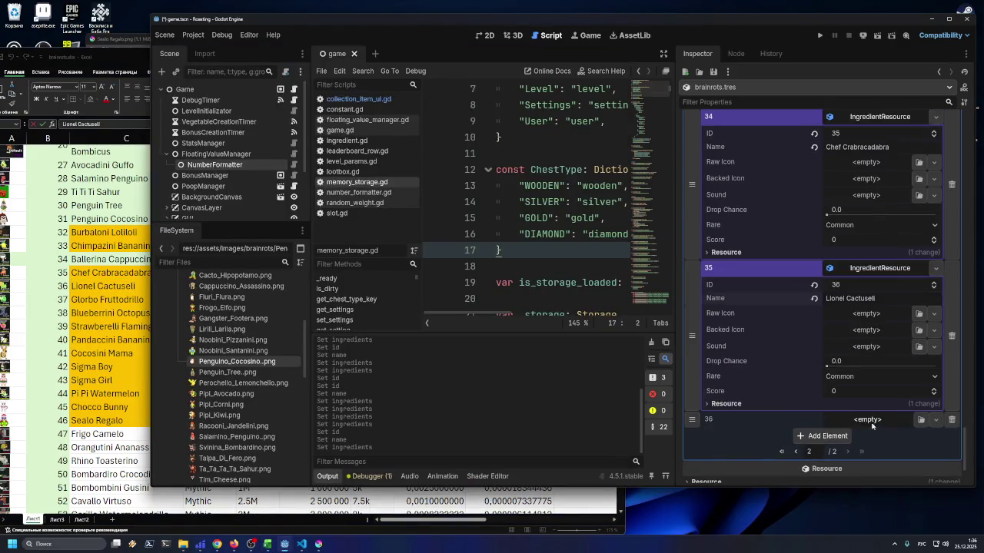
left_click(935, 419)
left_click(903, 447)
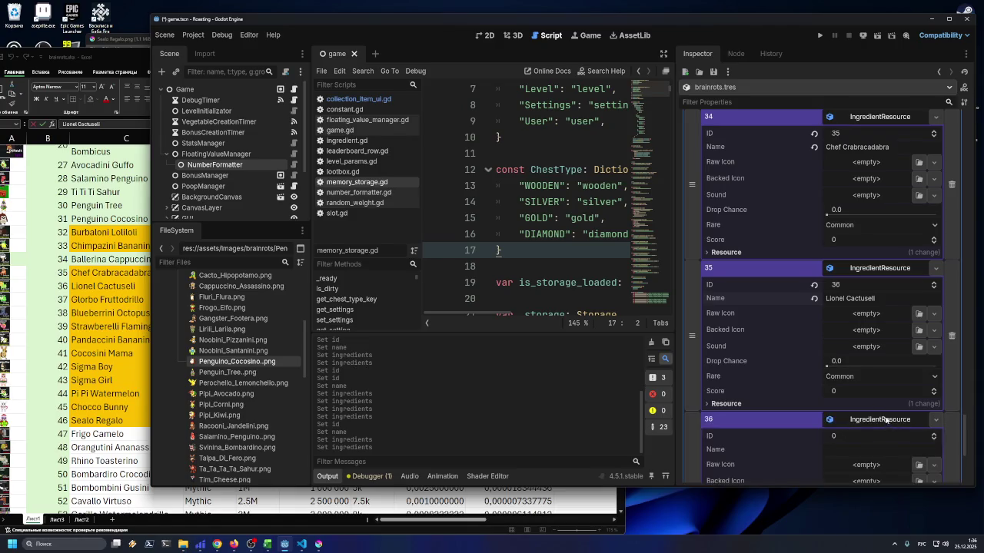
scroll(858, 401, "down", 1)
left_click(858, 390)
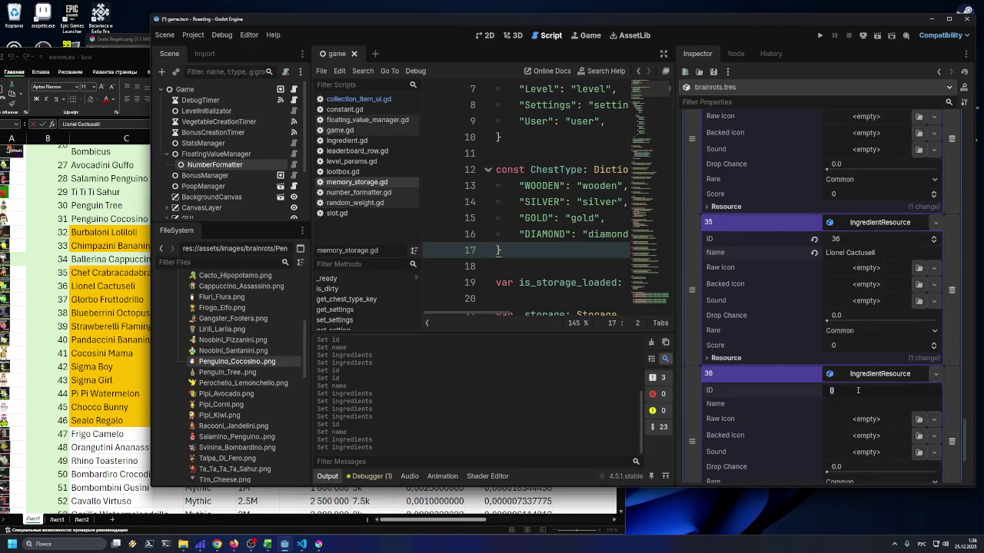
type("37")
key("Return")
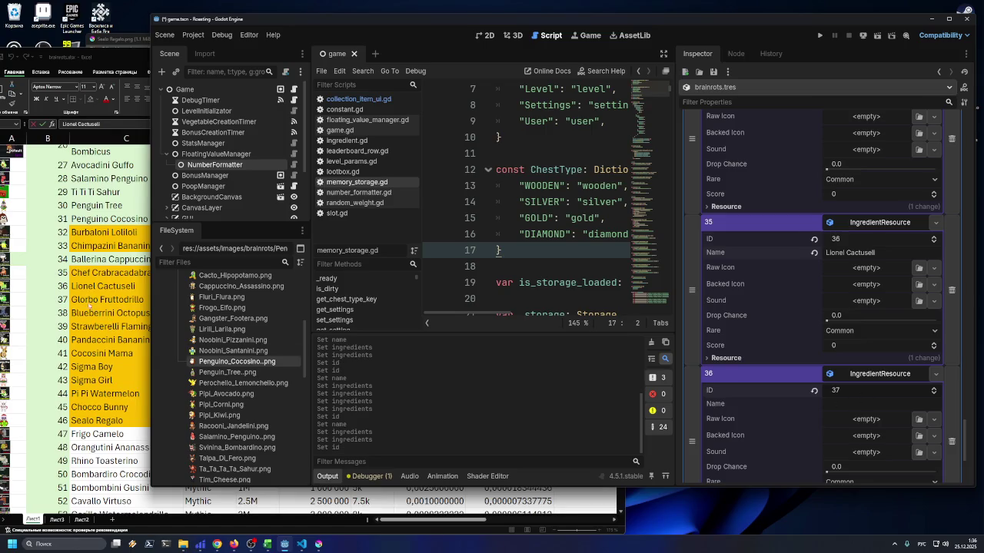
left_click(90, 302)
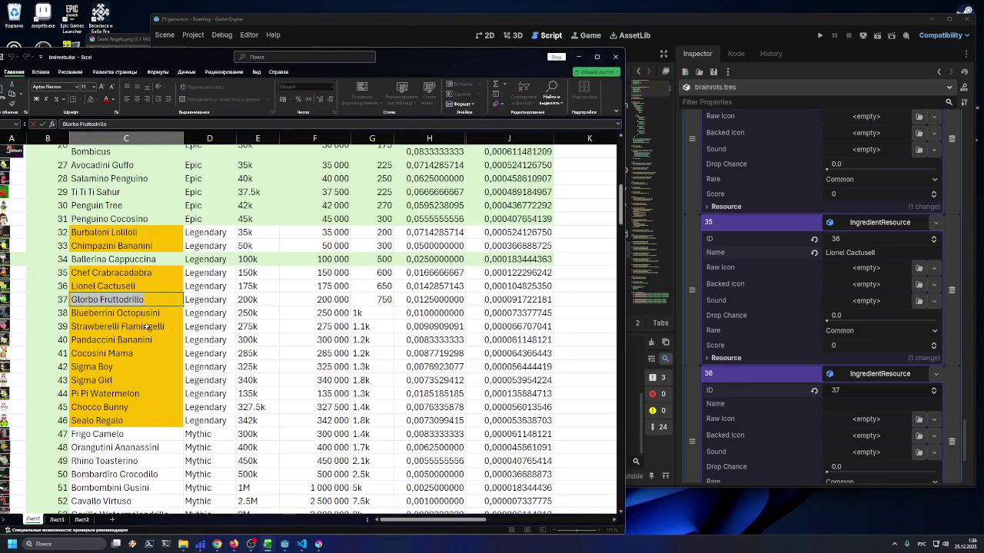
key("ctrl+c")
left_click(848, 404)
key("ctrl+v")
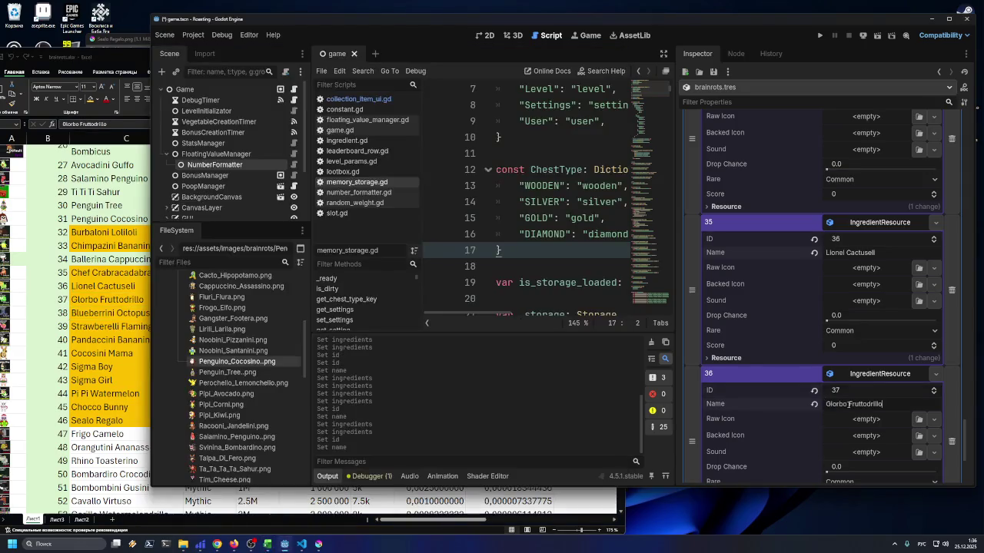
Add another new IngredientResource element and give it ID 38
key("alt+Tab")
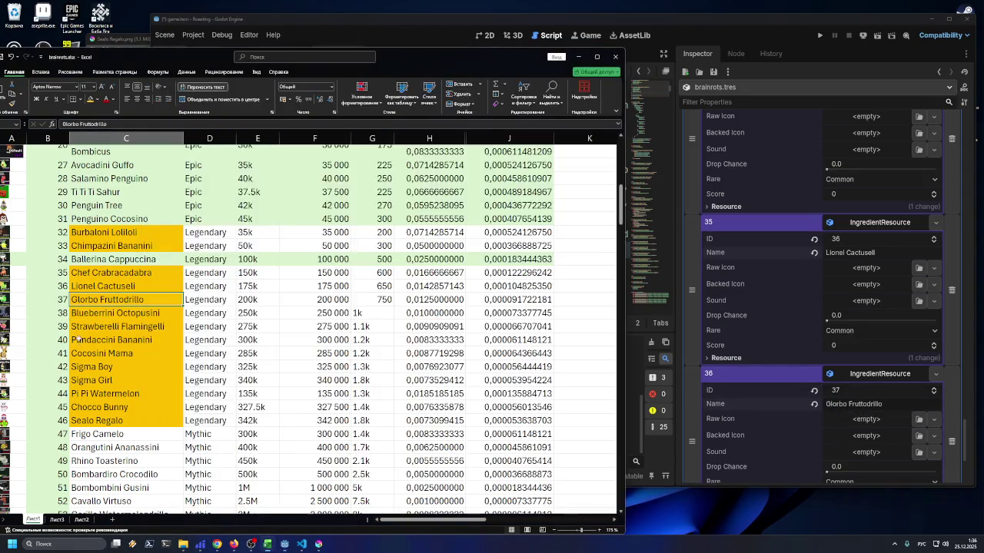
scroll(818, 401, "down", 3)
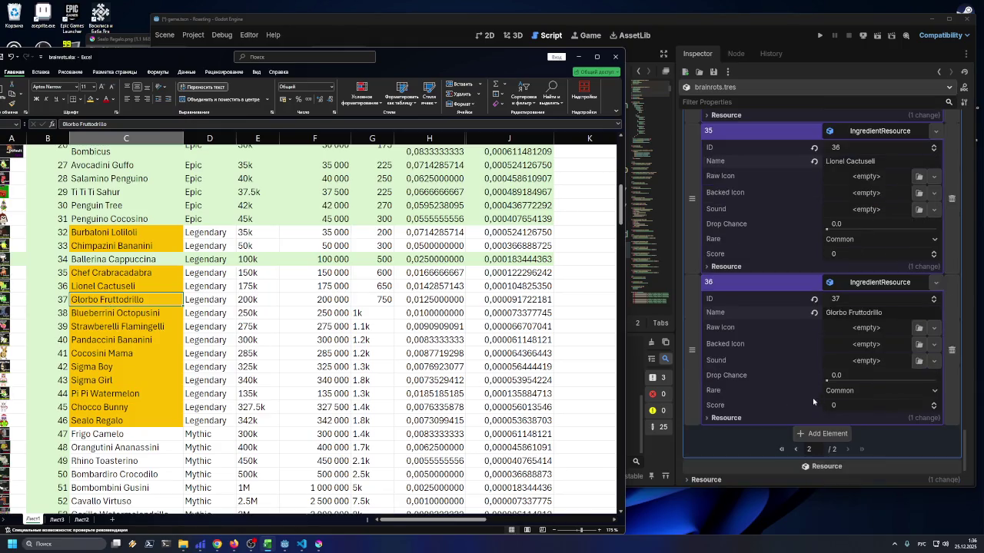
left_click(800, 434)
left_click(921, 435)
left_click(899, 462)
scroll(858, 376, "down", 3)
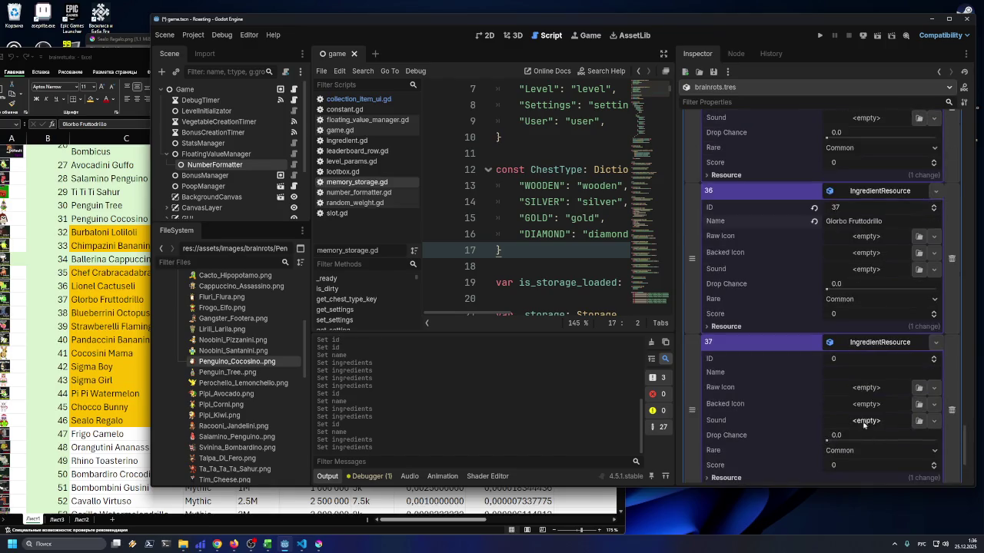
left_click(855, 360)
type("38")
key("Return")
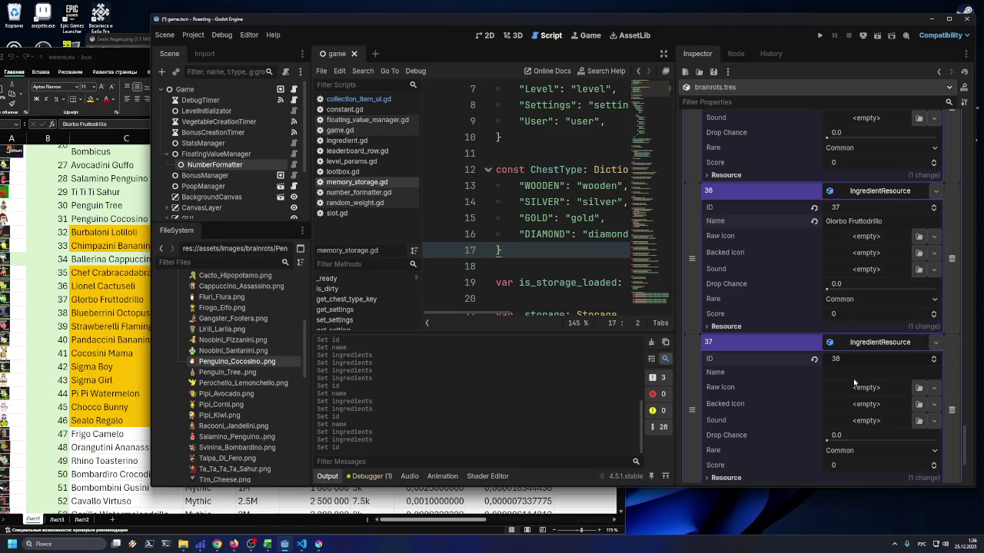
Copy Blueberrini Octopusini from cell C38 and paste it as the ID 38 ingredient's name
left_click(100, 329)
key("ctrl+Down")
key("ctrl+Down")
key("ctrl+Up")
scroll(168, 329, "up", 4)
scroll(168, 330, "up", 10)
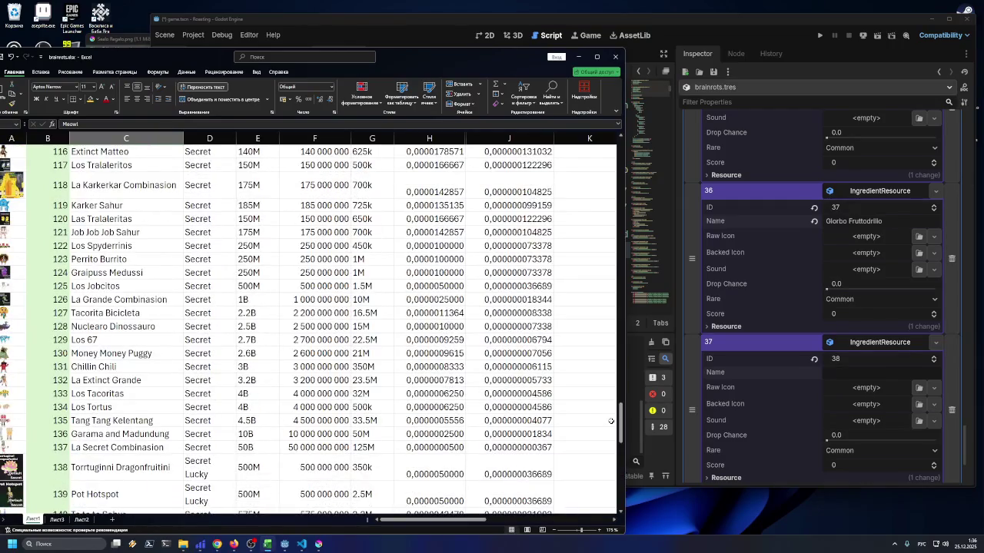
left_click_drag(620, 431, 620, 196)
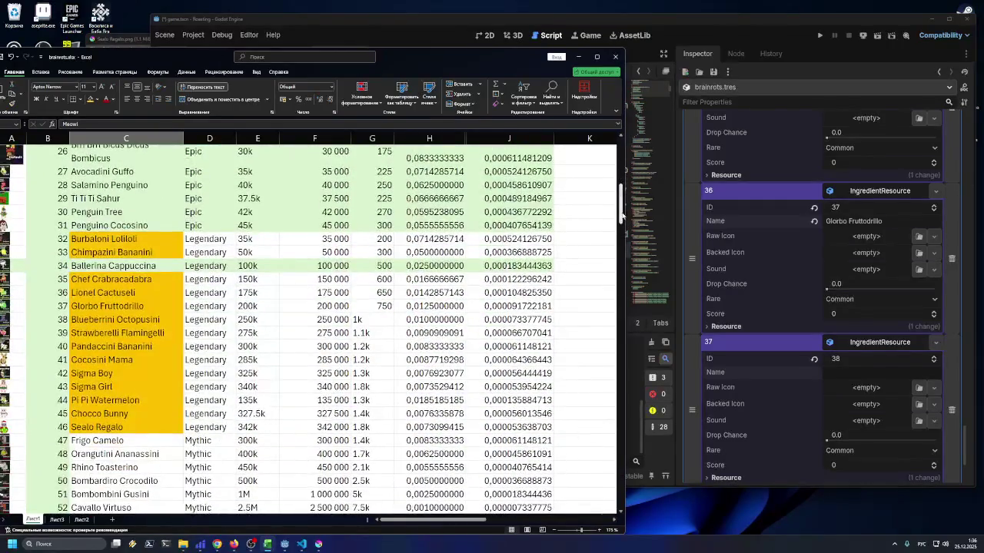
double_click(123, 320)
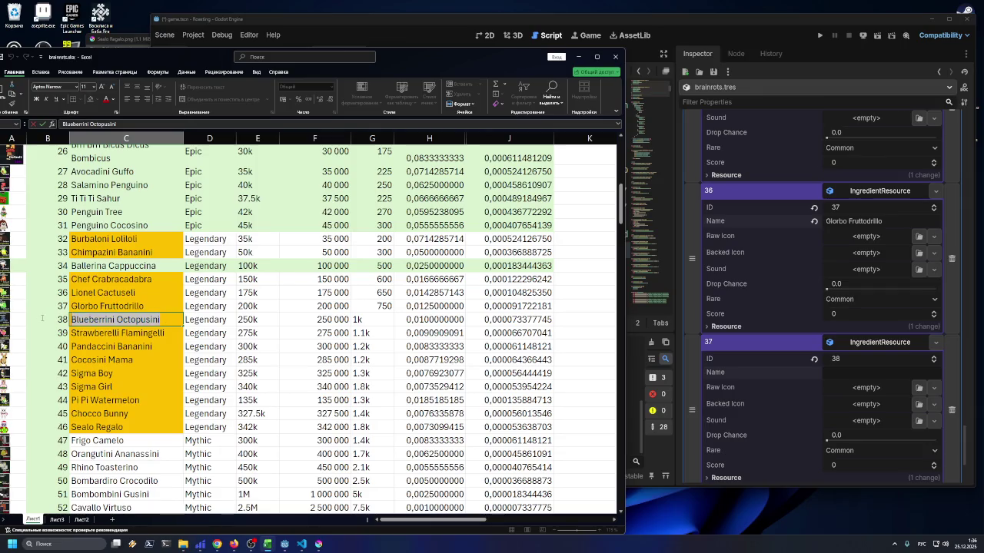
key("Escape")
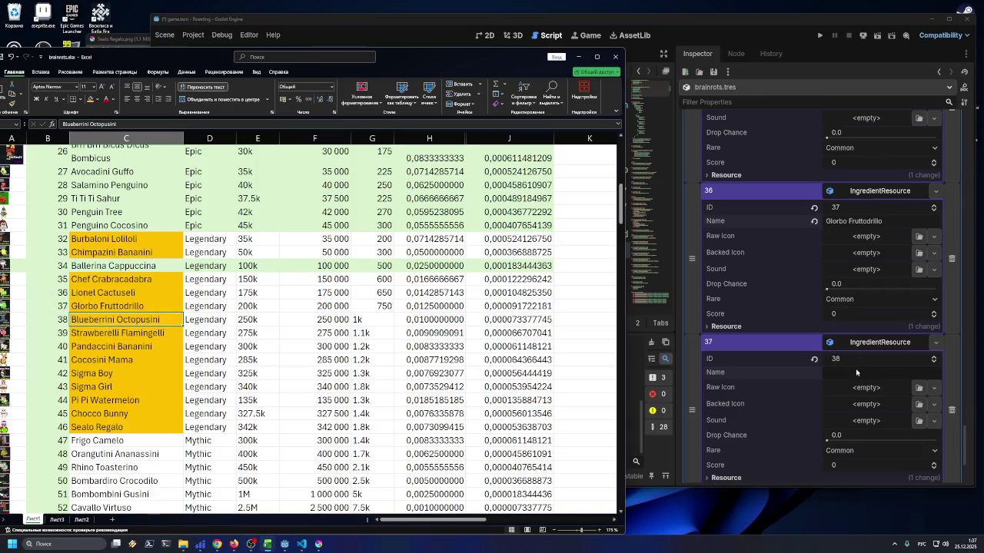
left_click(856, 372)
key("ctrl+v")
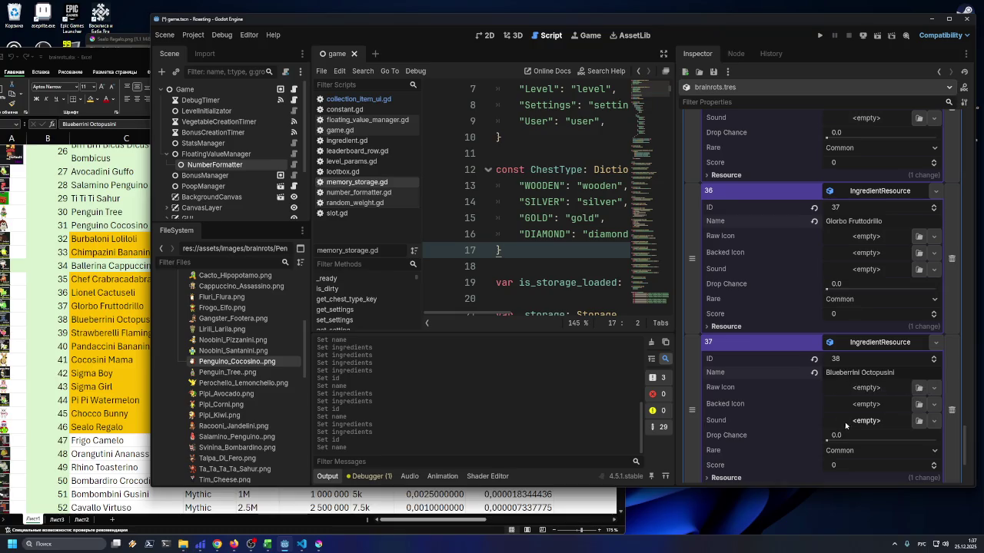
Add a new IngredientResource with ID 39 named Strawberelli Flamingelli from cell C39
scroll(845, 425, "down", 3)
left_click(822, 402)
left_click(935, 402)
left_click(890, 432)
left_click(839, 420)
type("39")
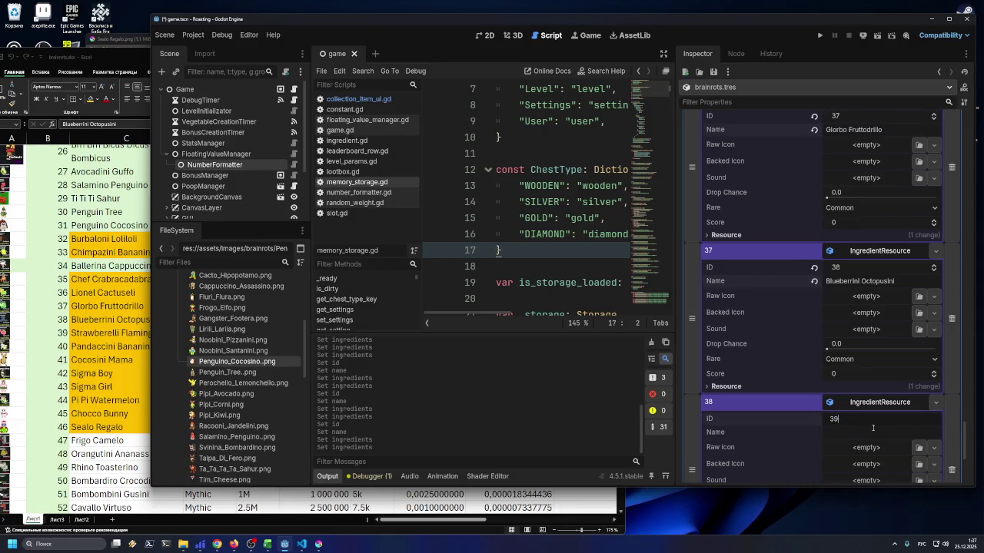
key("Return")
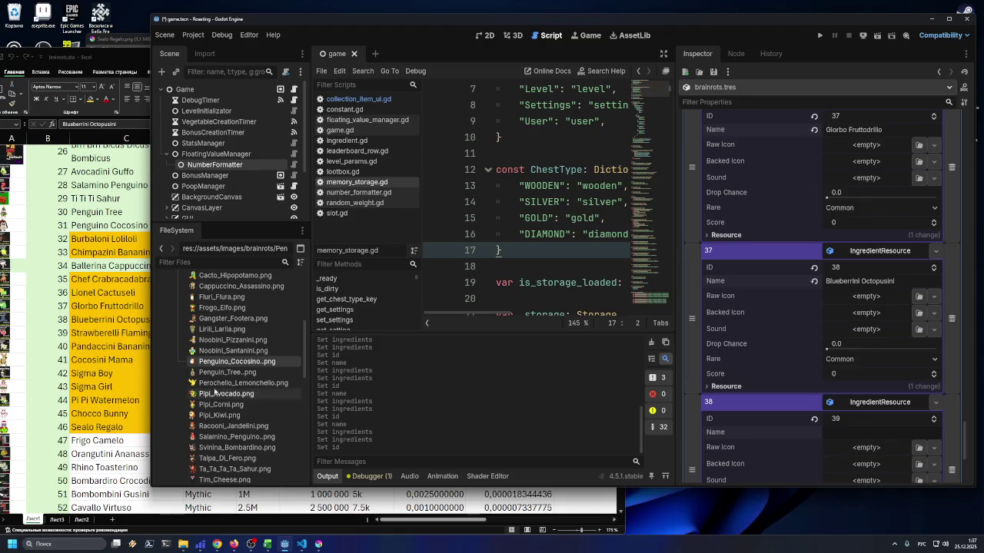
left_click(66, 388)
left_click(150, 333)
double_click(150, 333)
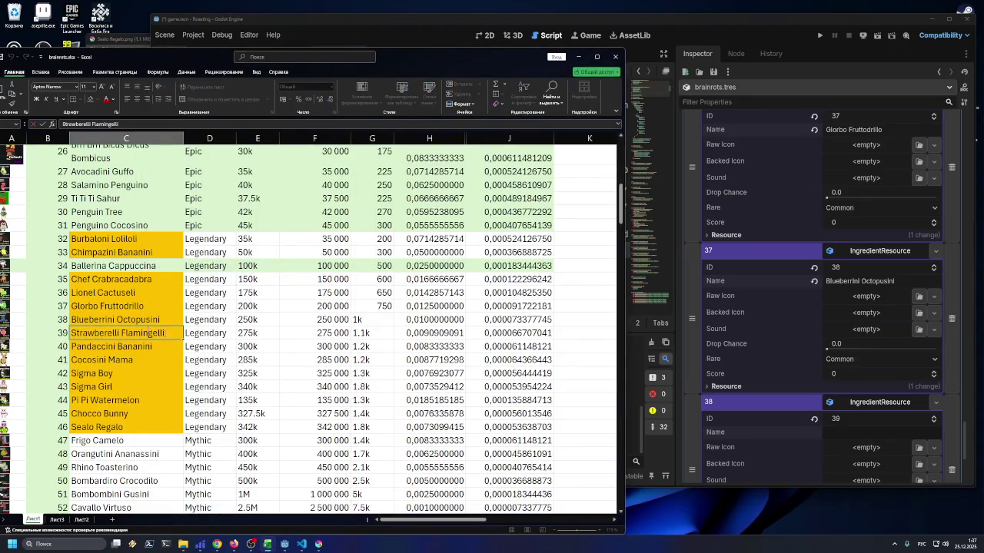
key("Escape")
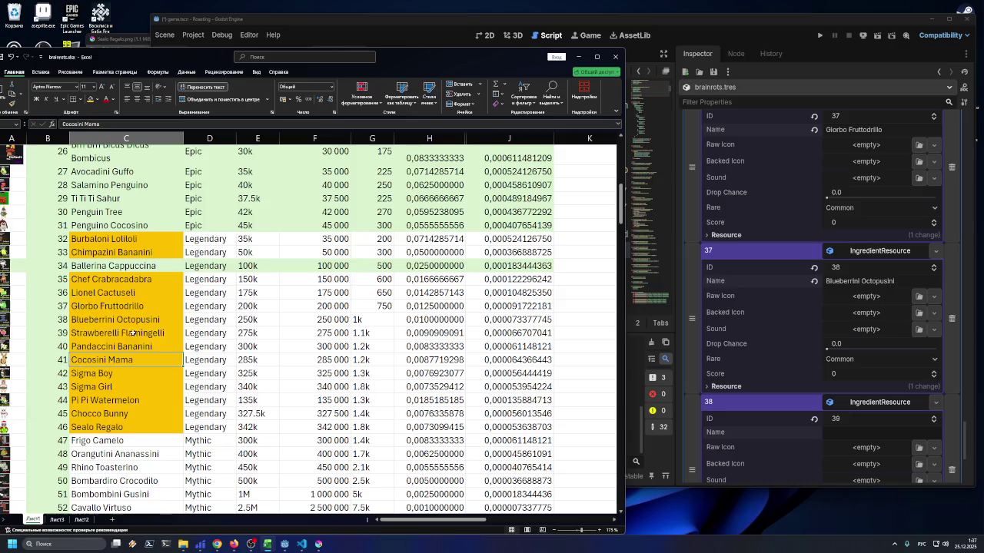
left_click(844, 434)
key("ctrl+v")
Add a new IngredientResource with ID 40 named Pandaccini Bananini and append another empty element
scroll(864, 425, "down", 4)
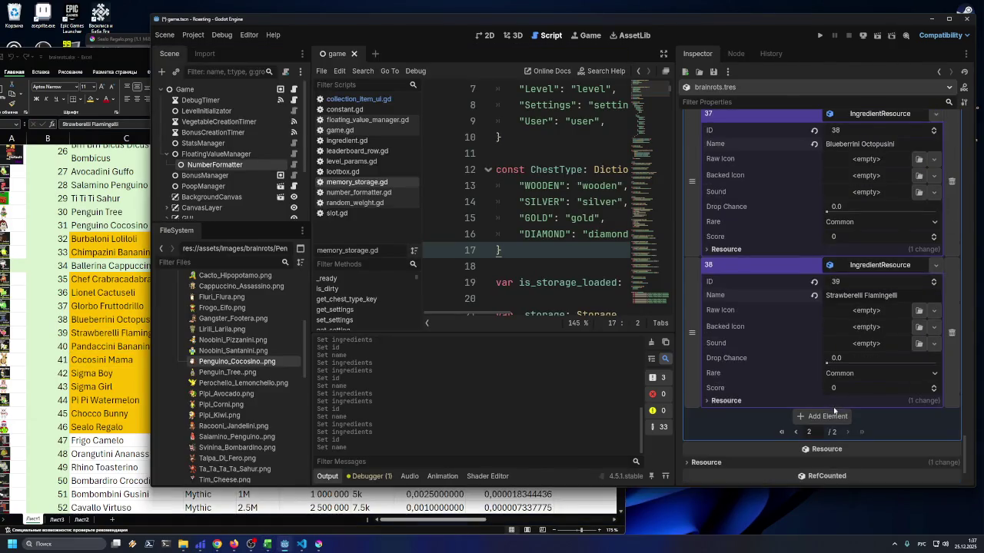
left_click(816, 418)
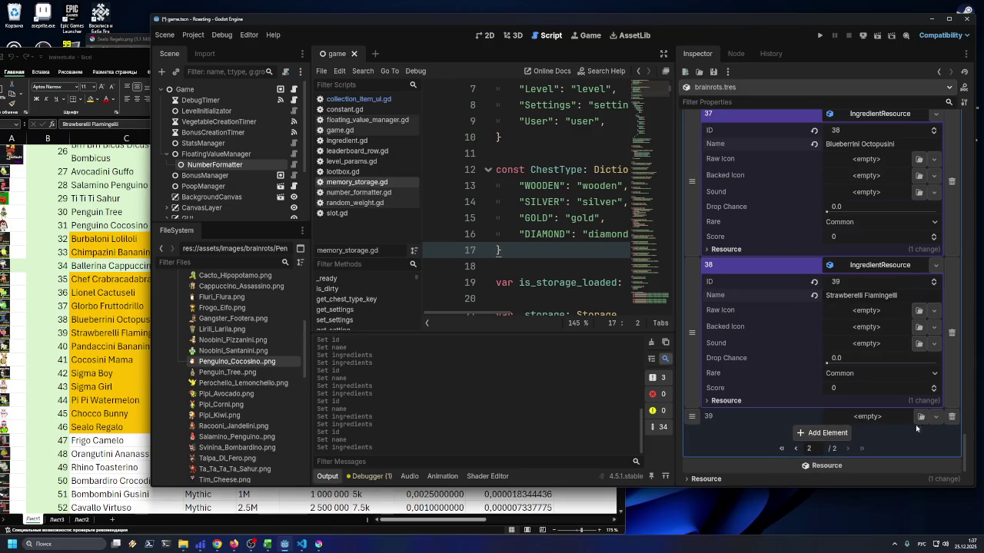
left_click(937, 419)
left_click(876, 441)
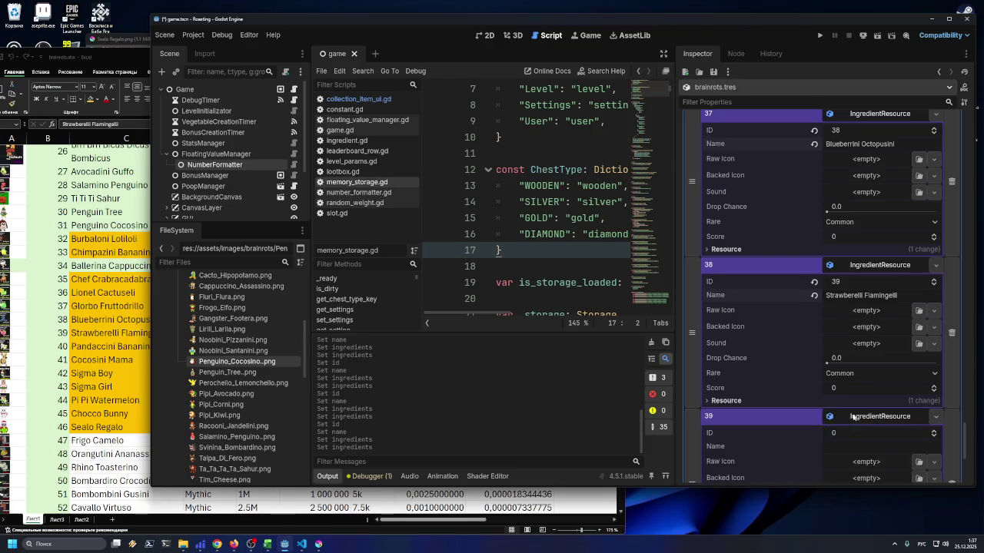
left_click(852, 435)
type("0")
key("Return")
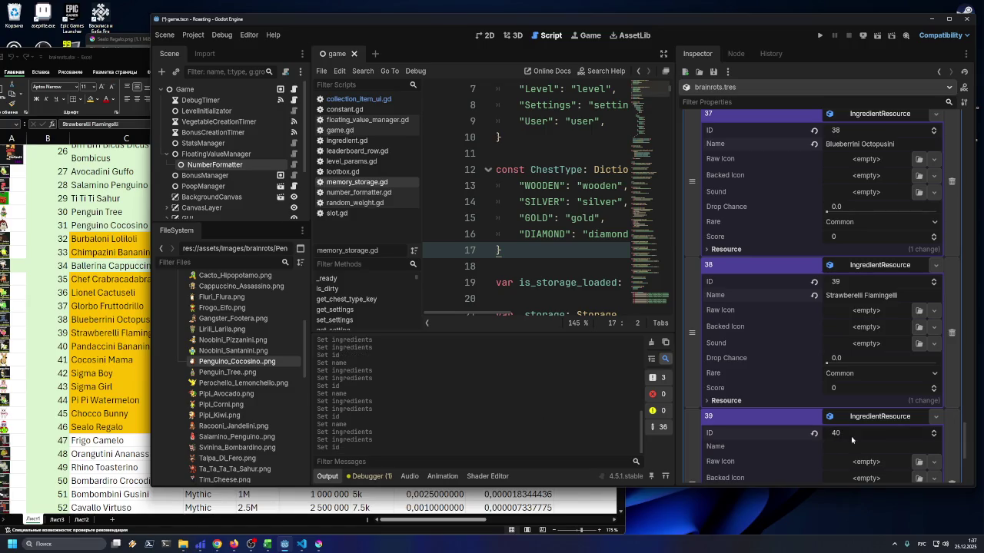
left_click(71, 359)
left_click(166, 348)
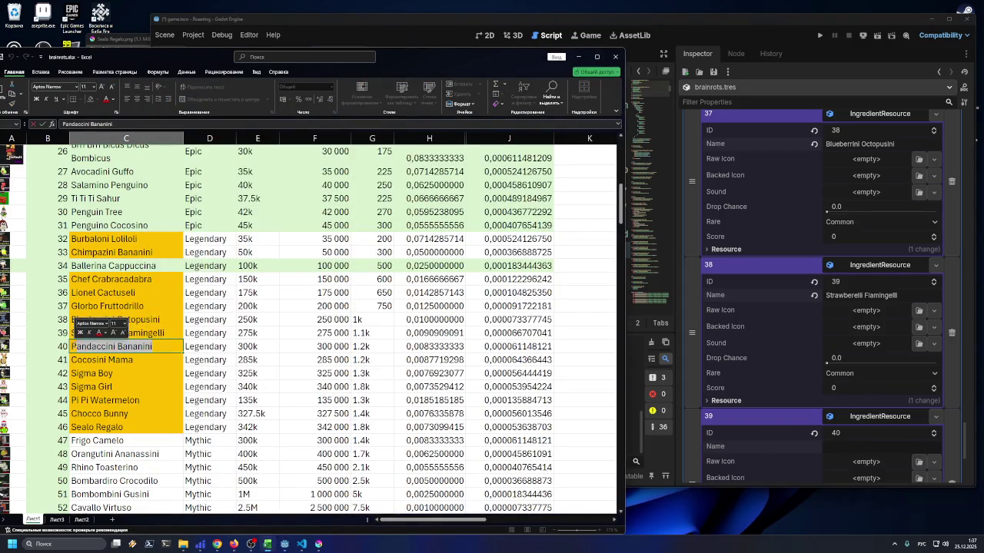
key("ctrl+c")
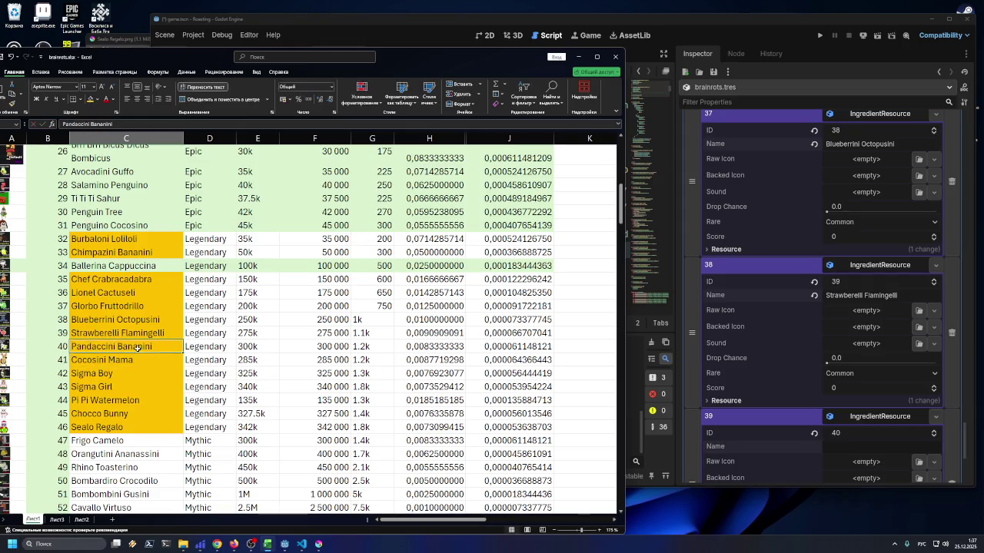
left_click(876, 447)
key("ctrl+v")
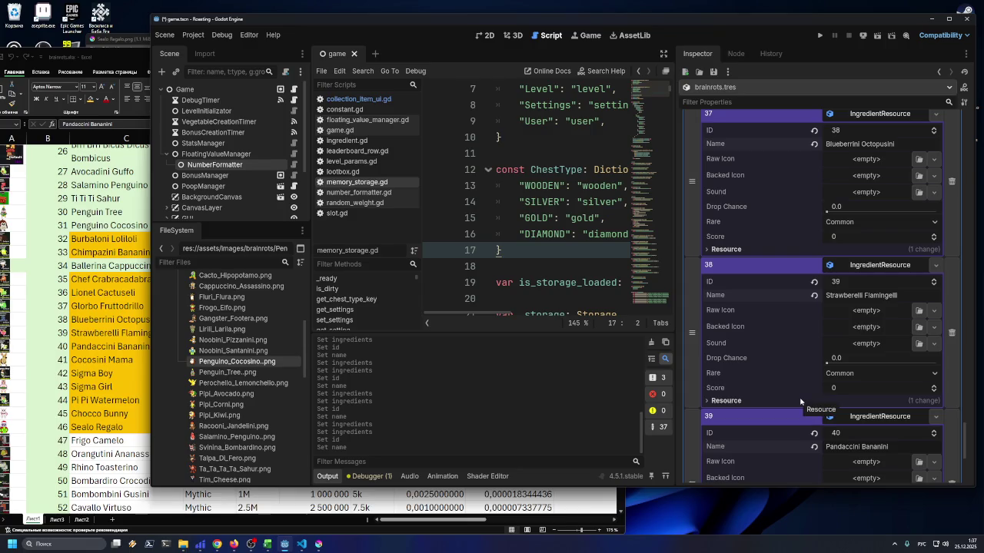
scroll(891, 401, "down", 3)
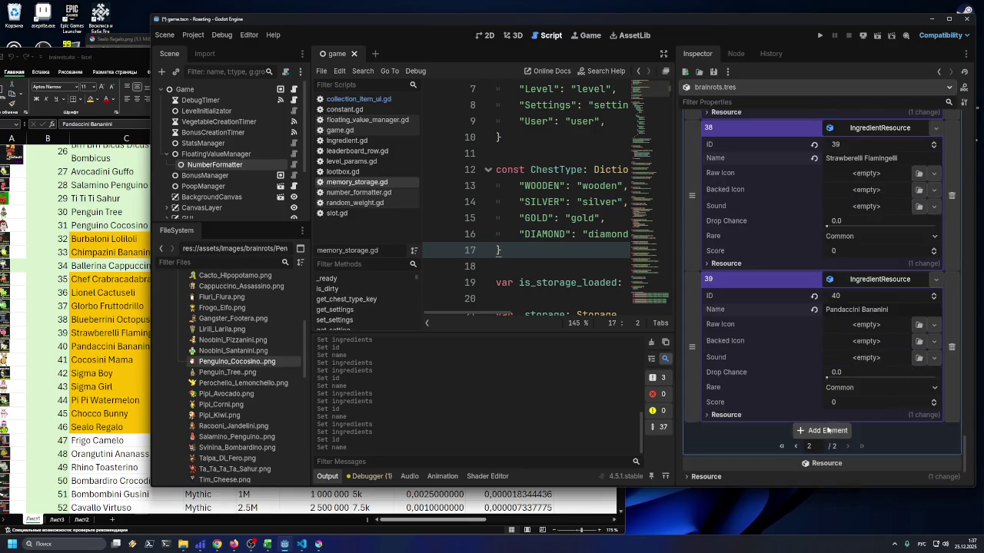
left_click(834, 432)
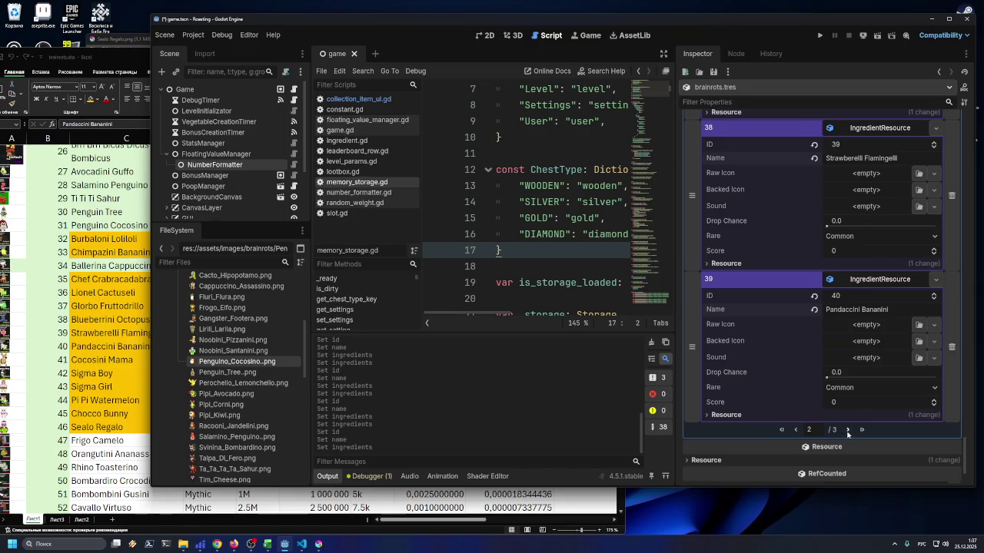
Make element 40 a new IngredientResource with ID 41 named Cocosini Mama
left_click(848, 430)
left_click(941, 169)
left_click(883, 198)
left_click(863, 187)
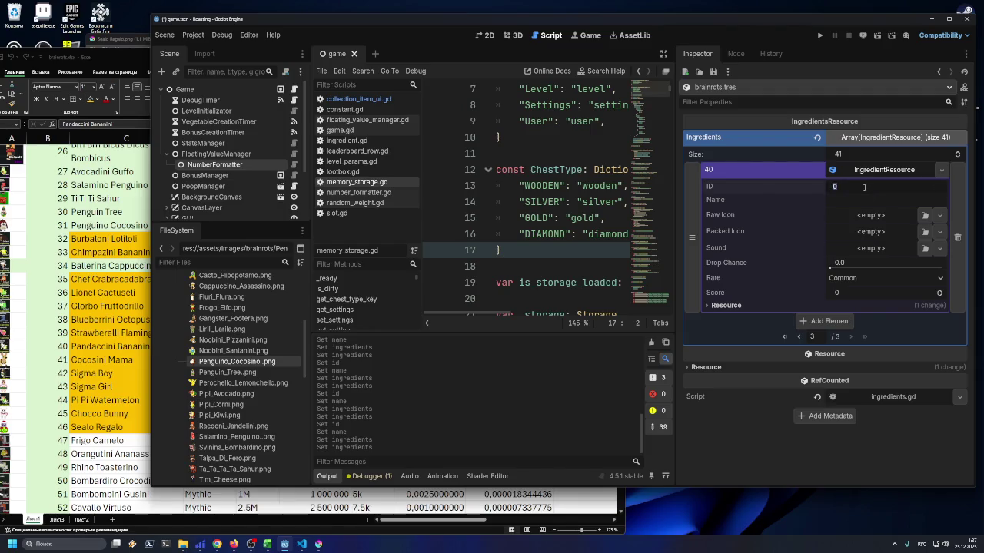
left_click(799, 335)
scroll(850, 305, "down", 20)
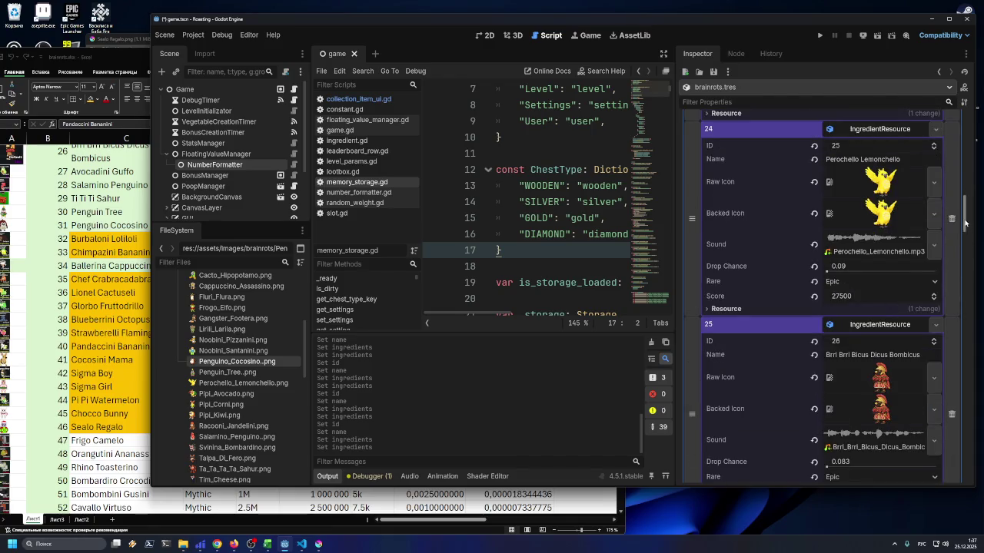
left_click(848, 391)
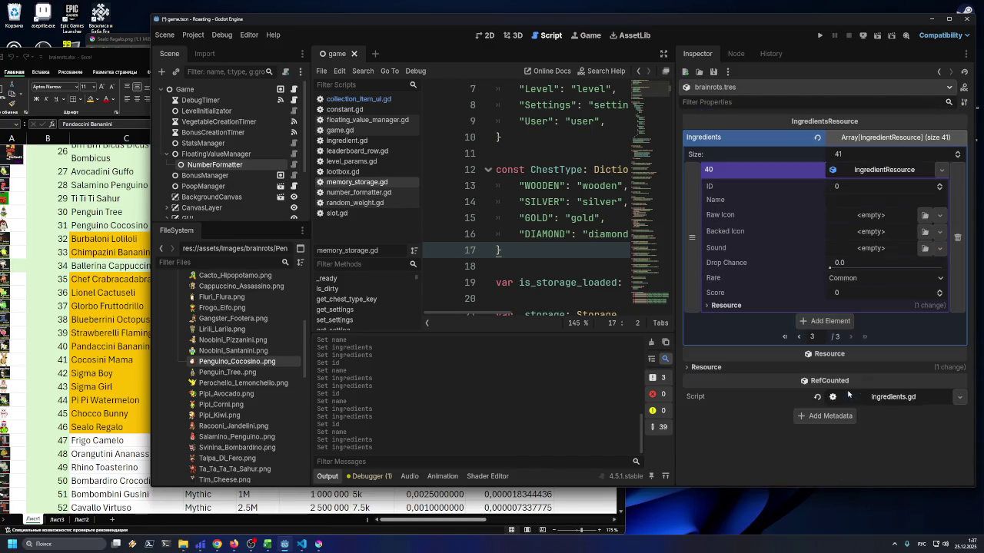
left_click(853, 188)
type("41")
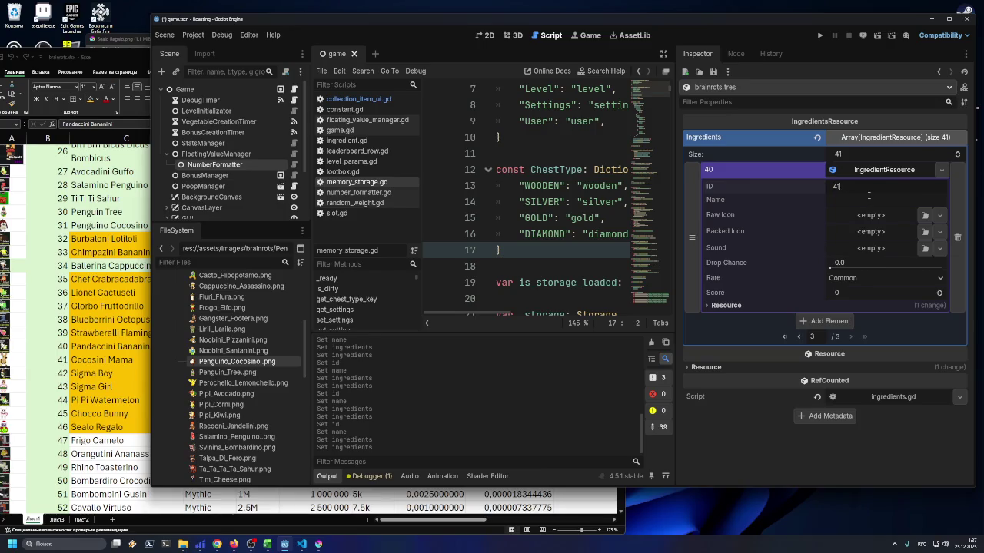
left_click(865, 199)
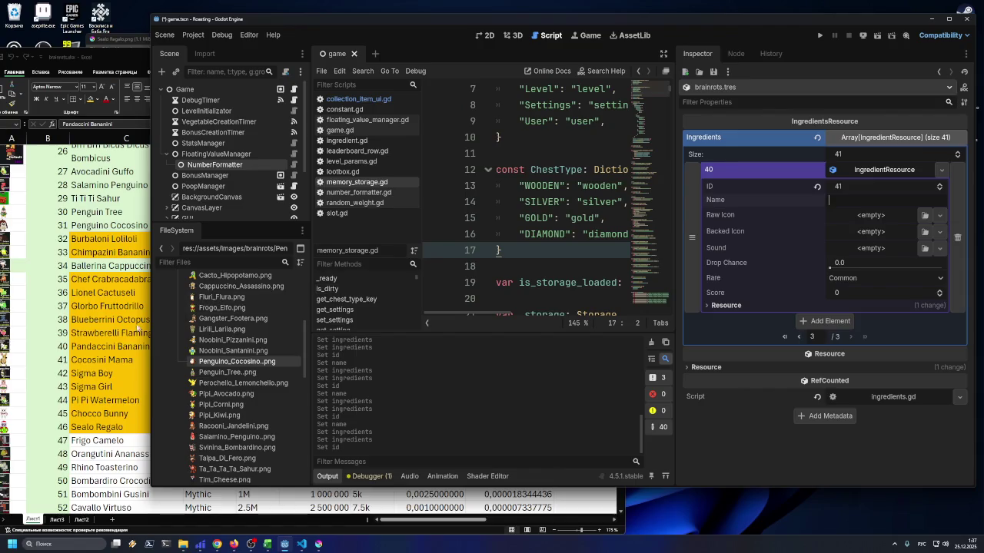
left_click(98, 359)
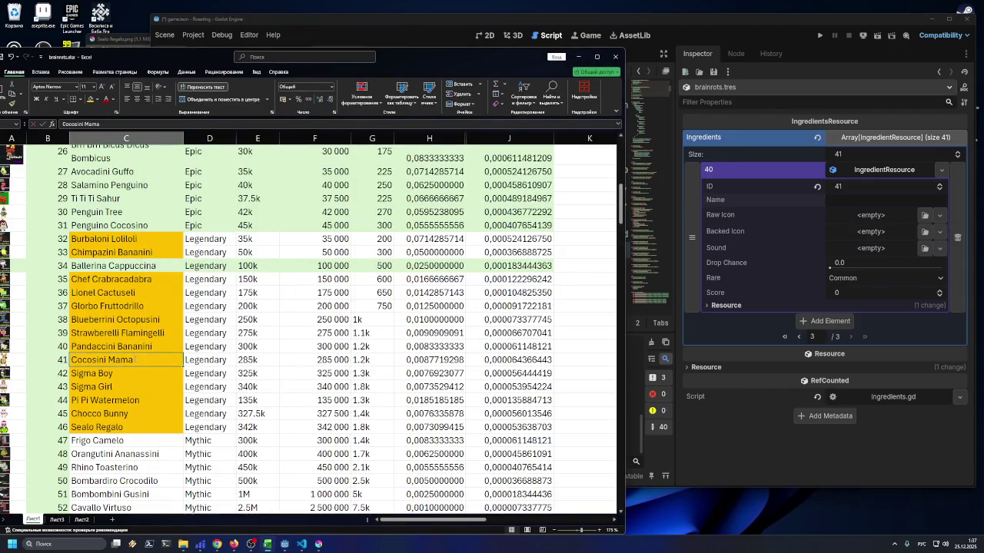
left_click(850, 205)
key("ctrl+v")
Add a new IngredientResource with ID 42 named Sigma Boy from cell C42
left_click(824, 321)
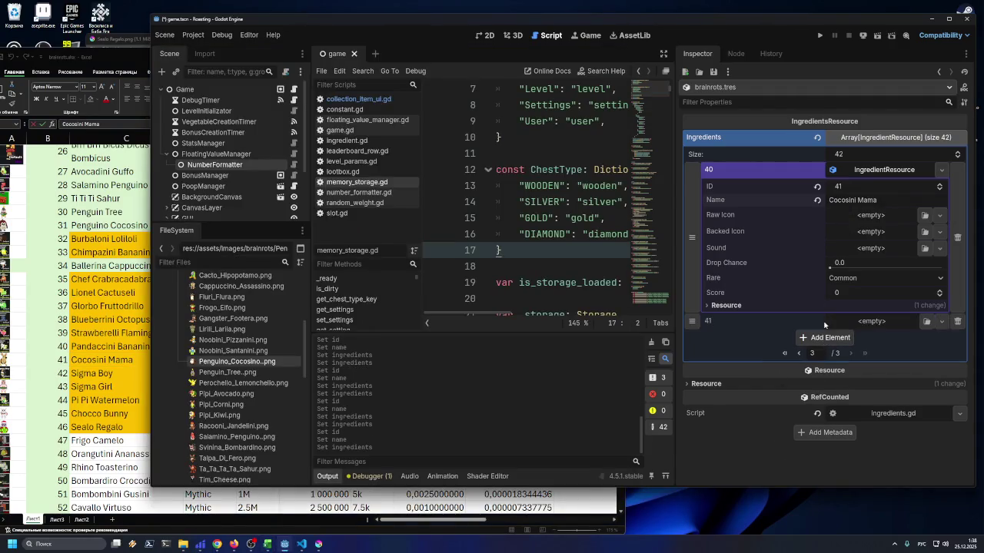
left_click(940, 321)
left_click(899, 349)
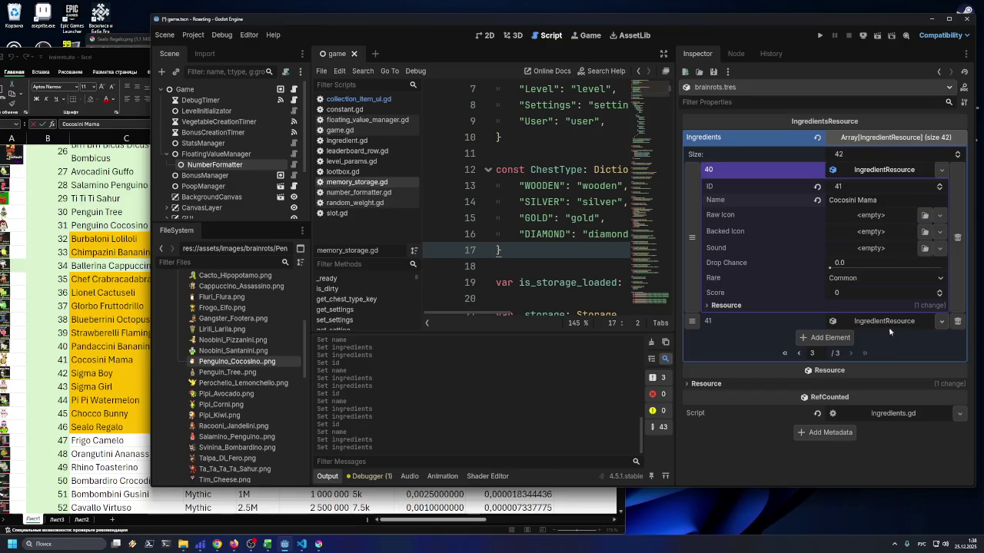
left_click(879, 321)
left_click(863, 340)
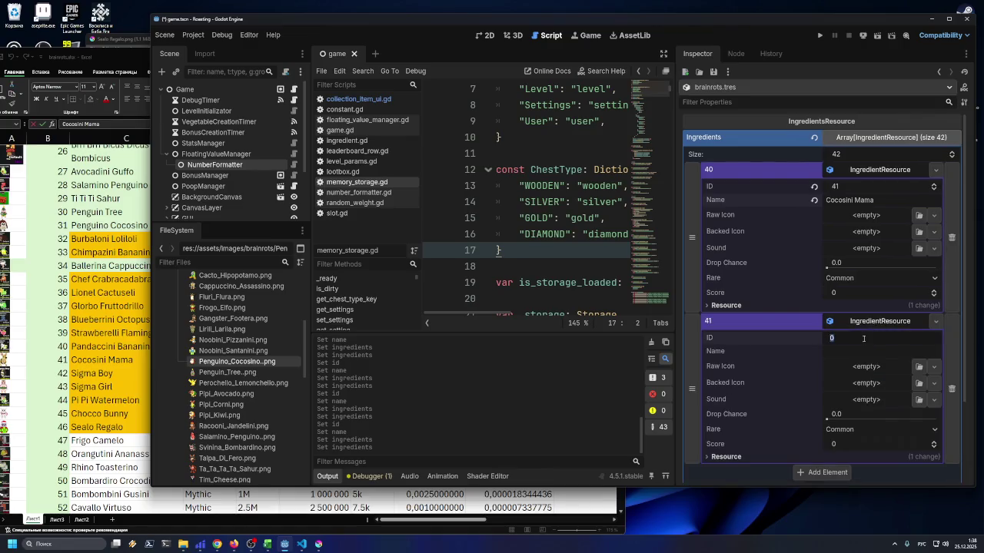
type("2")
key("Return")
left_click(146, 368)
left_click(122, 373)
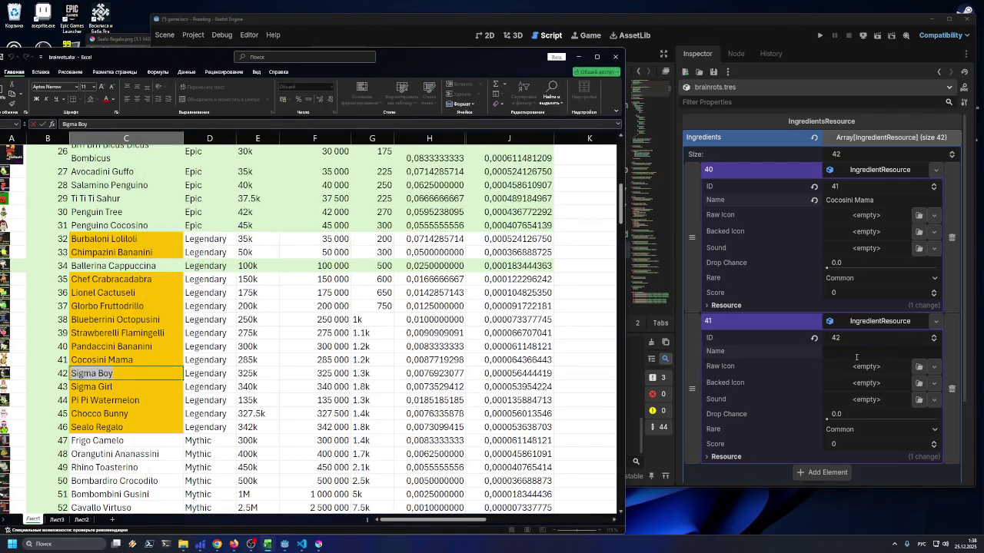
left_click(856, 355)
key("ctrl+v")
key("Return")
Add a new IngredientResource with ID 43 named Sigma Girl from cell C43
scroll(827, 460, "down", 3)
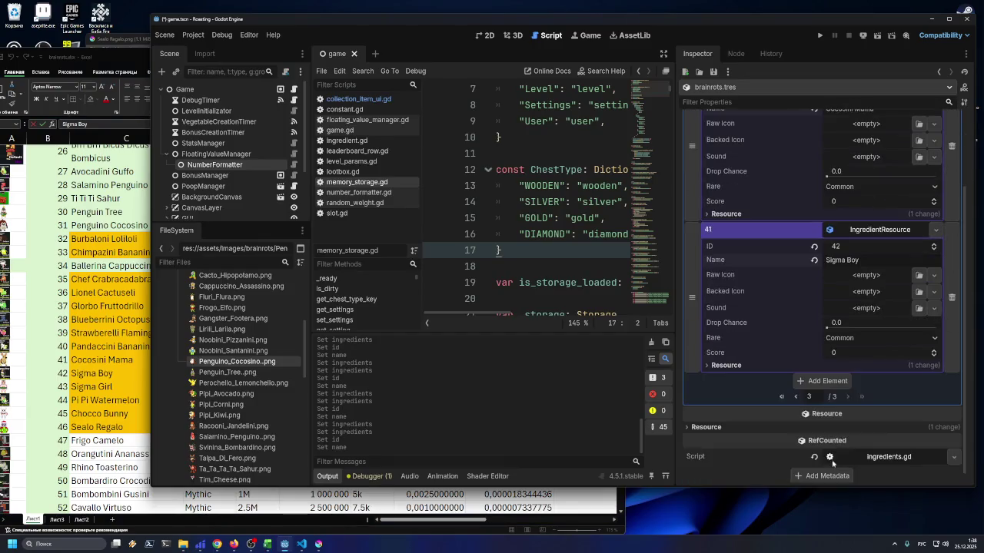
left_click(822, 381)
left_click(935, 381)
left_click(904, 409)
left_click(860, 397)
type("4")
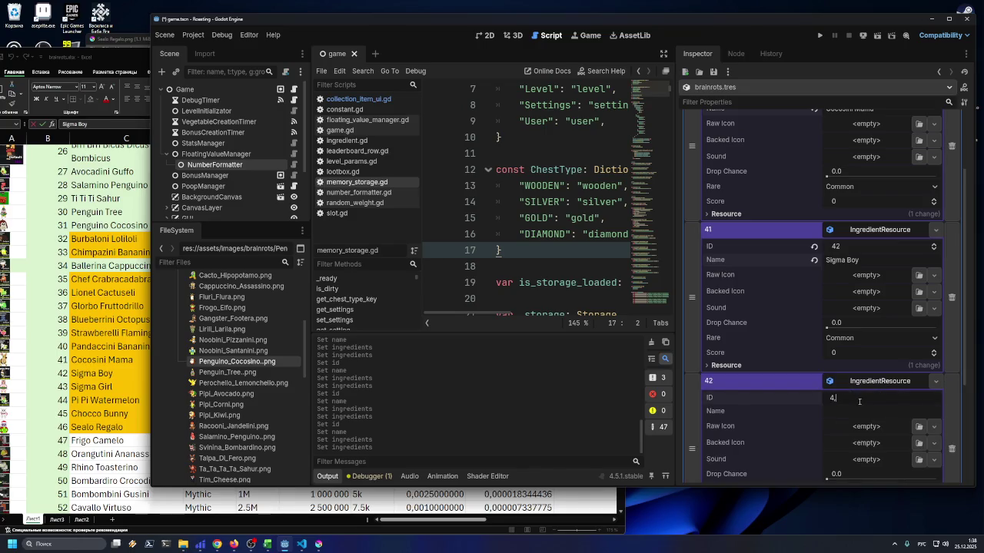
type("3")
left_click(846, 417)
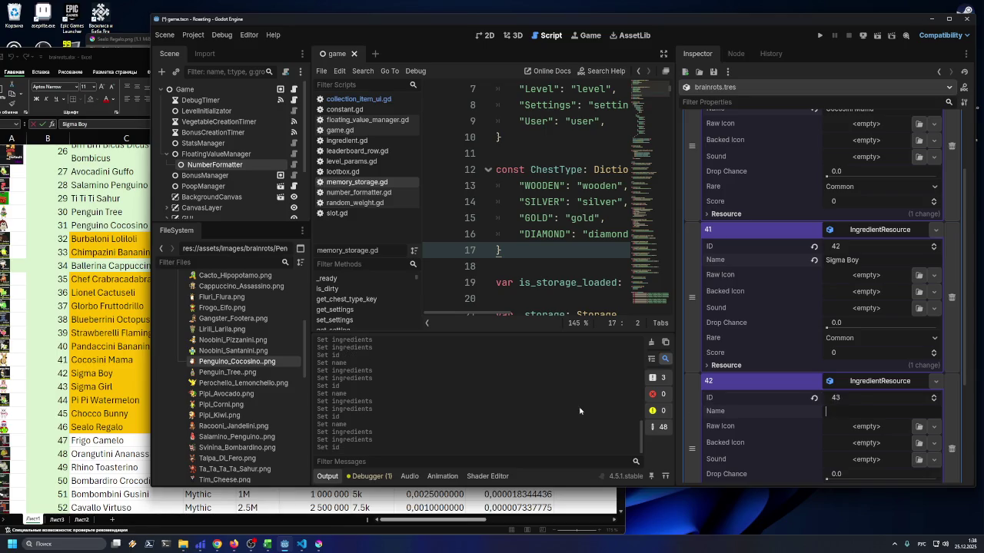
left_click(116, 359)
left_click(115, 385)
key("ctrl+c")
left_click(876, 413)
key("ctrl+v")
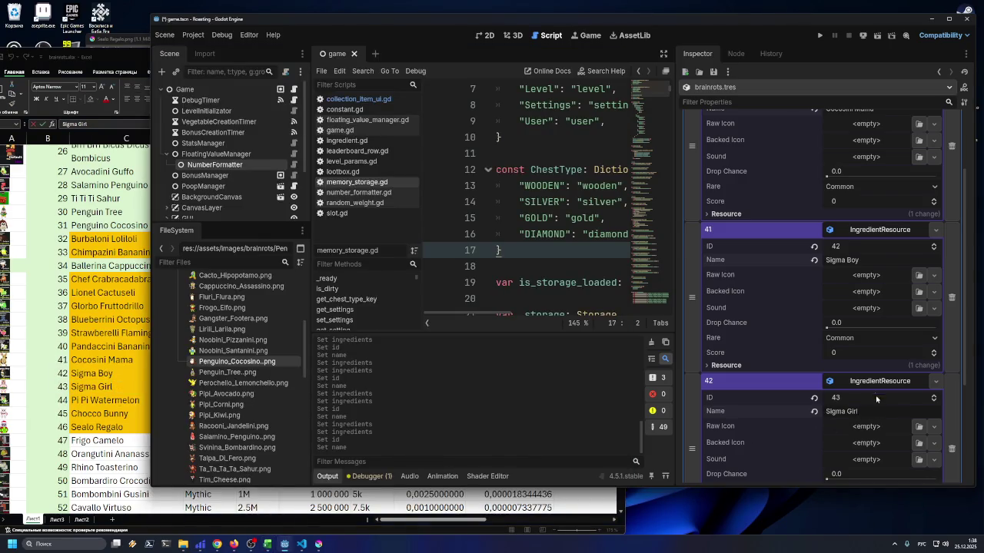
Add a new IngredientResource with ID 44 named Pi Pi Watermelon from cell C44
scroll(878, 403, "down", 5)
left_click(822, 409)
left_click(931, 398)
left_click(880, 414)
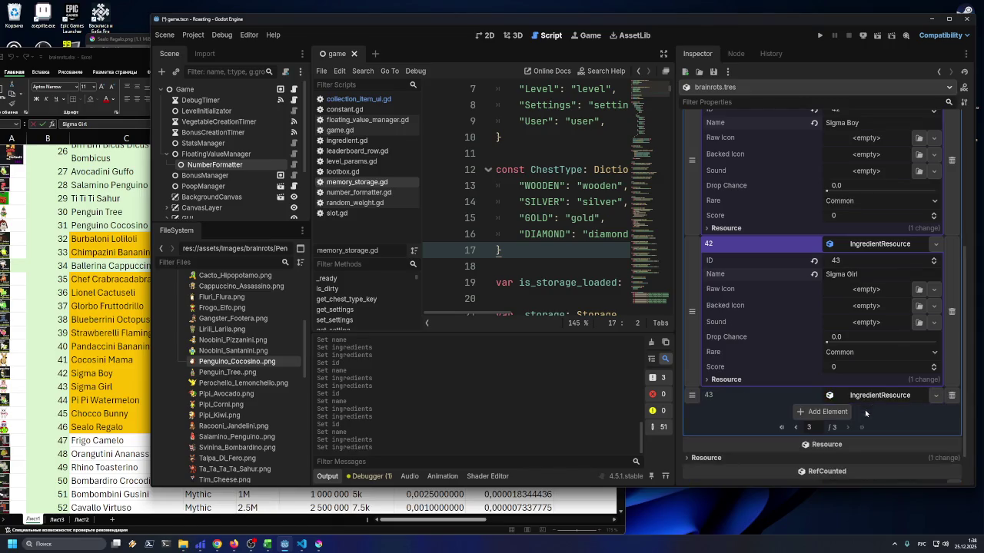
left_click(868, 409)
type("44")
key("Return")
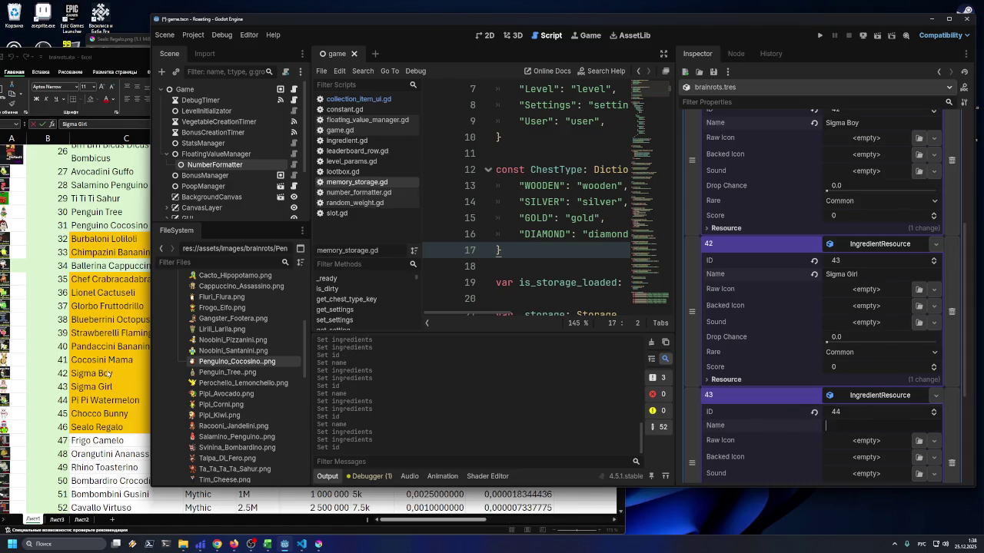
left_click(108, 373)
left_click(128, 399)
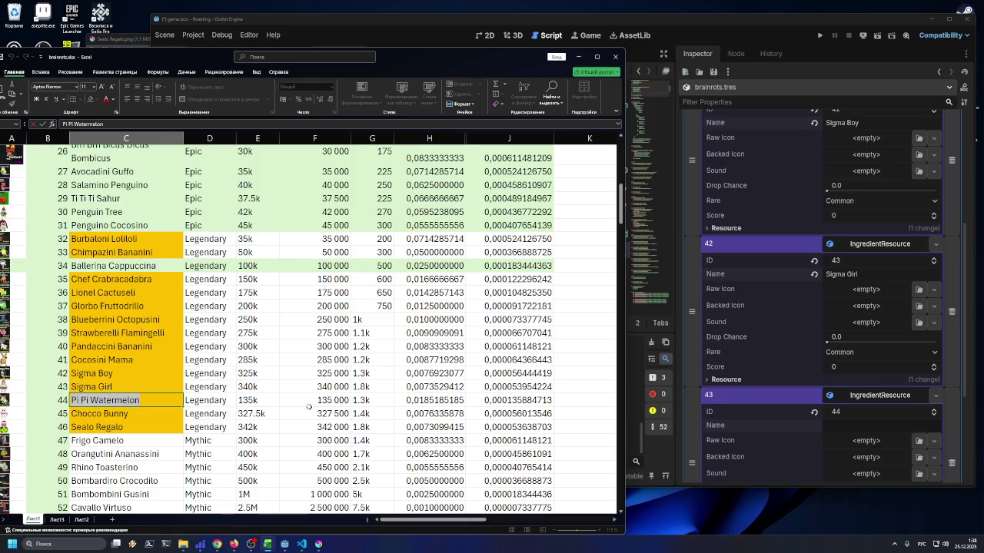
left_click(862, 425)
key("ctrl+v")
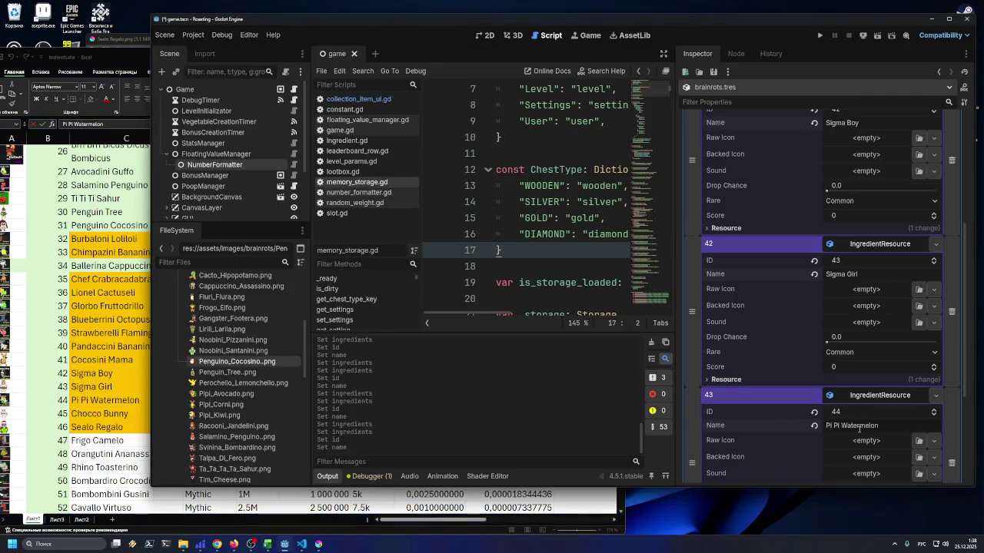
Add a new IngredientResource with ID 45 named Chocco Bunny from cell C45
scroll(840, 436, "down", 3)
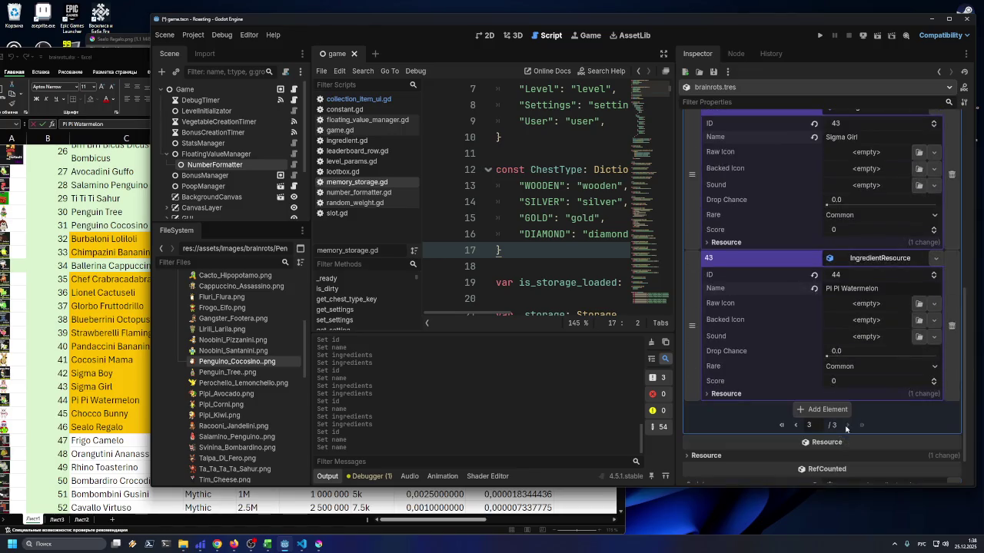
left_click(823, 411)
left_click(932, 414)
left_click(884, 437)
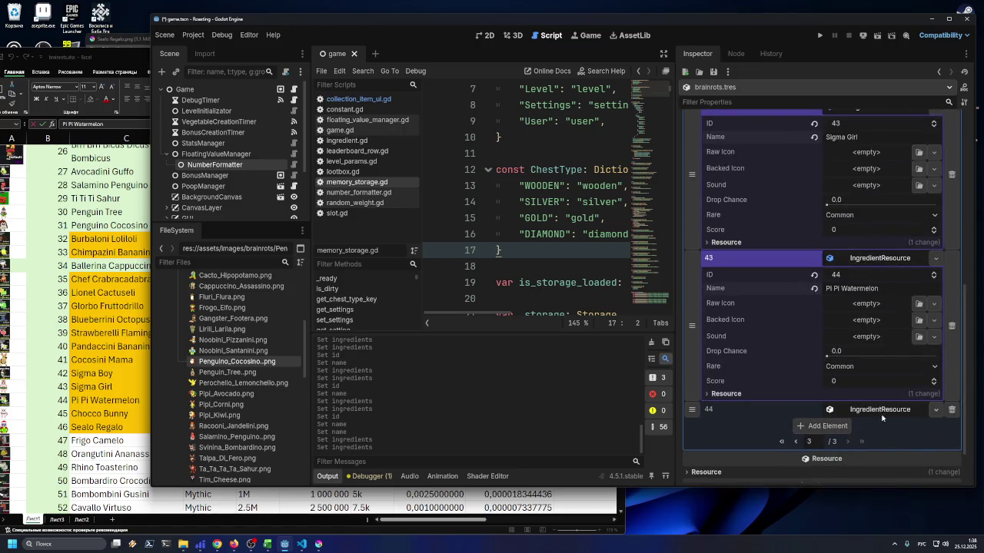
left_click(854, 426)
type("45")
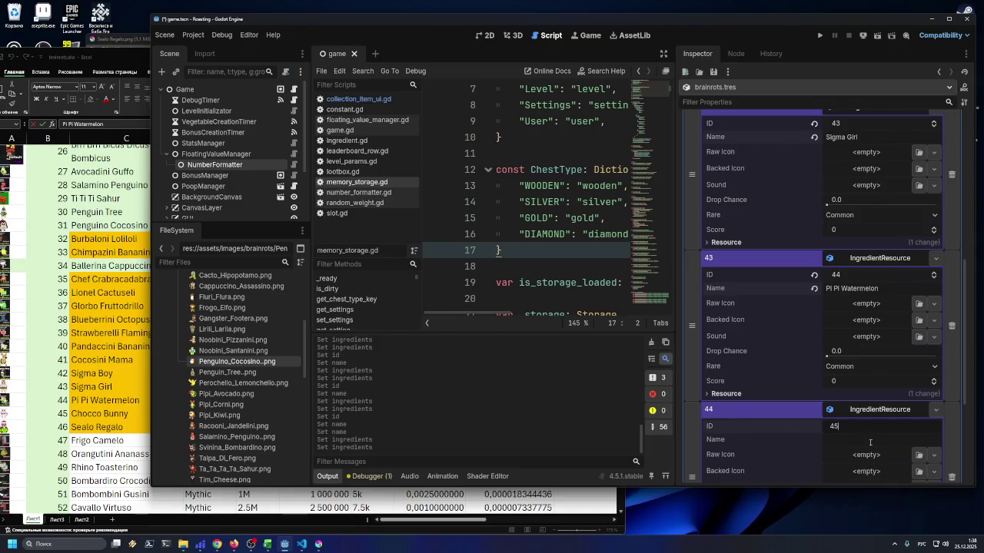
key("Return")
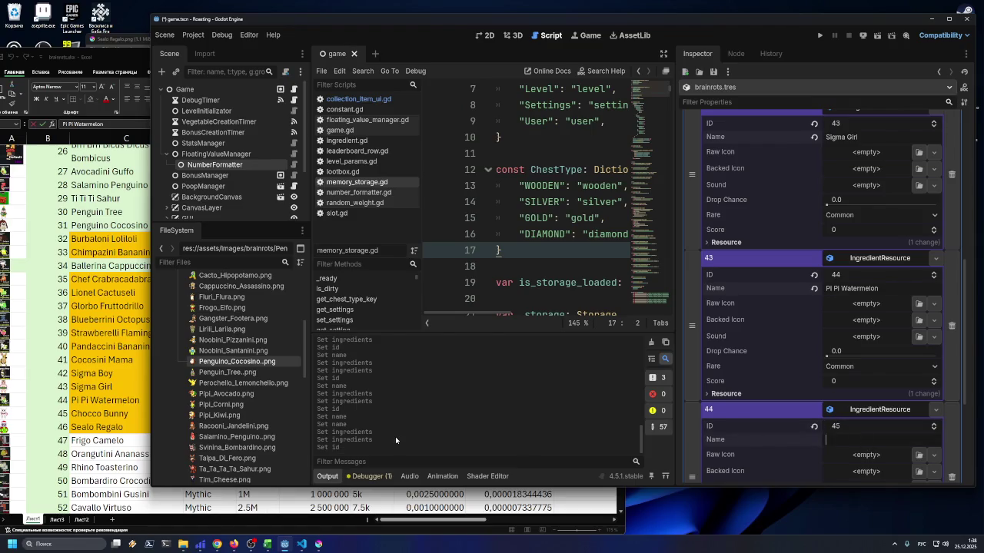
left_click(147, 391)
left_click(119, 414)
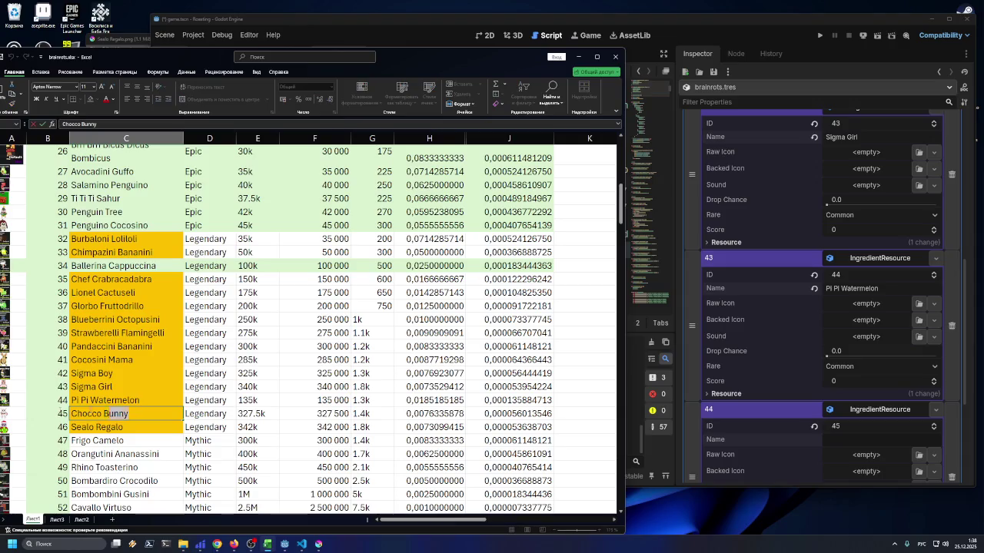
key("ctrl+c")
left_click(763, 453)
left_click(874, 440)
key("ctrl+v")
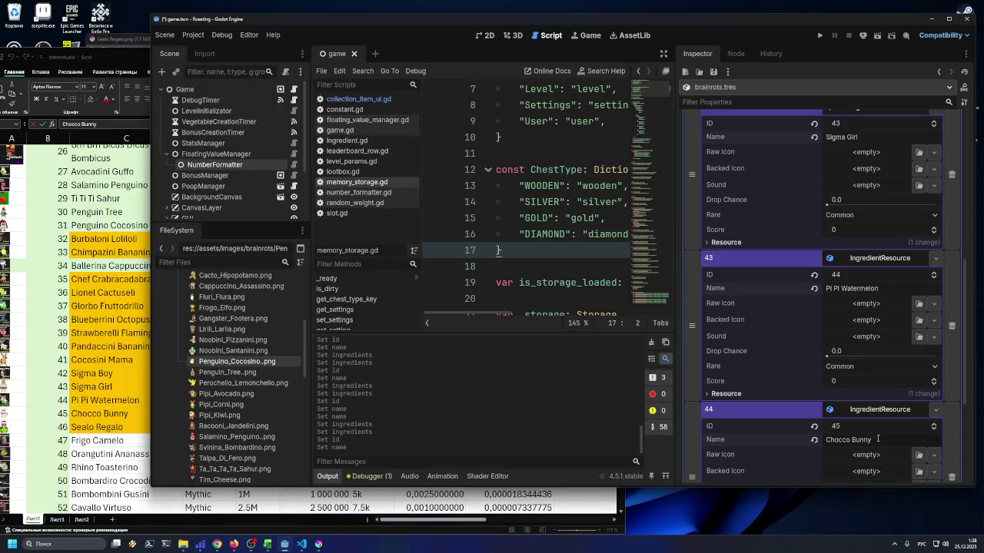
Add one more new IngredientResource element and give it ID 46
scroll(845, 384, "down", 5)
left_click(823, 376)
left_click(933, 378)
left_click(903, 404)
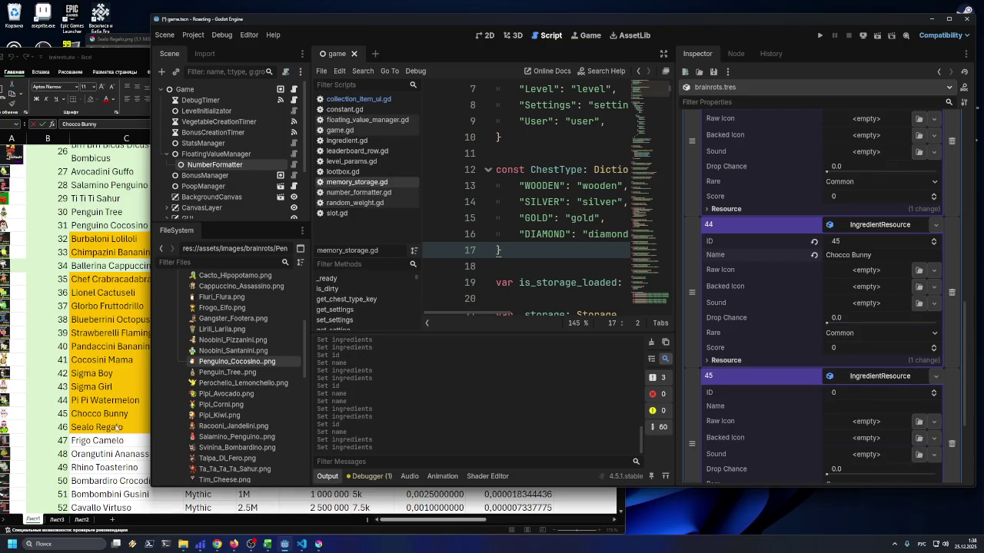
key("Return")
Copy Sealo Regalo from cell C46 and paste it as the ID 46 ingredient's name
key("alt+Tab")
key("Down")
key("ctrl+c")
key("alt+Tab")
left_click(876, 406)
key("ctrl+v")
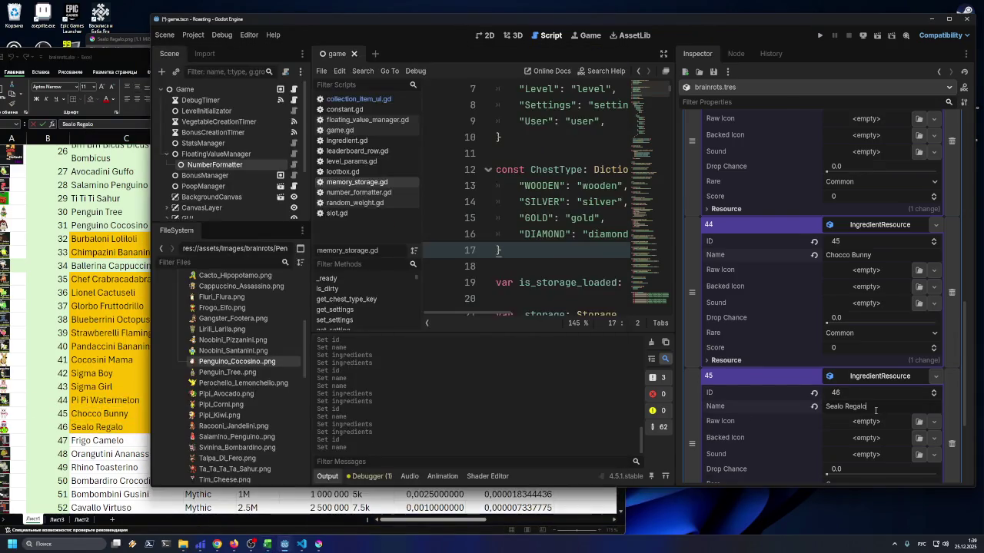
key("alt+Tab")
left_click(139, 415)
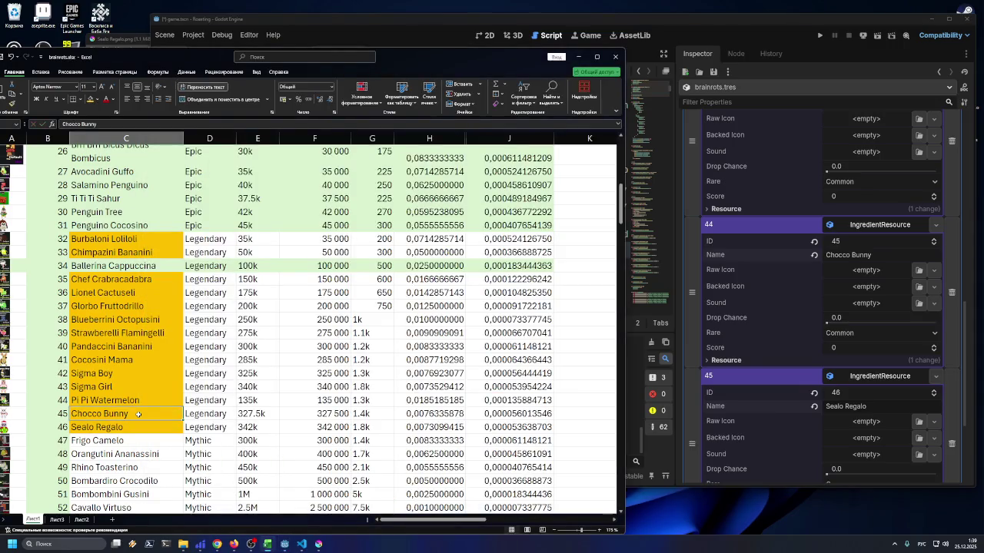
left_click(131, 439)
left_click(136, 427)
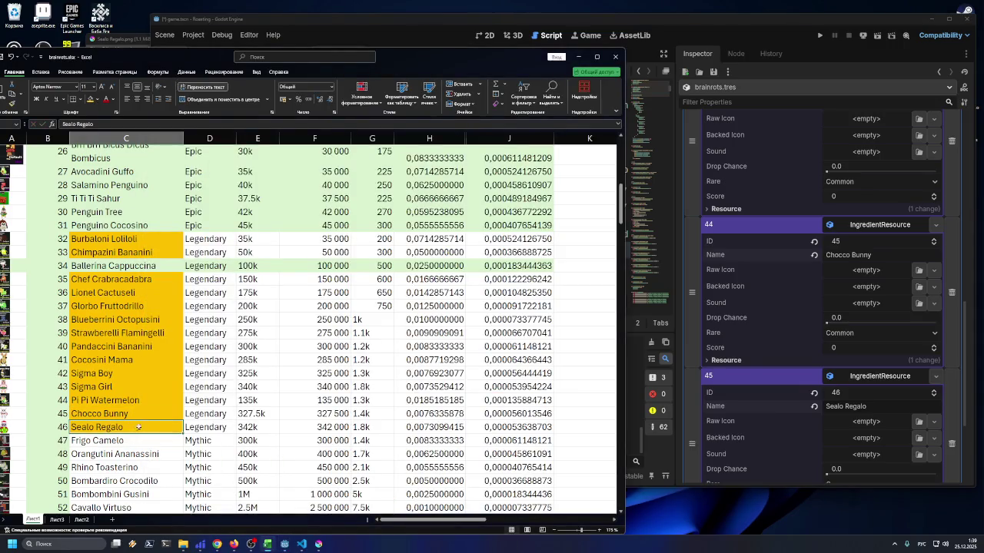
scroll(882, 407, "down", 3)
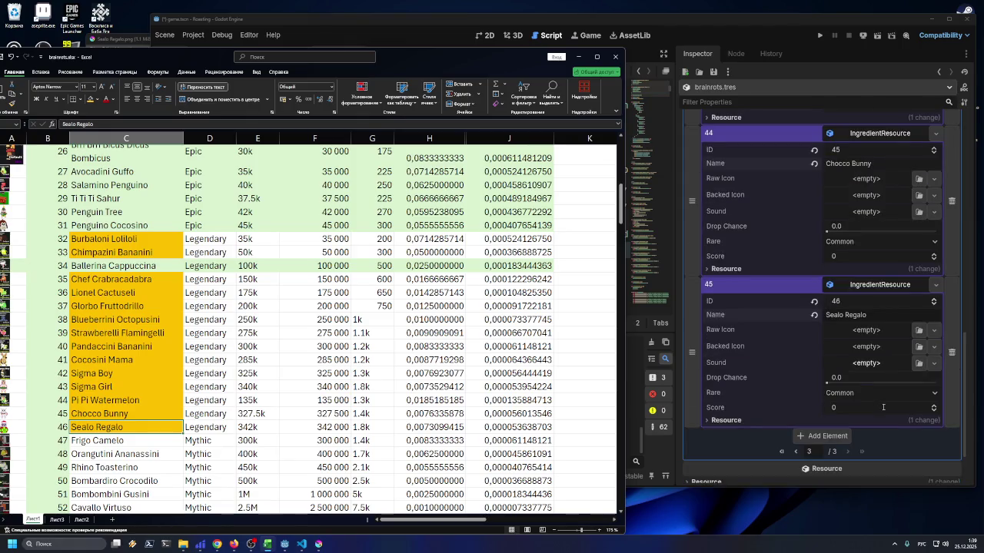
Page the Inspector array back to element 31, Burbaloni Lolioli, and show the brainrots images folder
scroll(884, 409, "up", 5)
scroll(891, 413, "up", 10)
scroll(890, 409, "up", 1)
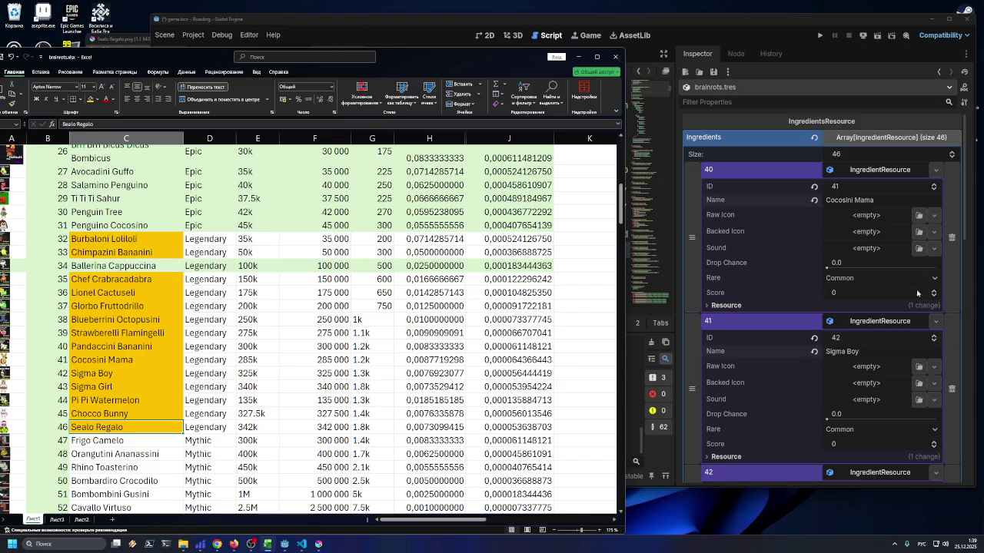
scroll(927, 293, "down", 10)
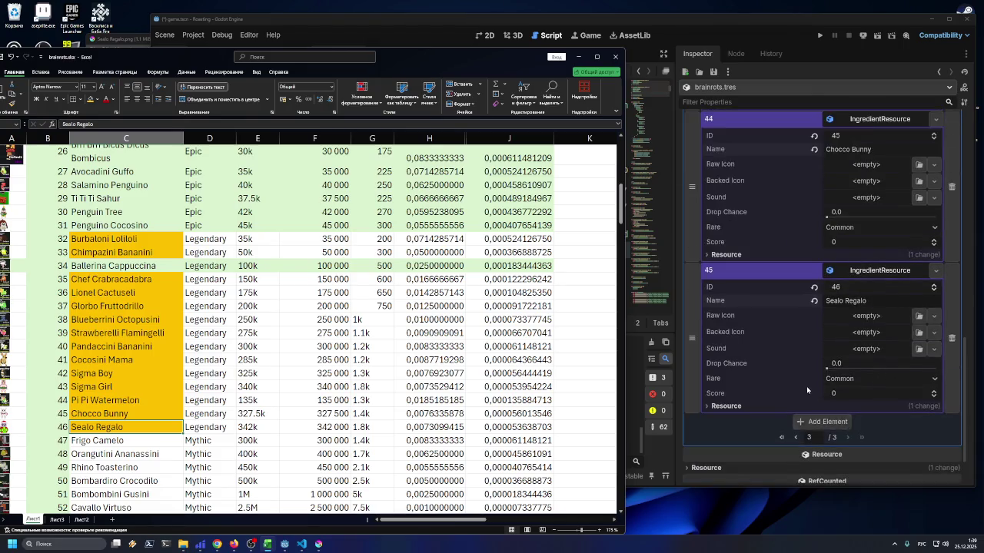
left_click(796, 437)
scroll(857, 370, "down", 15)
scroll(860, 365, "up", 5)
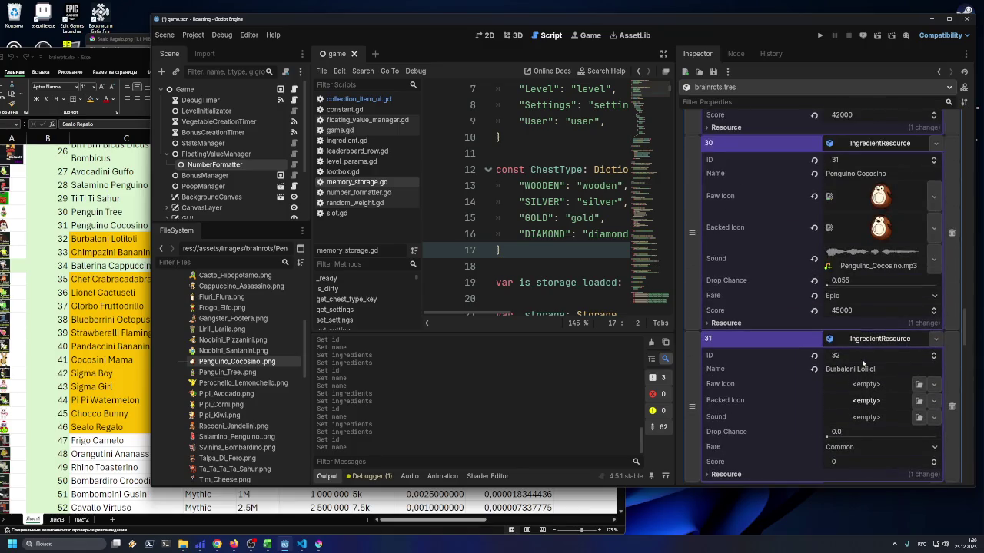
scroll(862, 361, "down", 1)
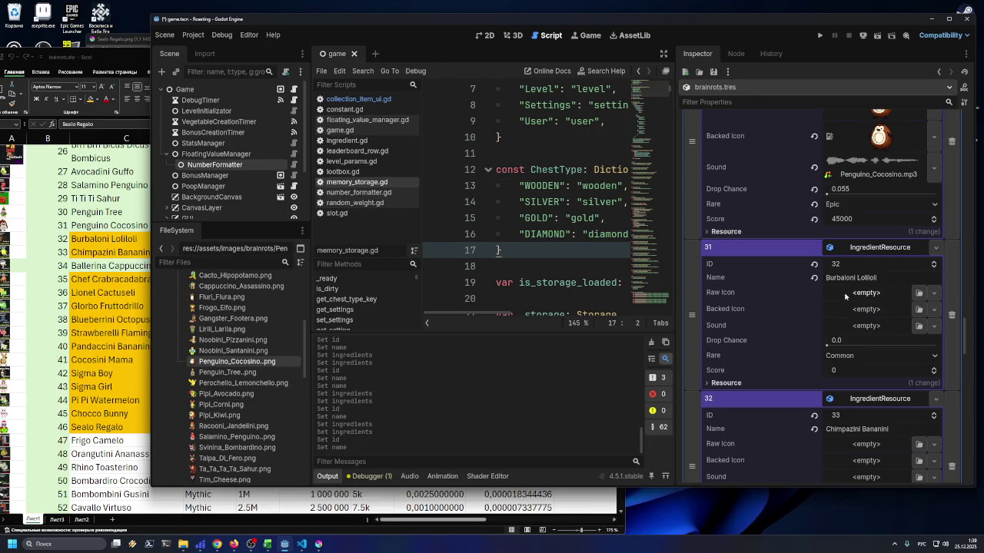
scroll(262, 329, "up", 5)
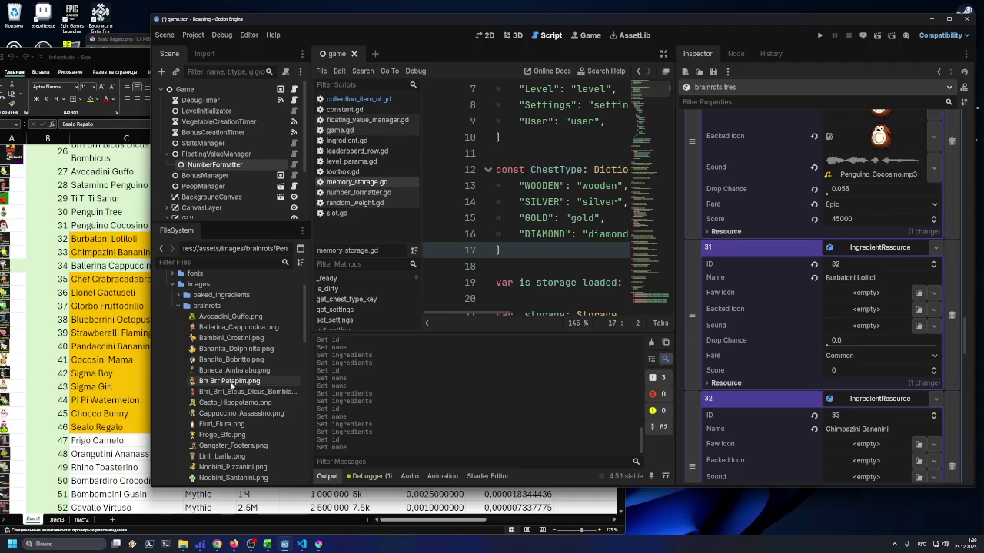
mouse_move(231, 376)
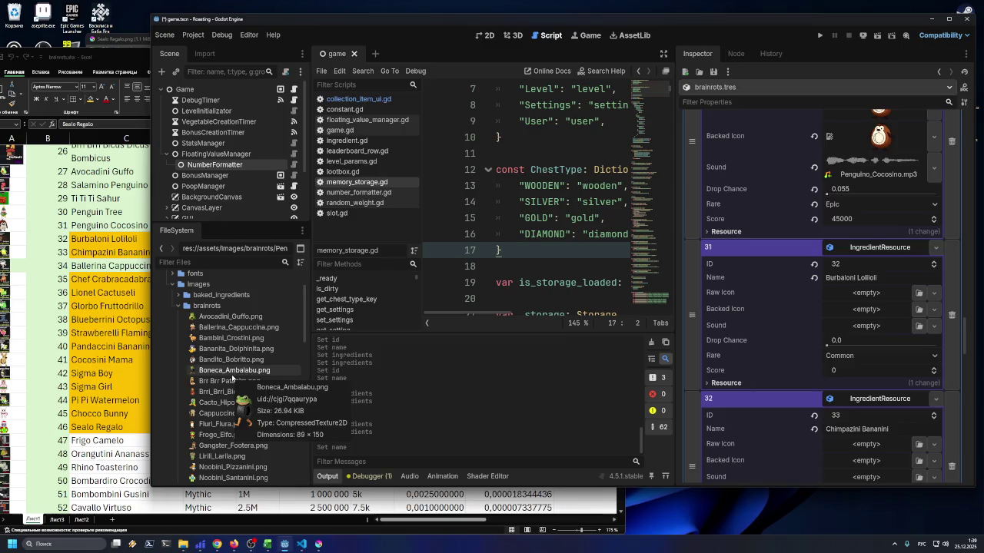
mouse_move(233, 395)
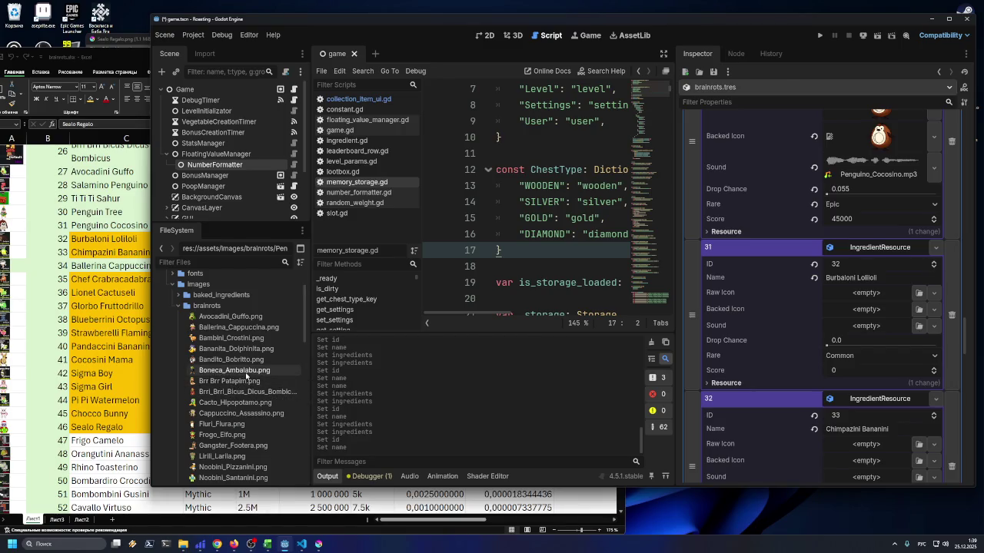
Drag all 13 PNGs from the brainrot/legendary folder into Godot's brainrots images folder
mouse_move(183, 543)
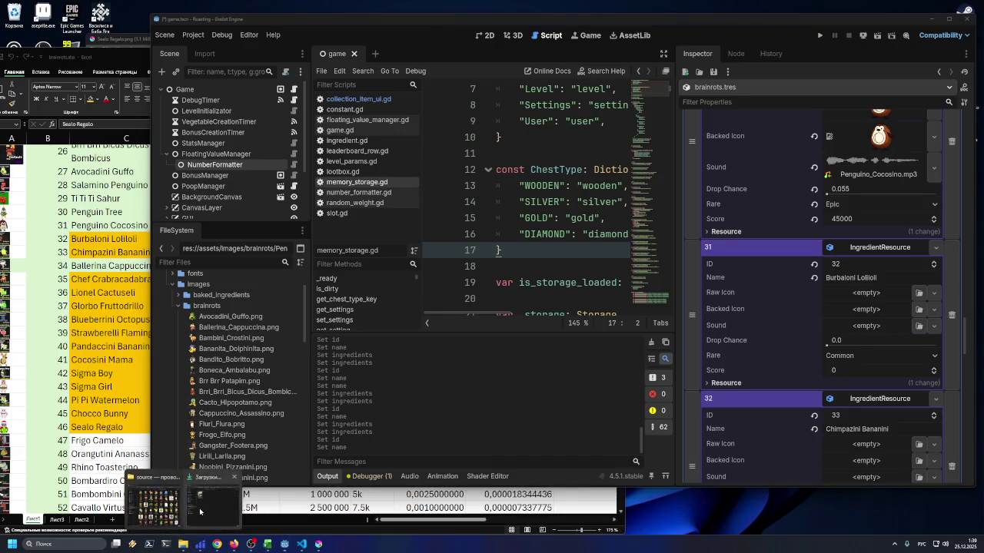
left_click(151, 513)
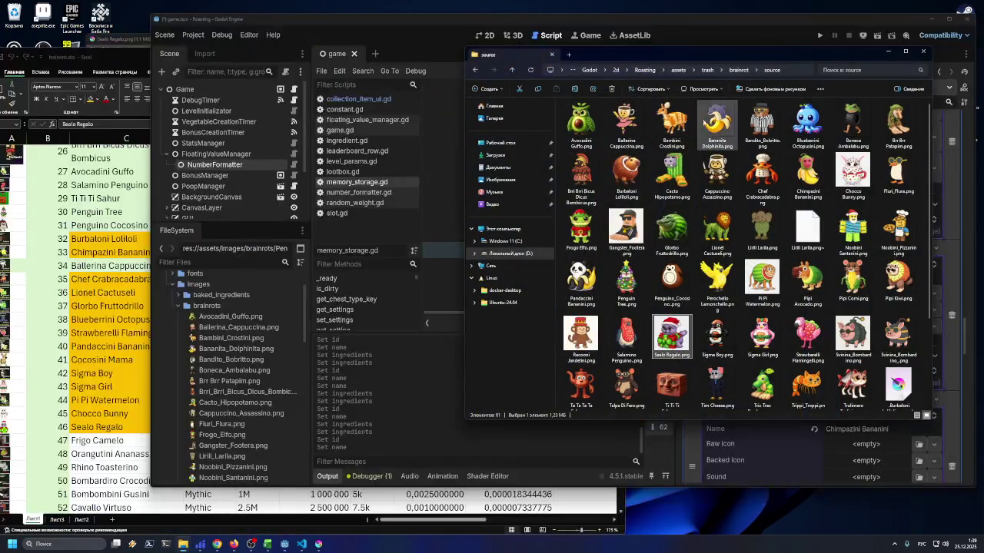
left_click(739, 70)
double_click(663, 119)
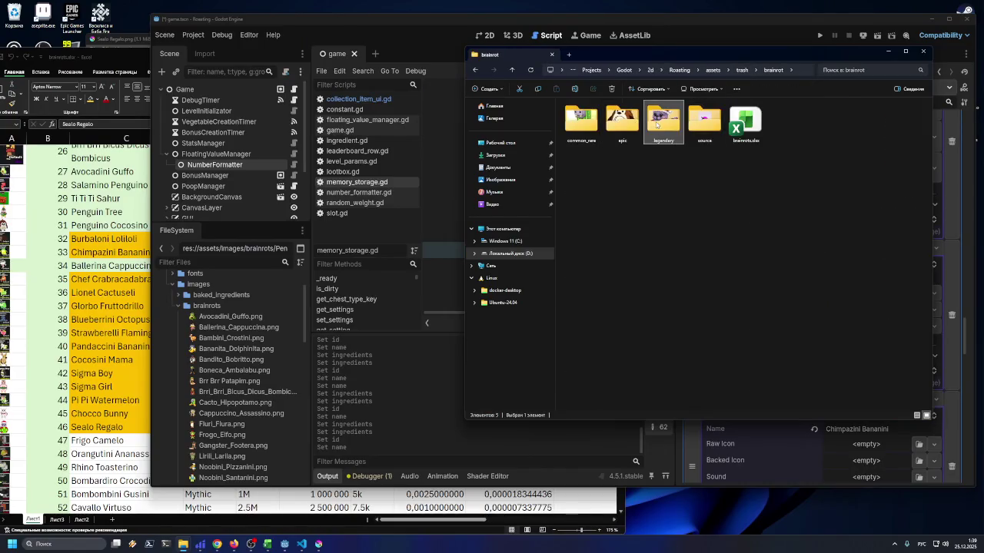
key("ctrl+a")
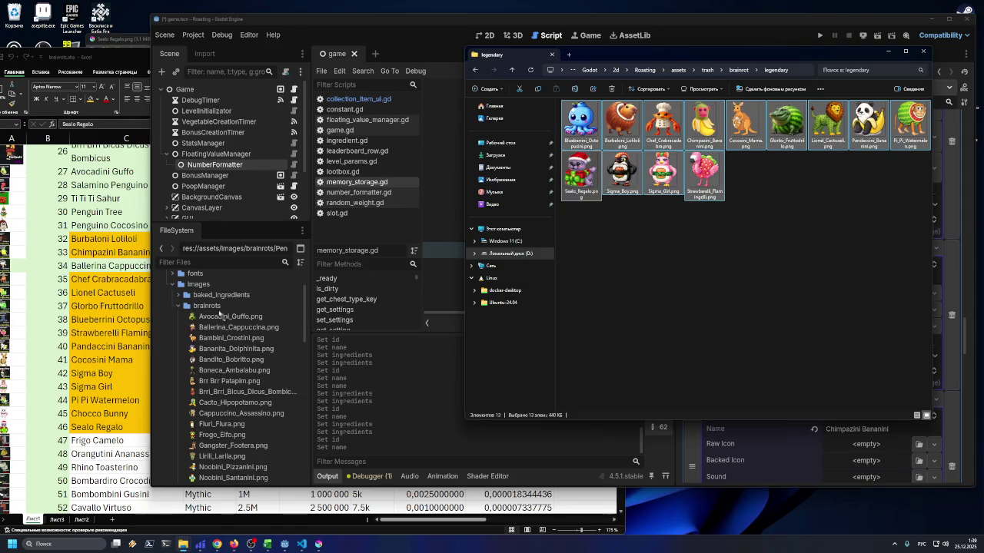
left_click_drag(215, 308, 219, 308)
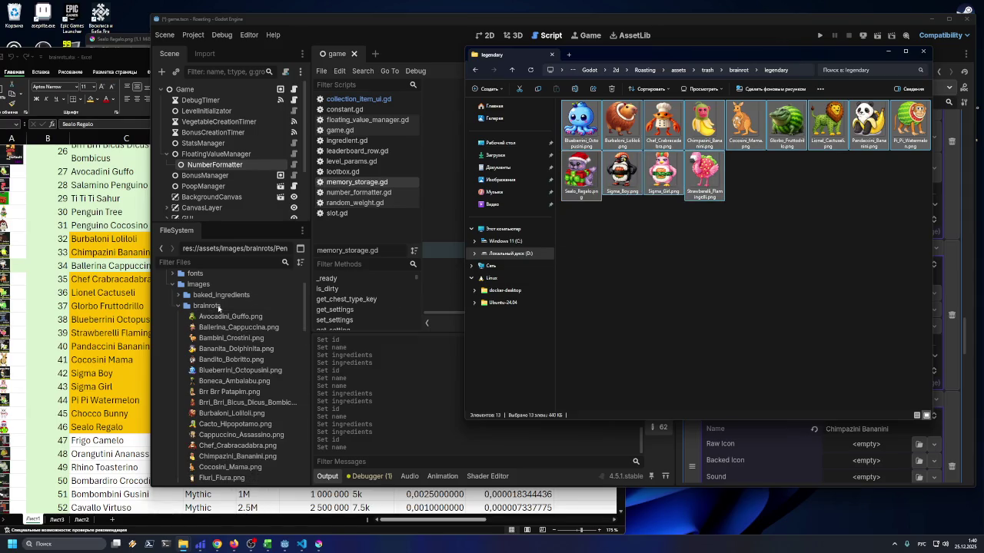
left_click(219, 308)
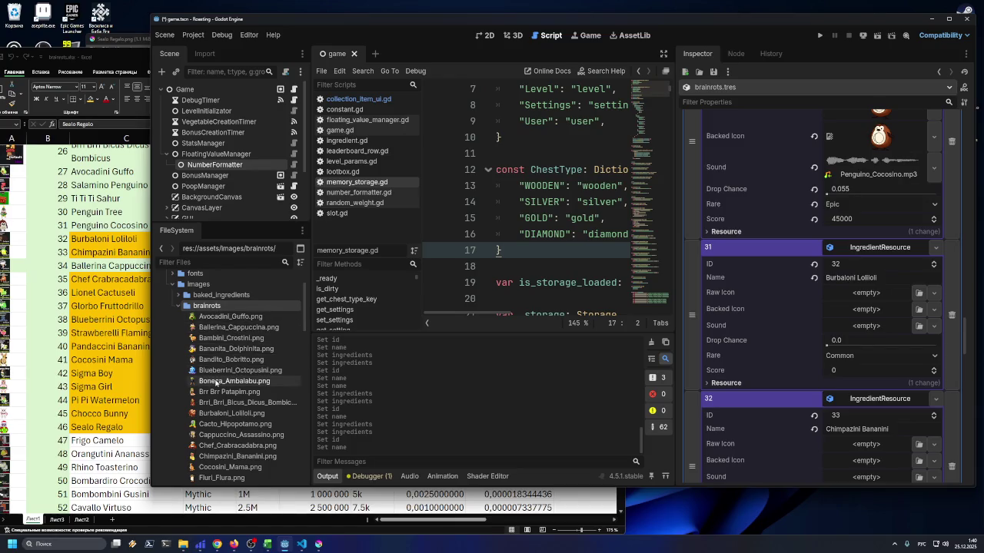
Give entry 31 the Burbaloni_Lolliloli.png icon and the Burbaloni_Lolliloli.mp3 sound
left_click_drag(219, 413, 855, 297)
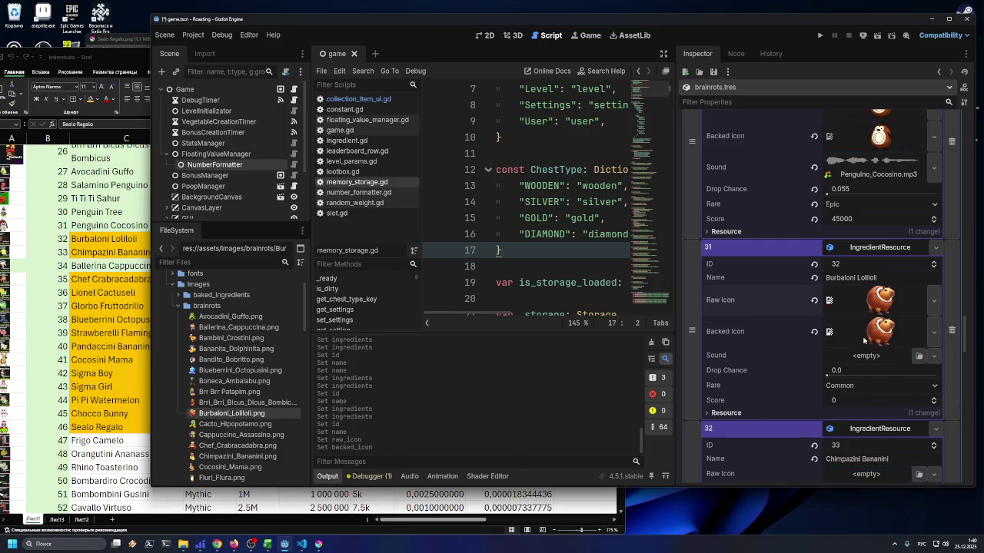
left_click(919, 356)
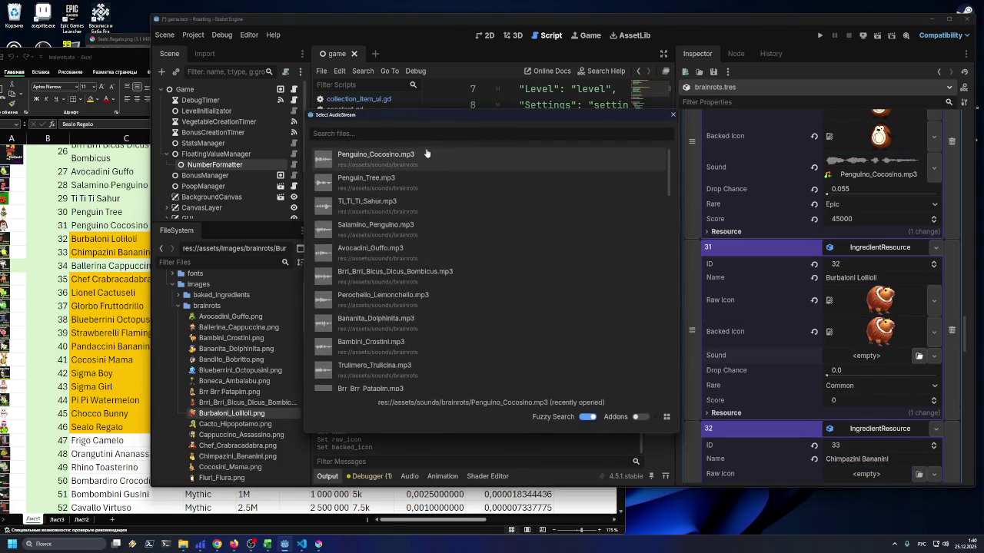
type("игки")
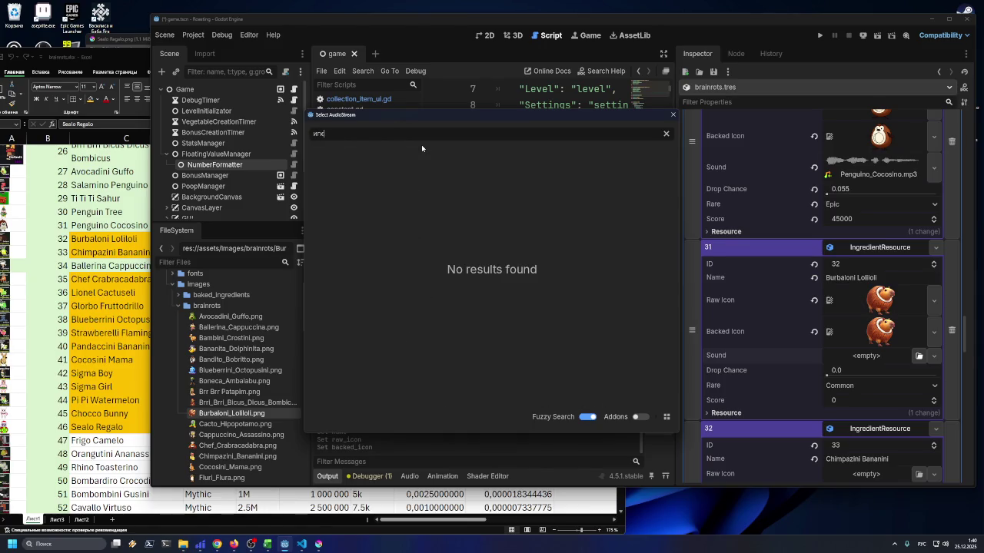
key("ctrl+a")
key("alt+shift")
type("burba")
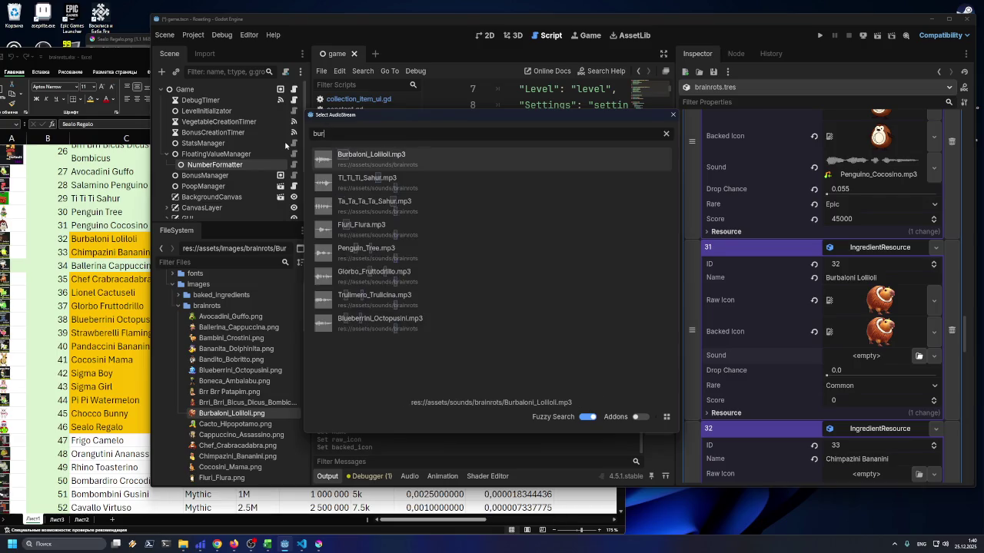
double_click(342, 157)
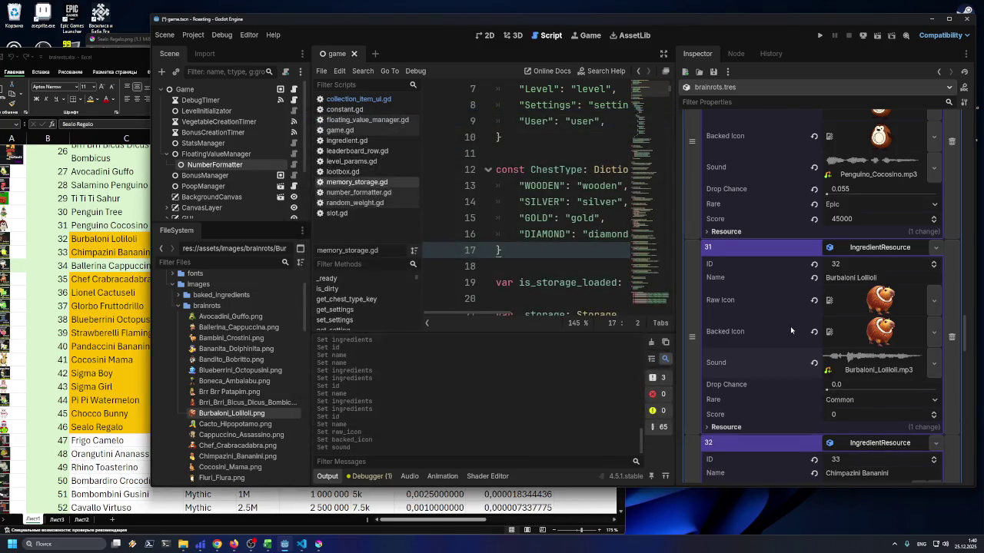
scroll(880, 344, "down", 2)
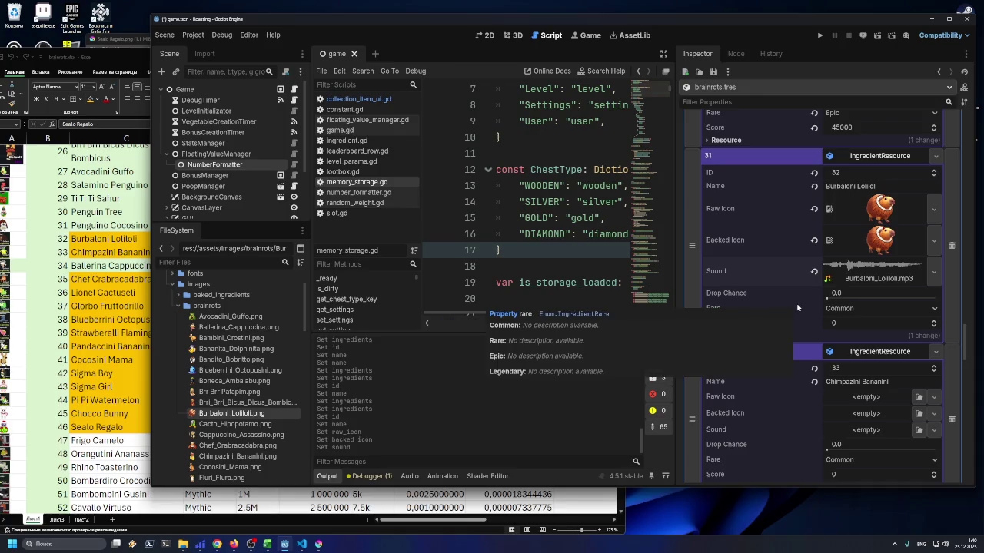
Set entry 31's score to 35000, rarity to Legendary and drop chance to 0.071, then save
left_click(130, 450)
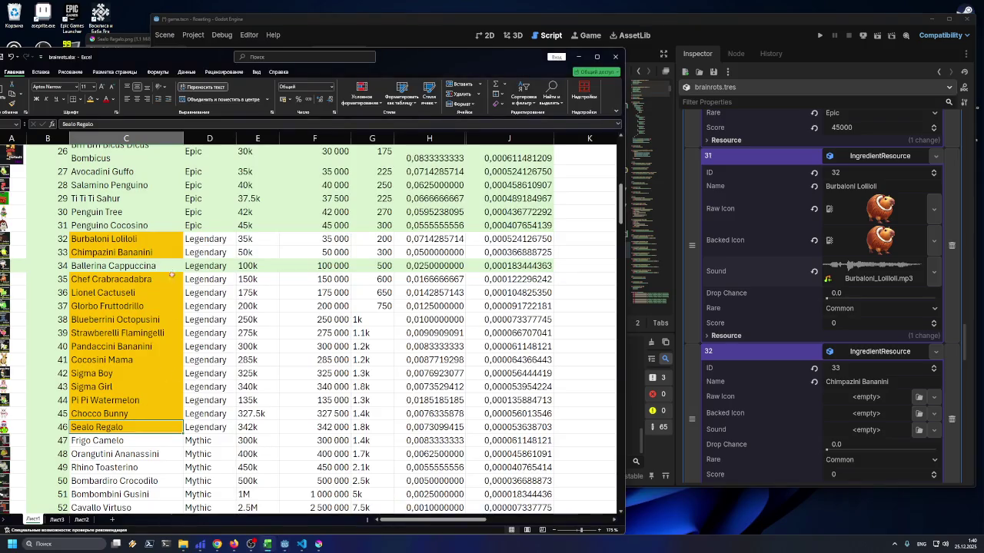
left_click(198, 240)
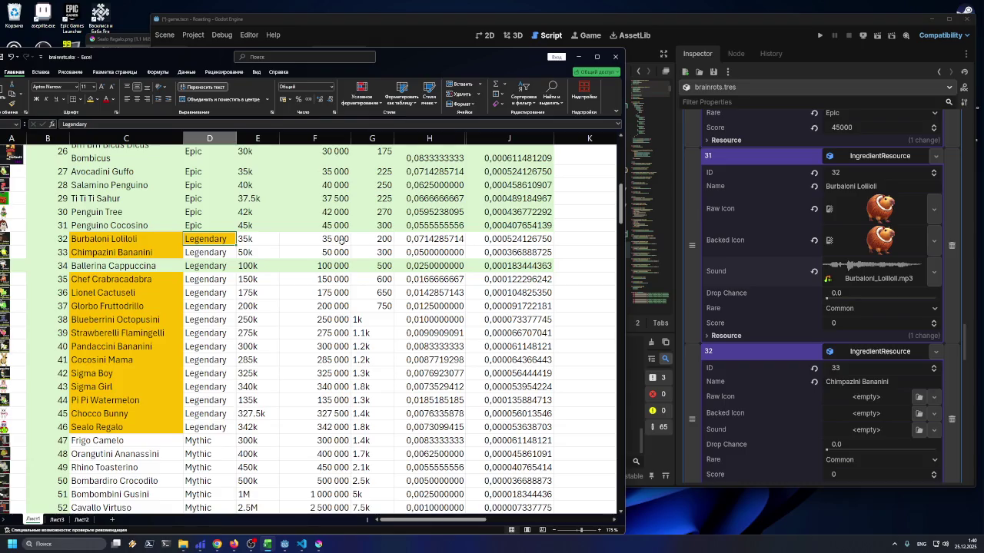
left_click(871, 323)
type("3500")
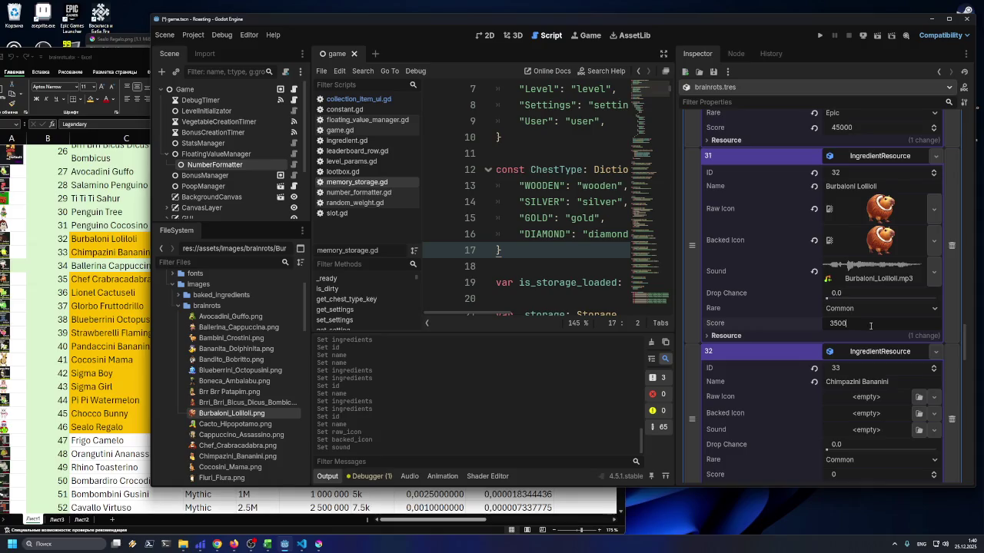
left_click(870, 308)
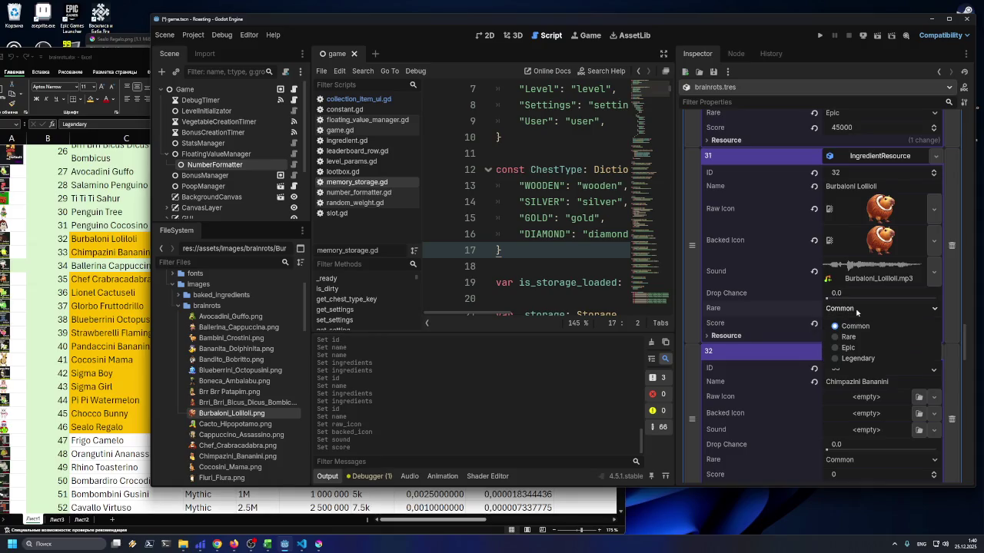
left_click(846, 358)
key("alt+Tab")
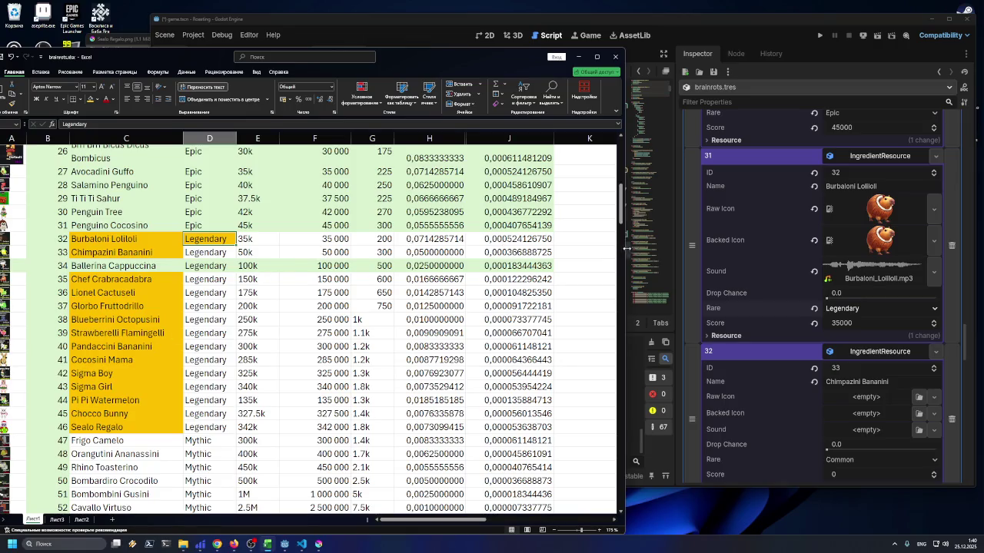
left_click(848, 294)
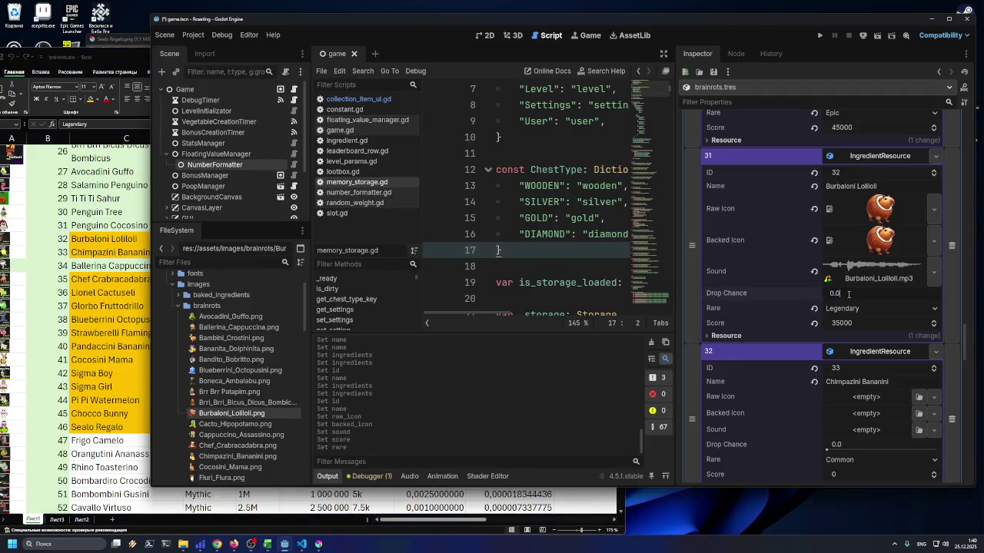
type("71")
key("Return")
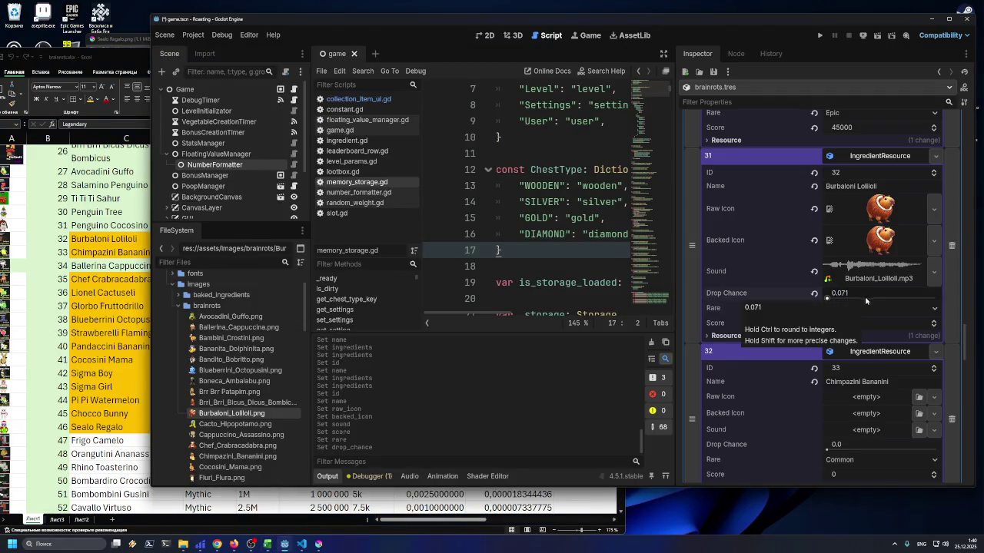
key("ctrl+s")
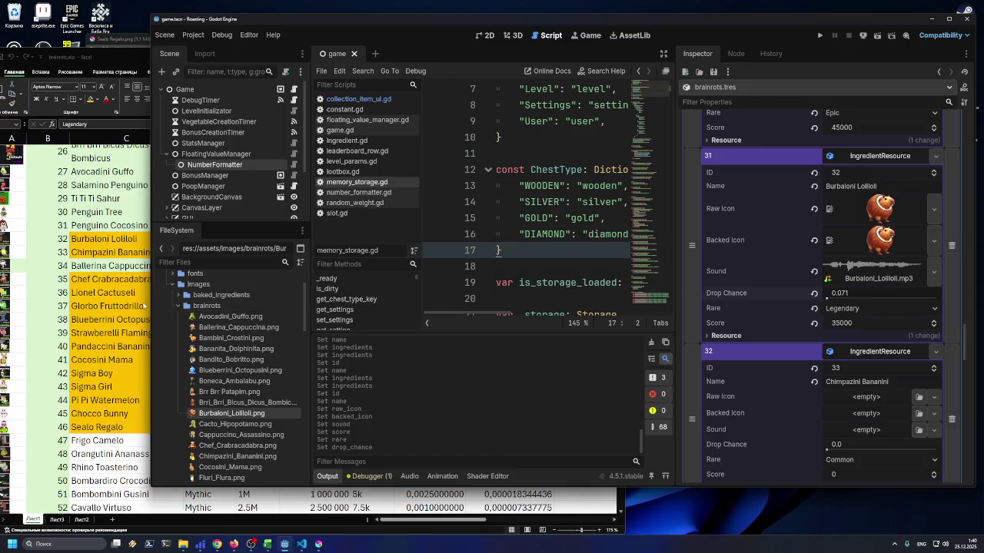
left_click(137, 298)
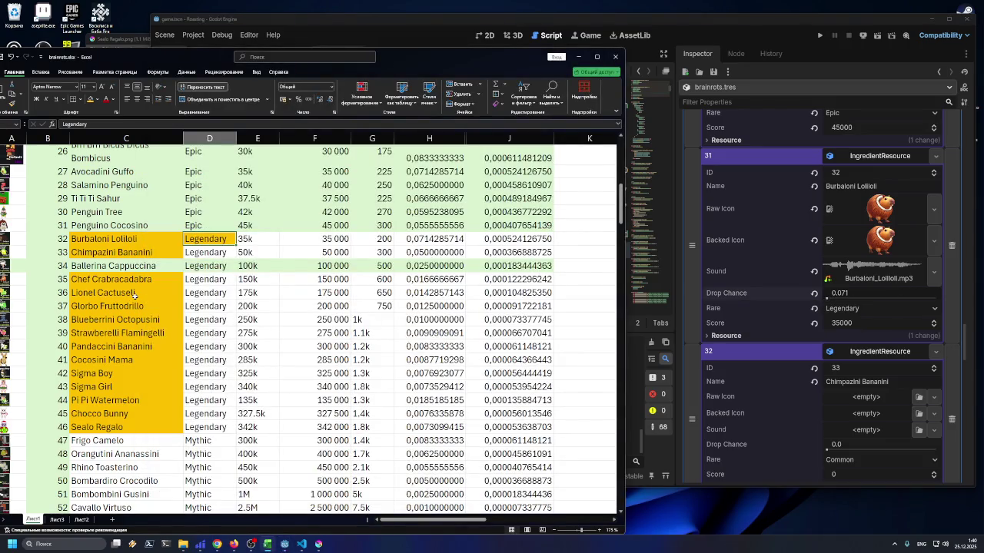
scroll(422, 304, "down", 4)
scroll(425, 308, "down", 14)
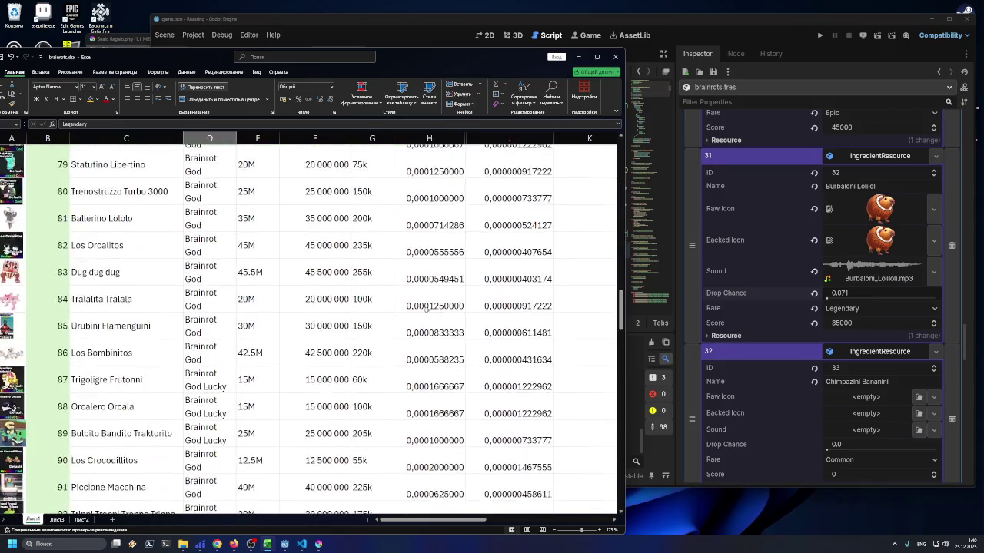
scroll(425, 307, "up", 17)
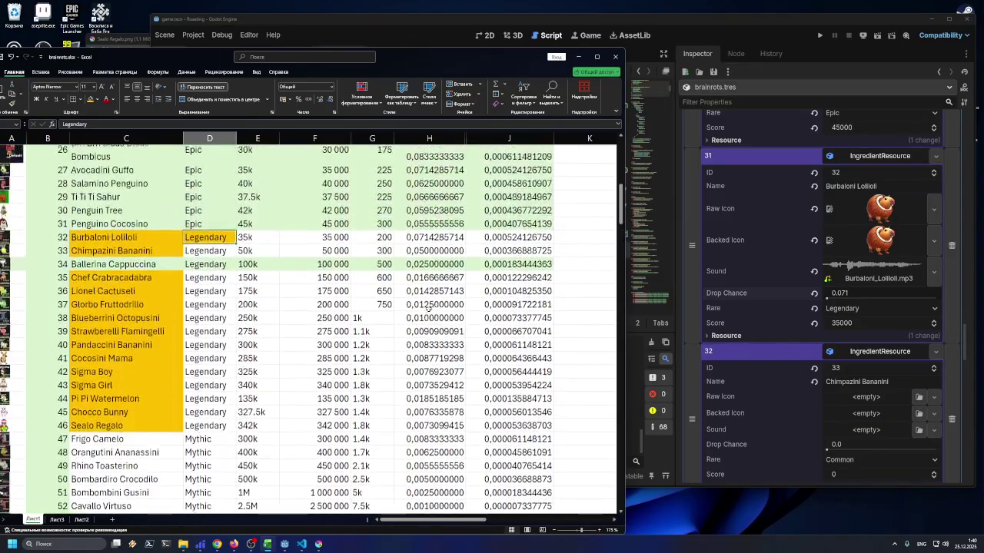
scroll(428, 309, "up", 2)
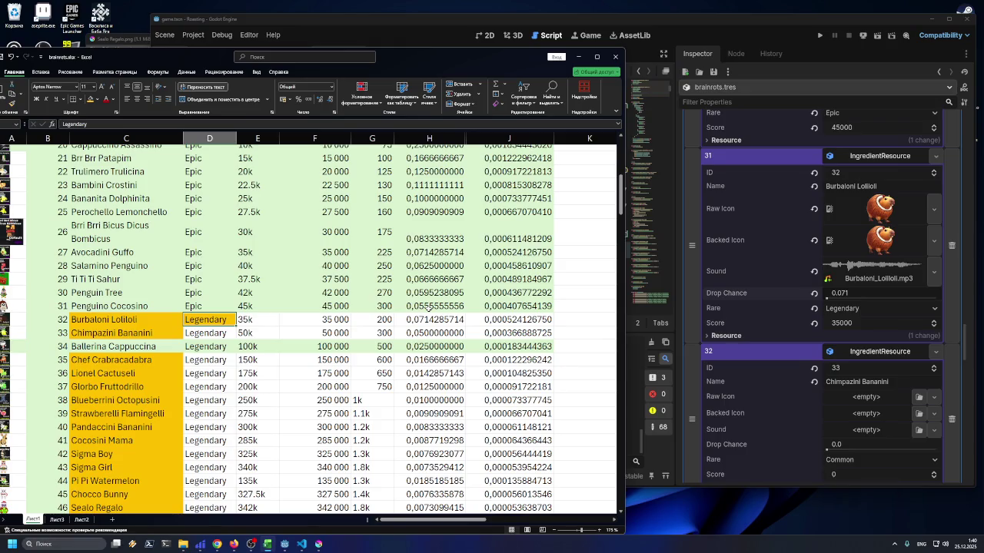
scroll(429, 307, "up", 7)
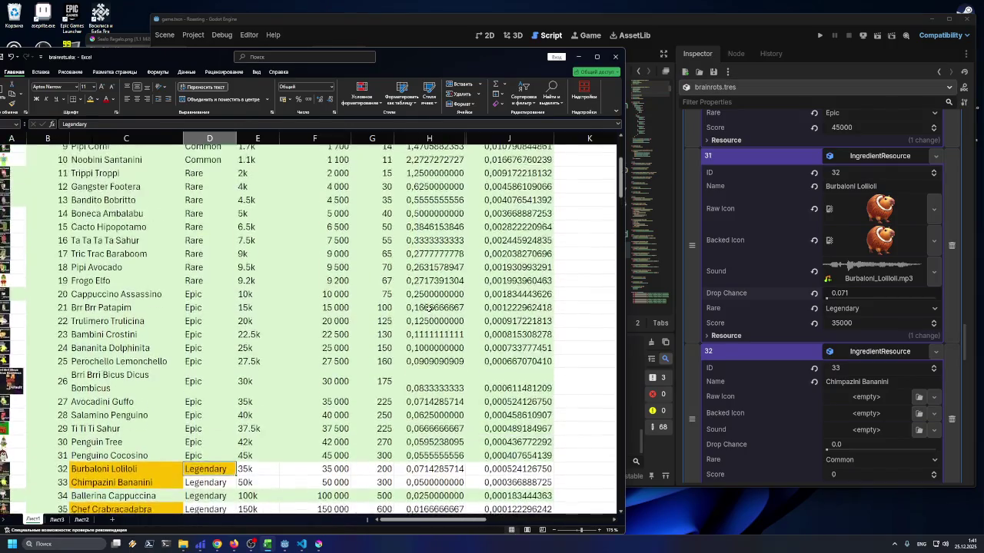
scroll(428, 309, "down", 6)
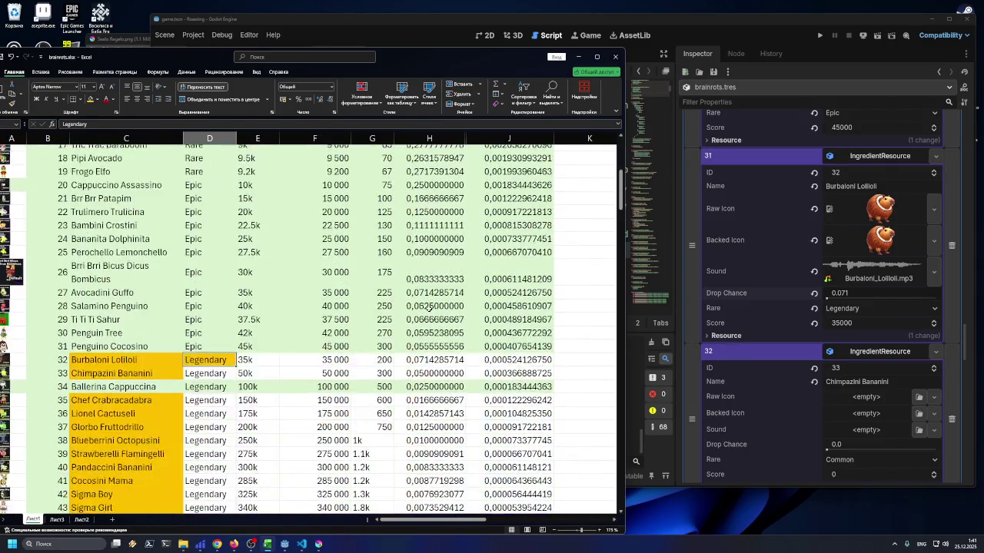
scroll(428, 307, "up", 5)
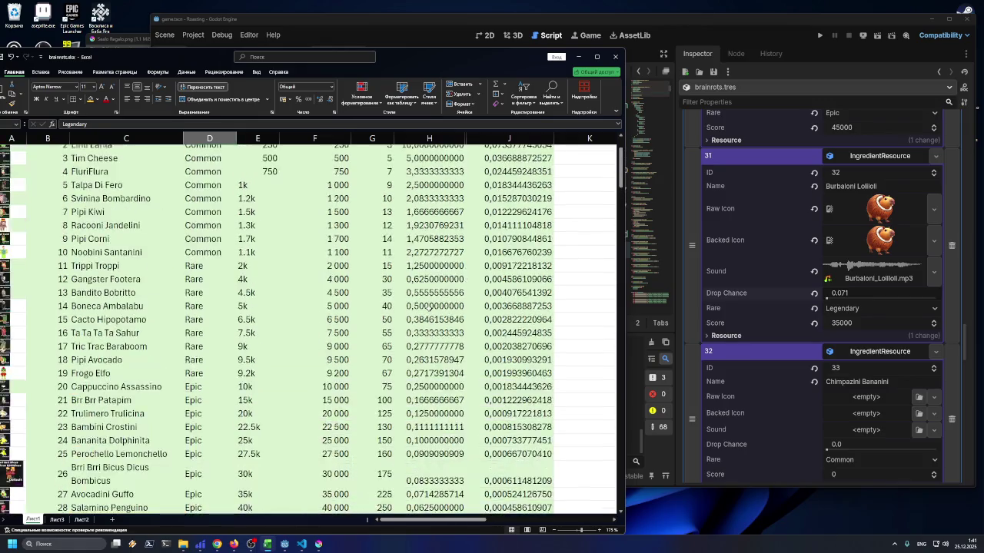
scroll(427, 304, "down", 5)
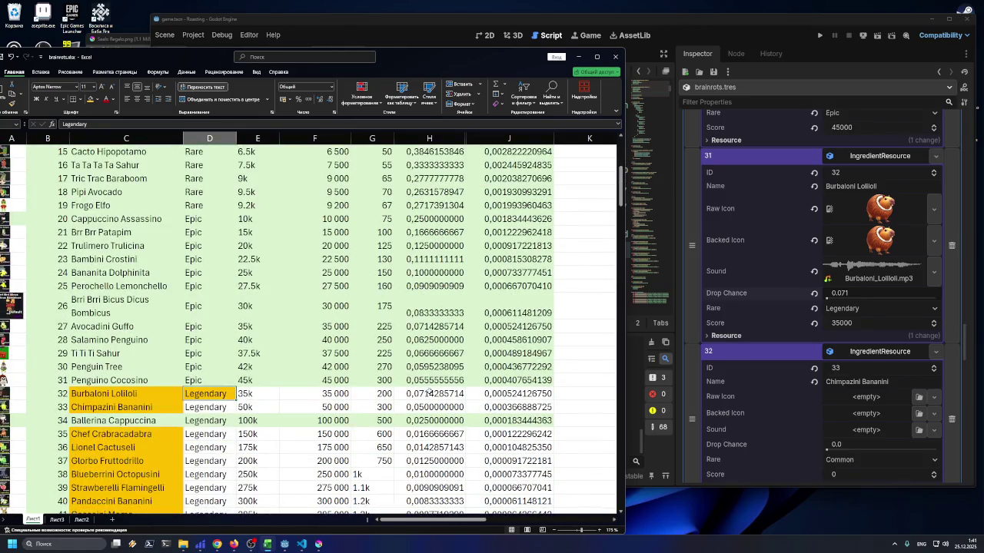
double_click(428, 393)
key("Escape")
key("ctrl+c")
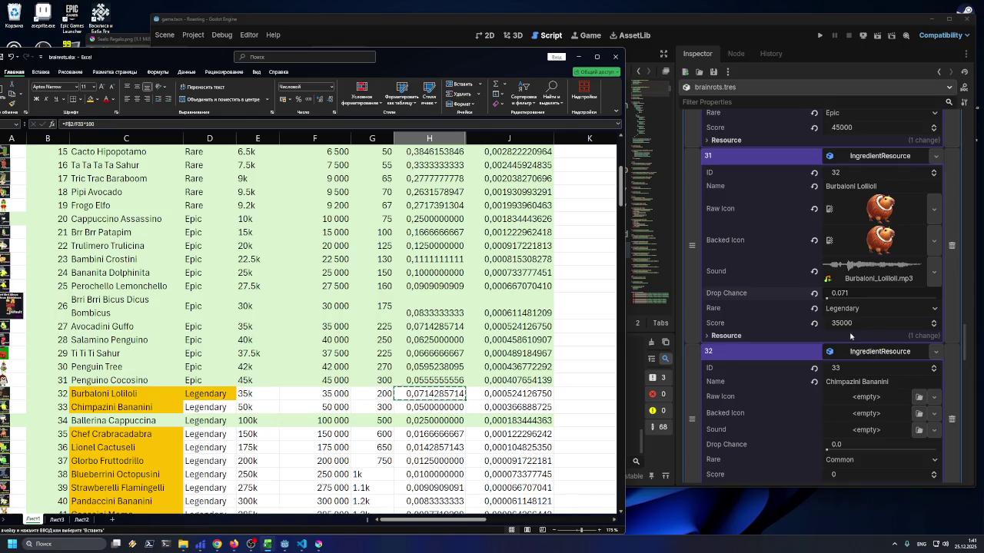
left_click(857, 294)
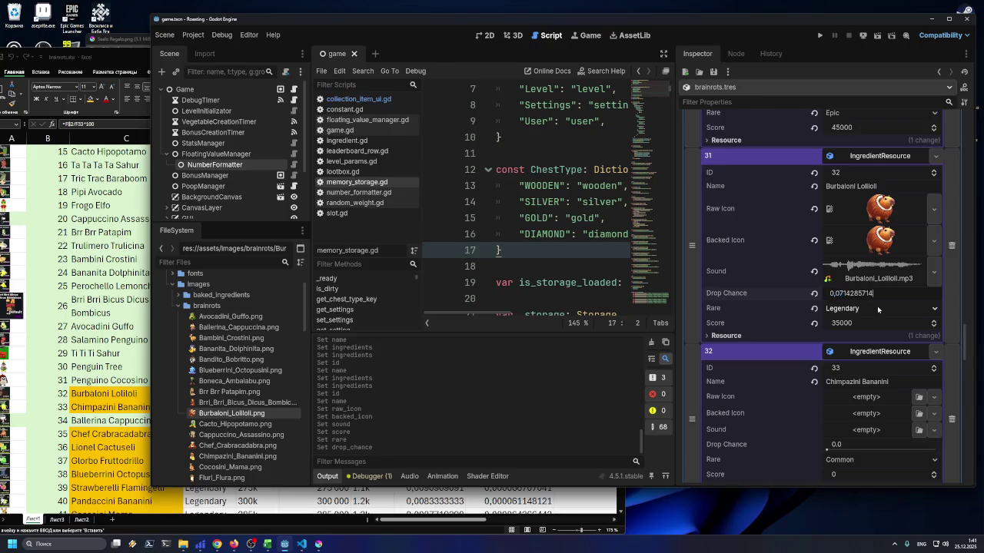
Paste 0.0714285714 into Burbaloni Lolliloli's Drop Chance
left_click(863, 292)
key("ctrl+v")
key("Return")
Try a drop chance of 0.222, then undo it back to 0.071
left_click(860, 293)
type("0.222")
key("Return")
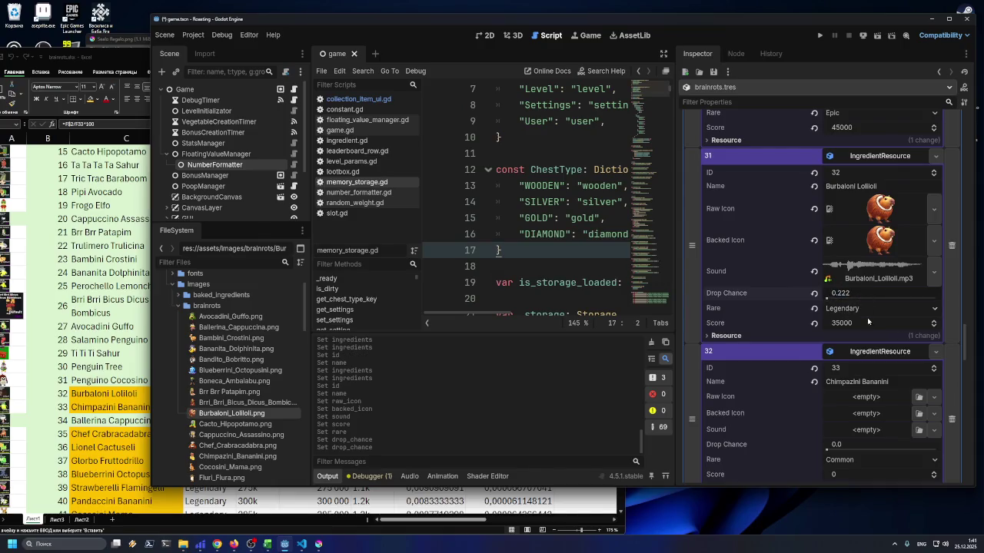
key("ctrl+z")
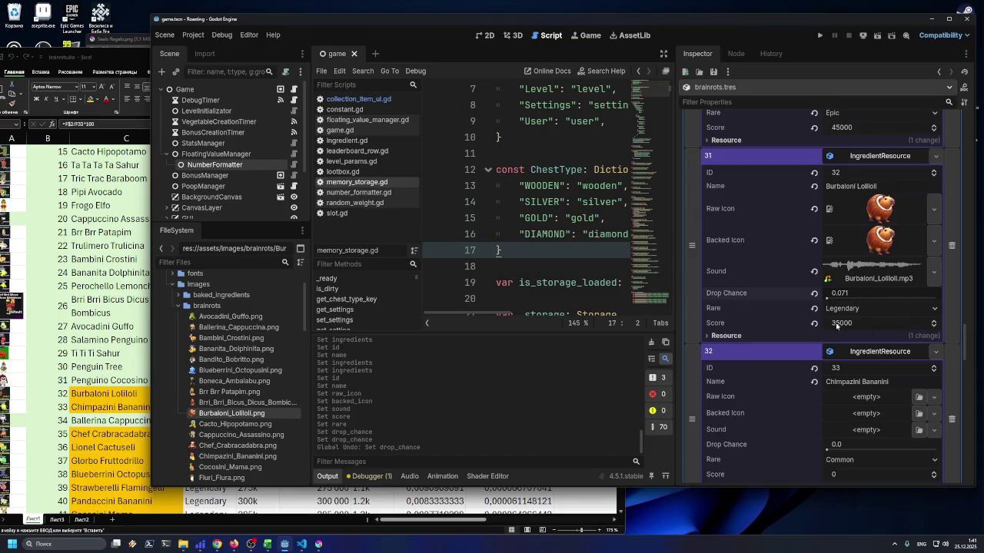
left_click(133, 376)
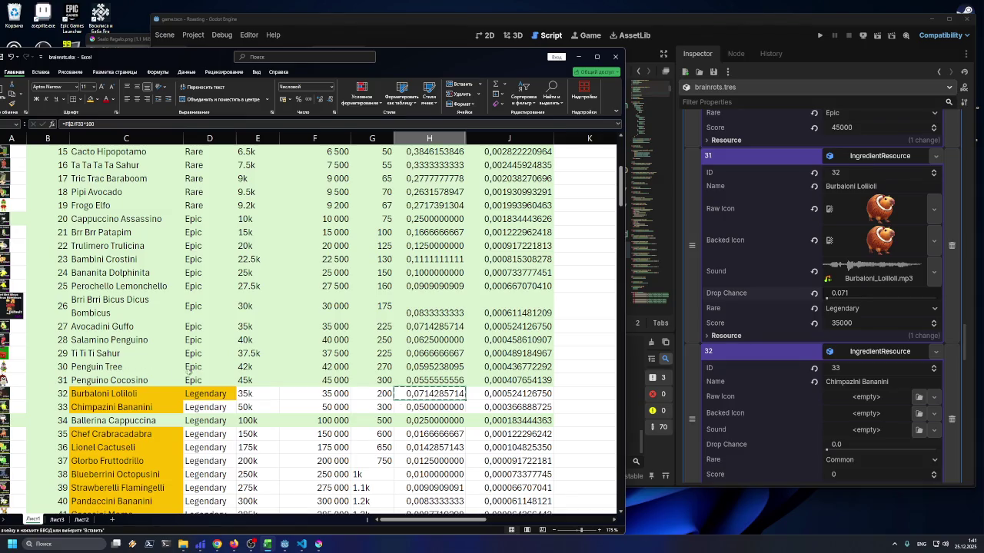
scroll(281, 365, "down", 4)
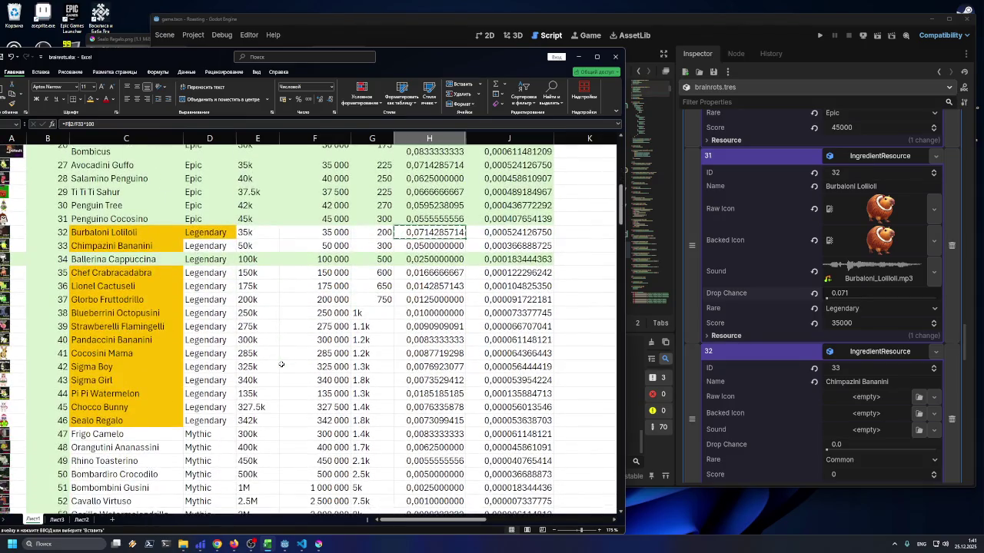
scroll(281, 365, "down", 2)
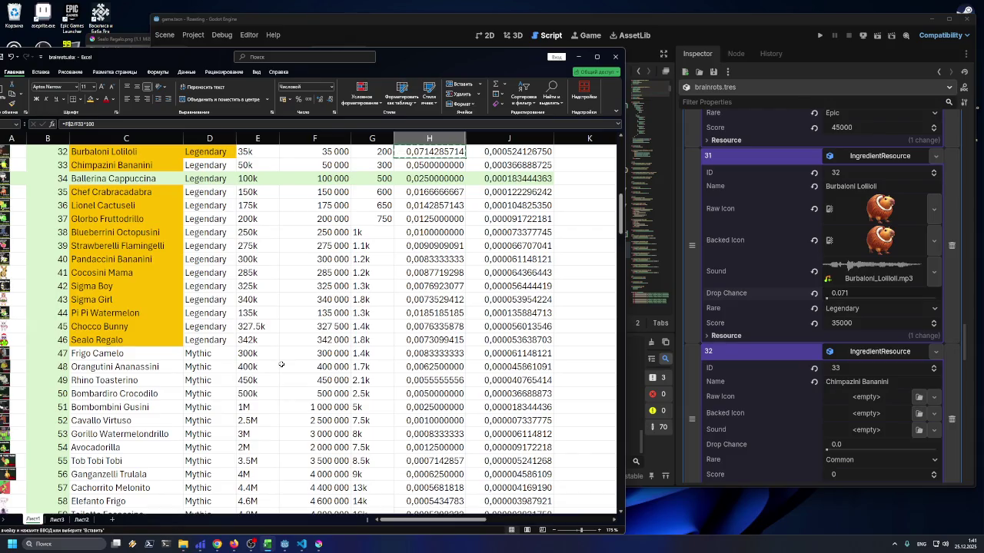
scroll(282, 365, "down", 1)
scroll(282, 365, "down", 2)
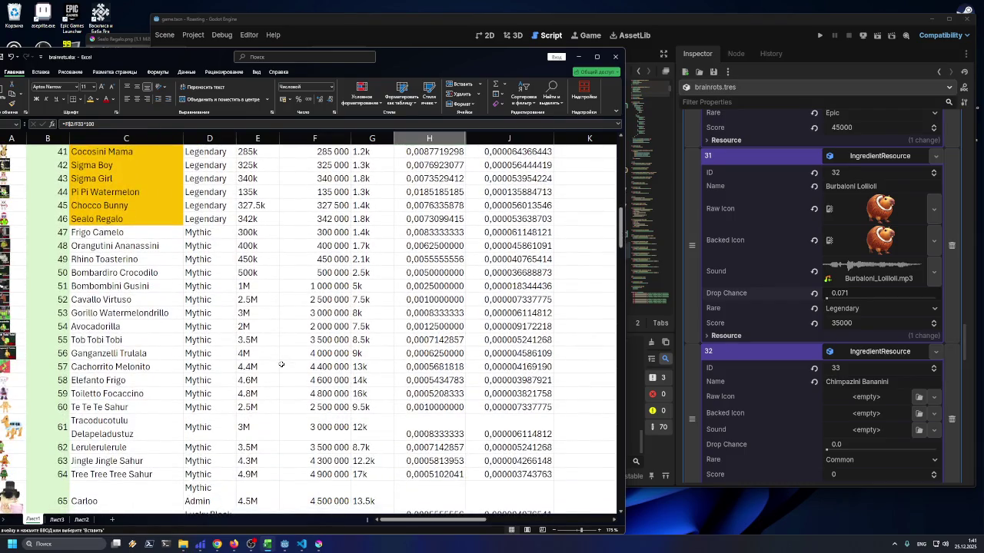
scroll(281, 365, "up", 5)
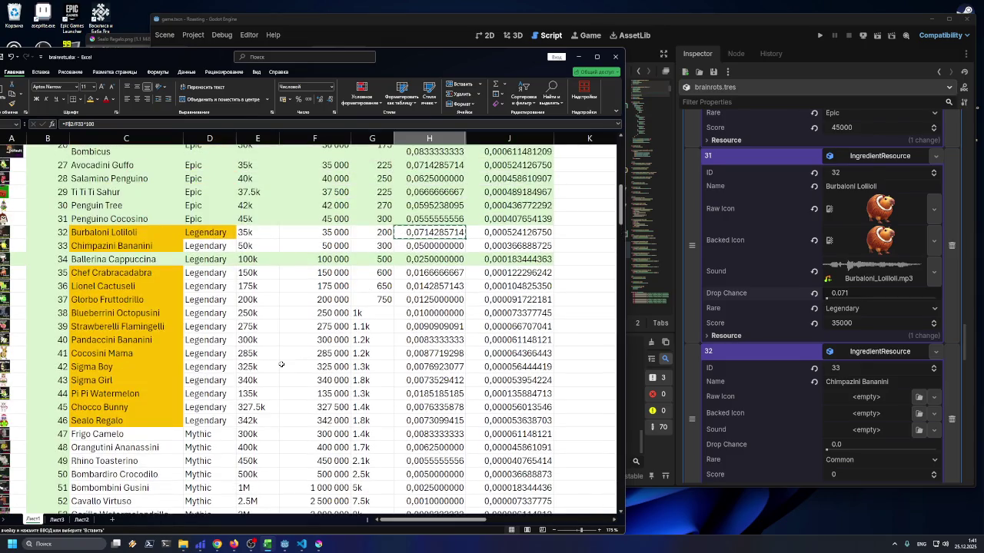
scroll(281, 364, "up", 1)
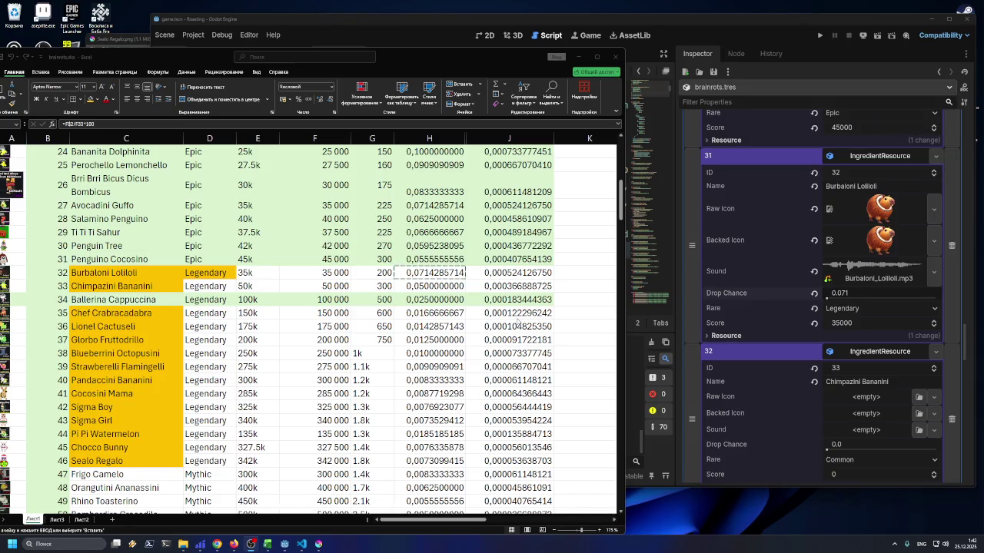
scroll(519, 323, "down", 4)
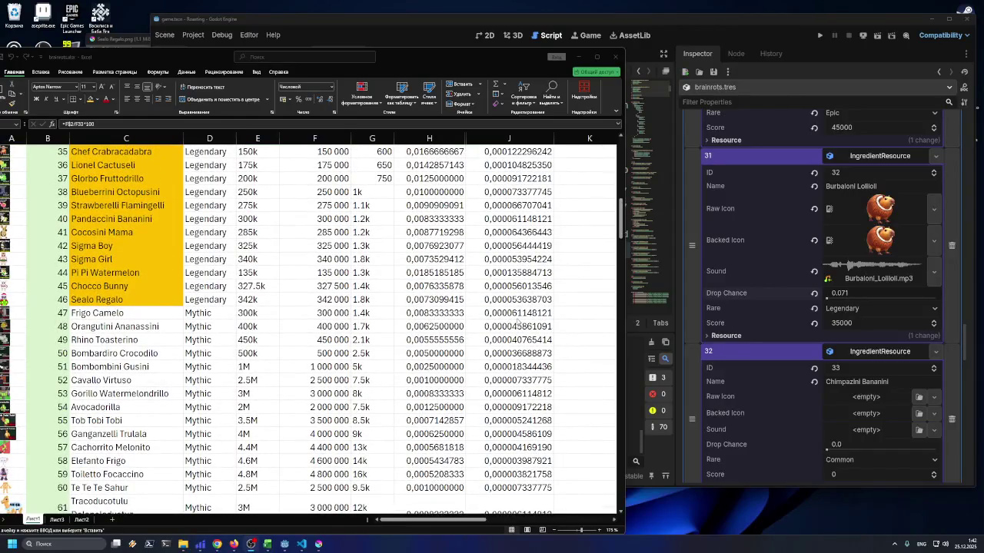
scroll(519, 323, "up", 2)
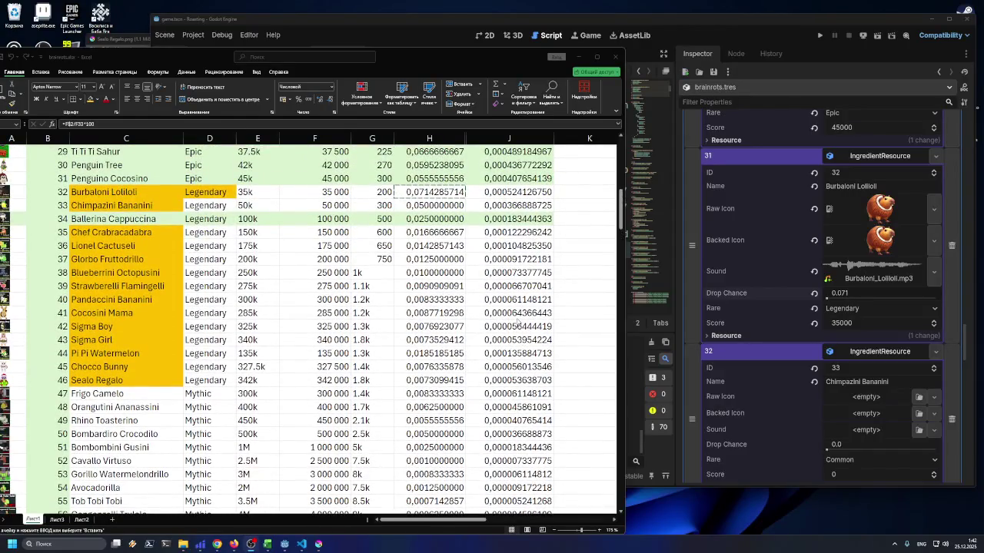
scroll(518, 323, "down", 10)
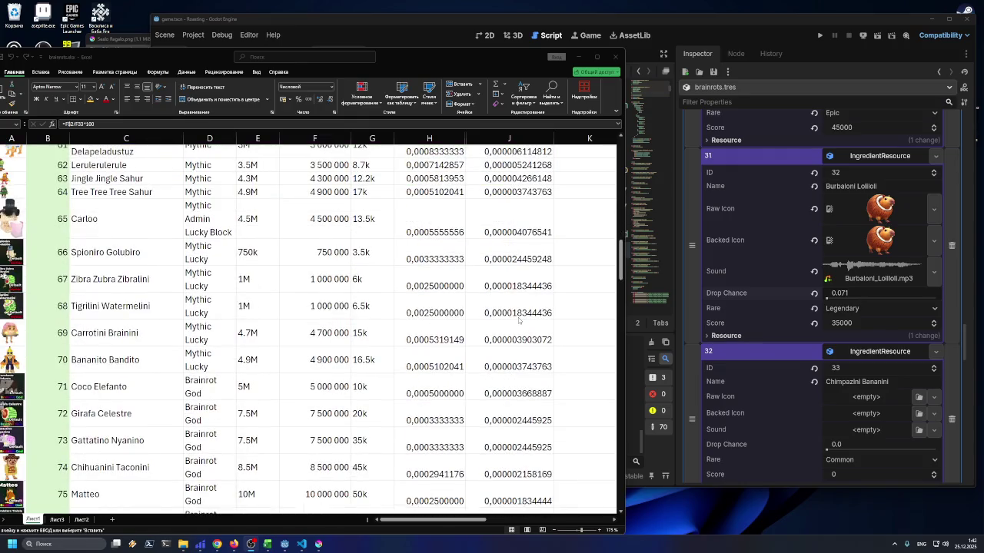
scroll(519, 322, "down", 2)
scroll(519, 322, "up", 13)
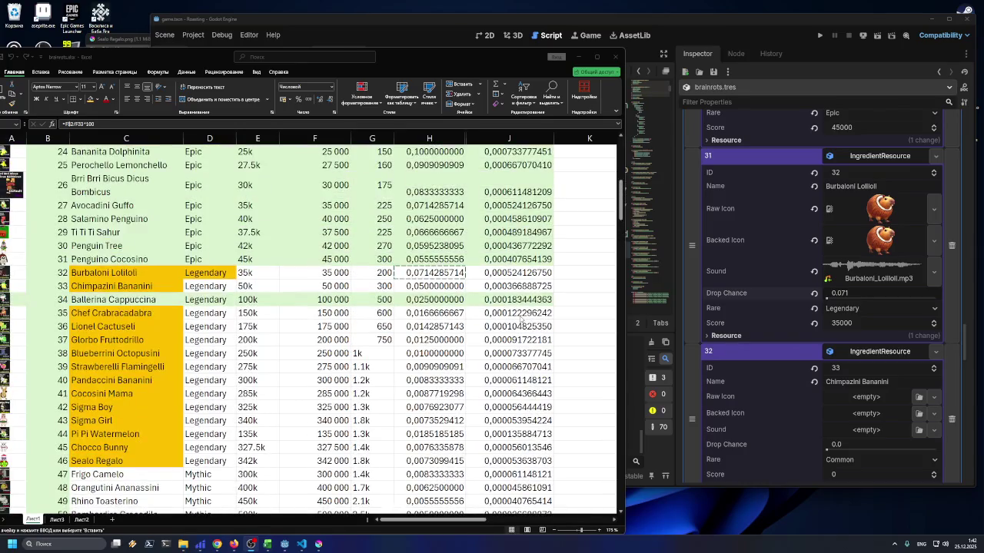
scroll(521, 321, "down", 2)
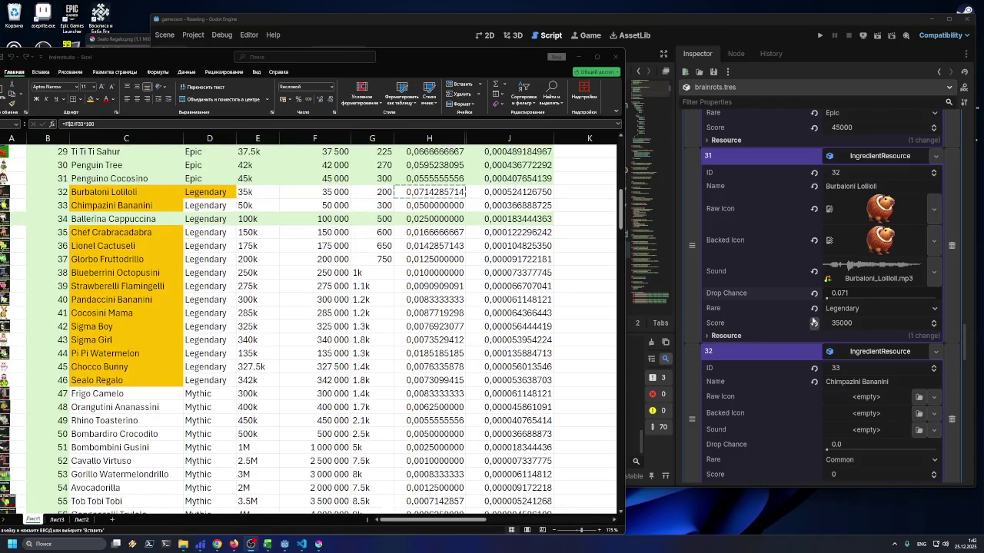
scroll(831, 306, "up", 2)
scroll(831, 307, "up", 5)
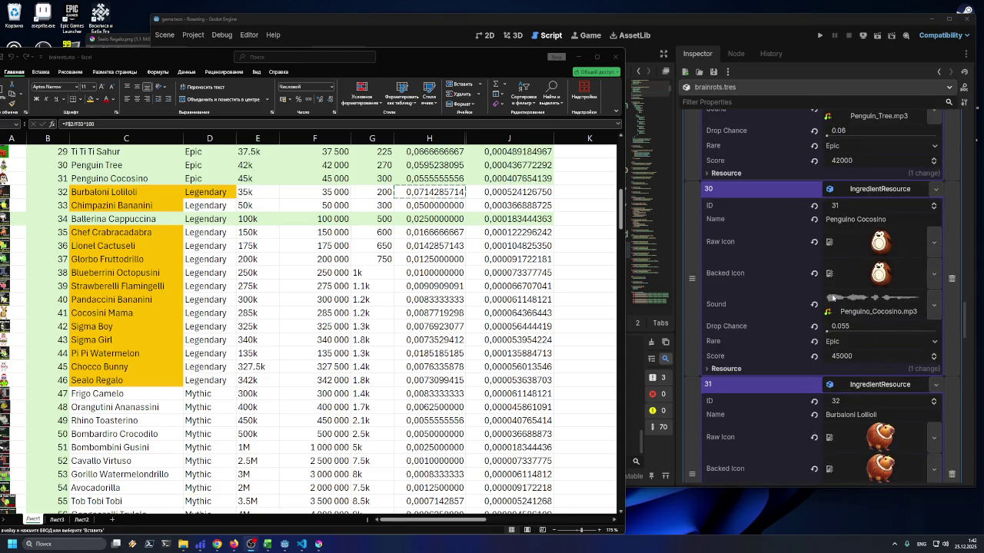
scroll(832, 298, "down", 5)
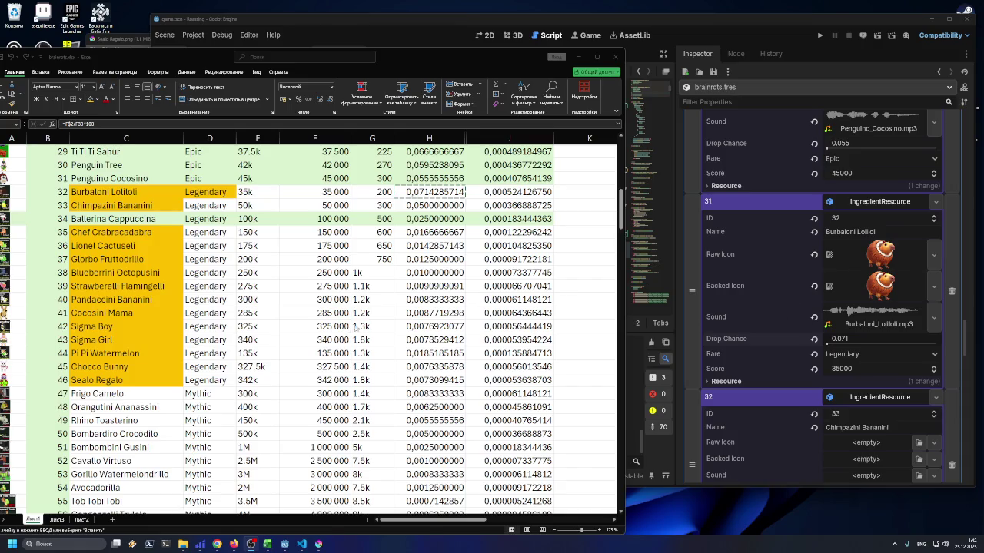
scroll(153, 230, "up", 1)
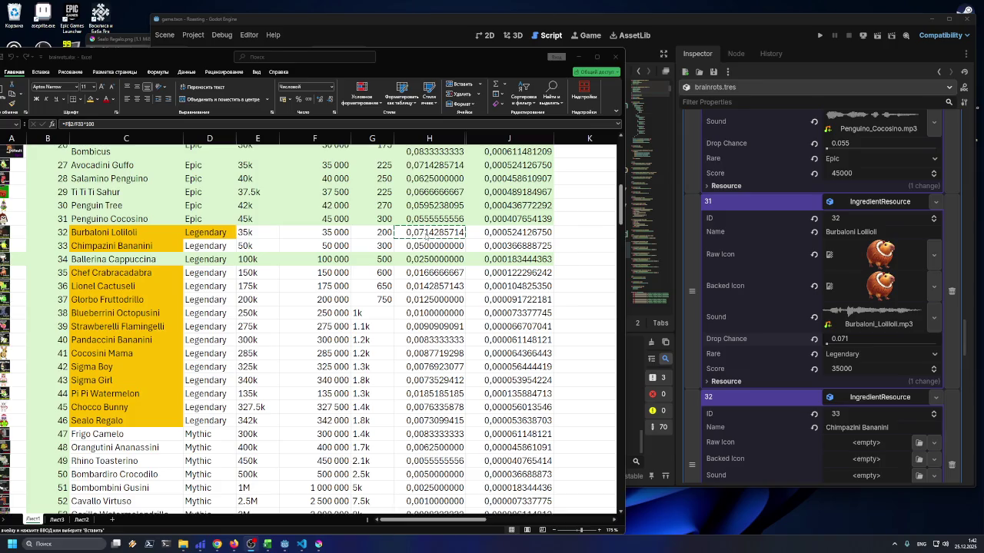
key("Escape")
left_click(210, 234)
left_click(218, 246)
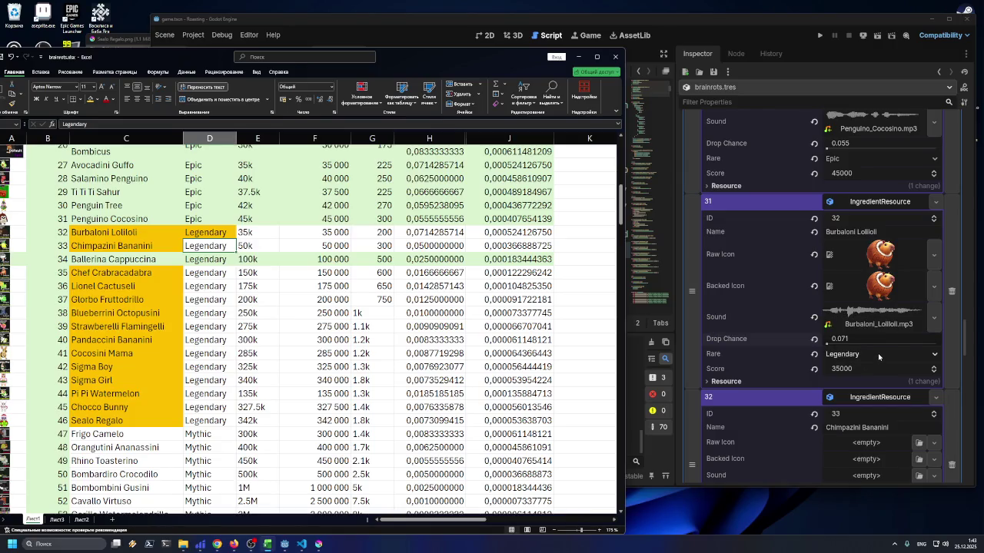
scroll(878, 354, "down", 1)
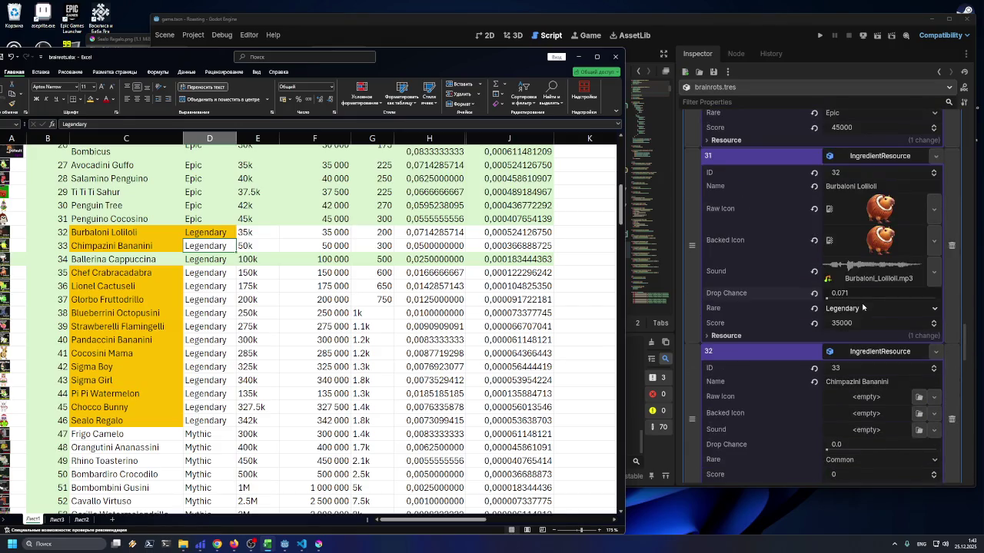
scroll(862, 307, "down", 1)
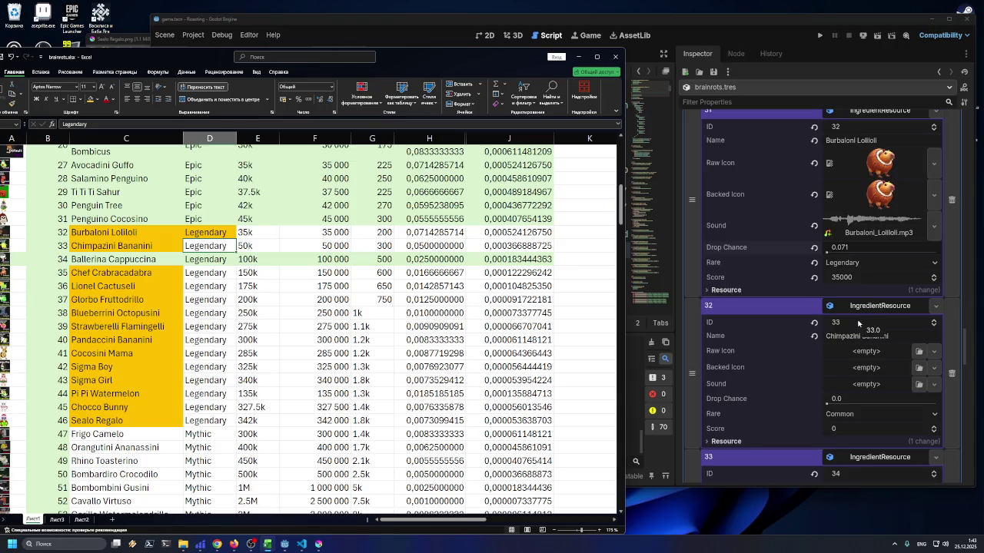
scroll(857, 329, "down", 1)
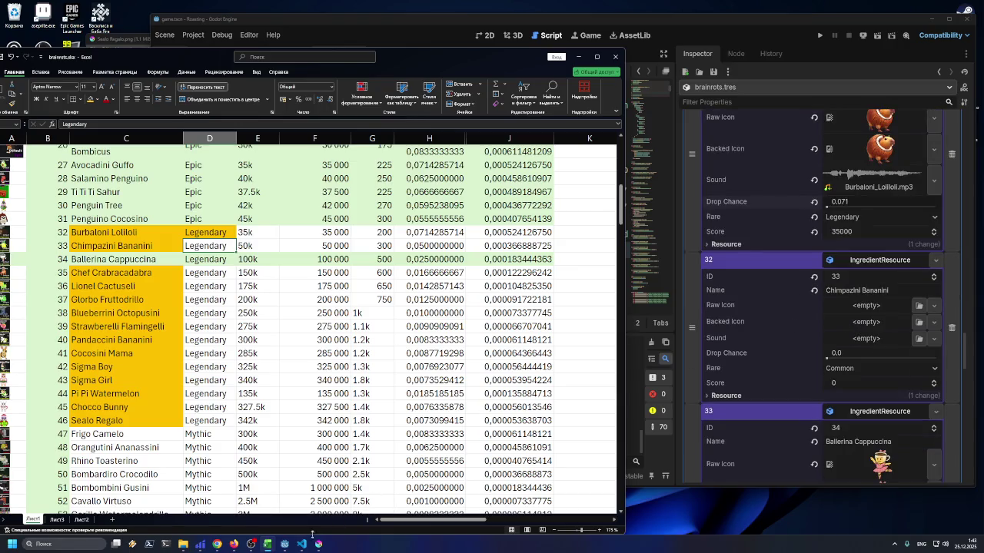
left_click(285, 544)
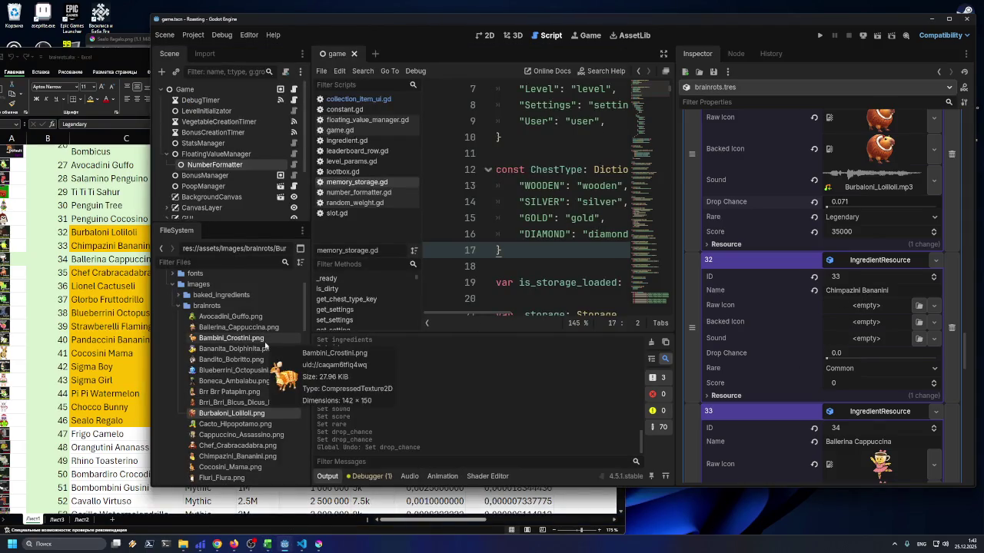
Assign Chimpazini_Bananini.png as the icon and Chimpazini_Bananini.mp3 as the sound for entry 33
scroll(266, 346, "down", 1)
mouse_move(221, 435)
left_mouse_down()
mouse_move(887, 314)
mouse_move(872, 315)
mouse_move(876, 340)
left_mouse_up()
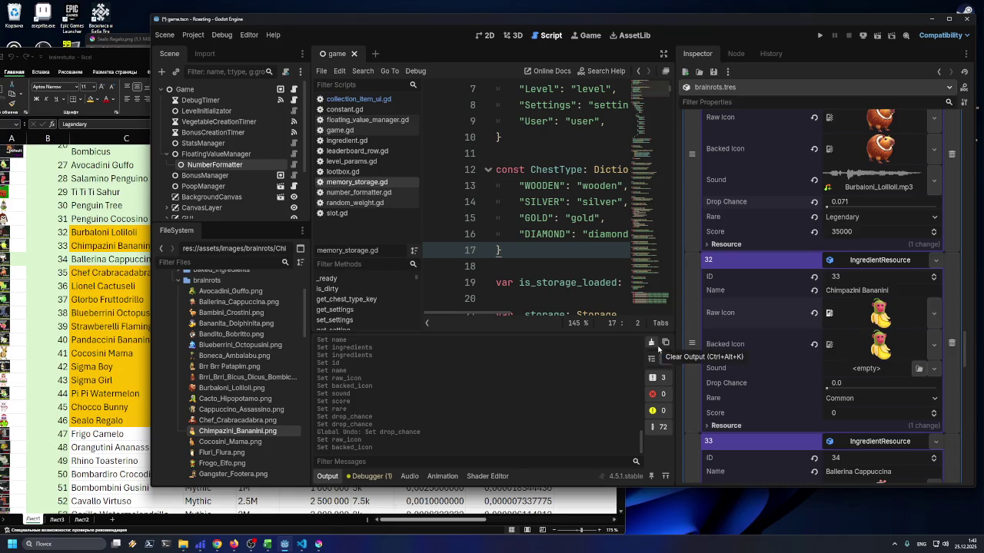
left_click(919, 370)
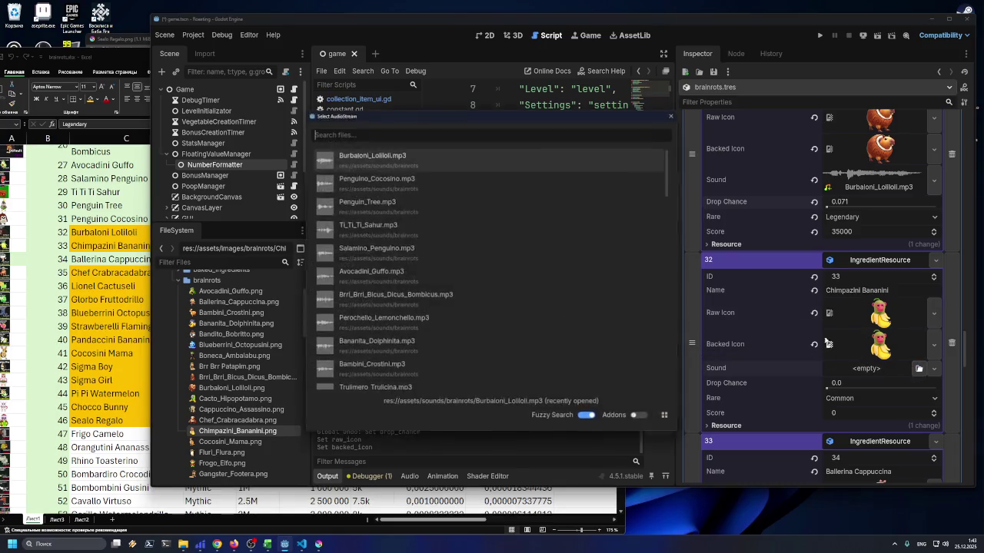
type("bana")
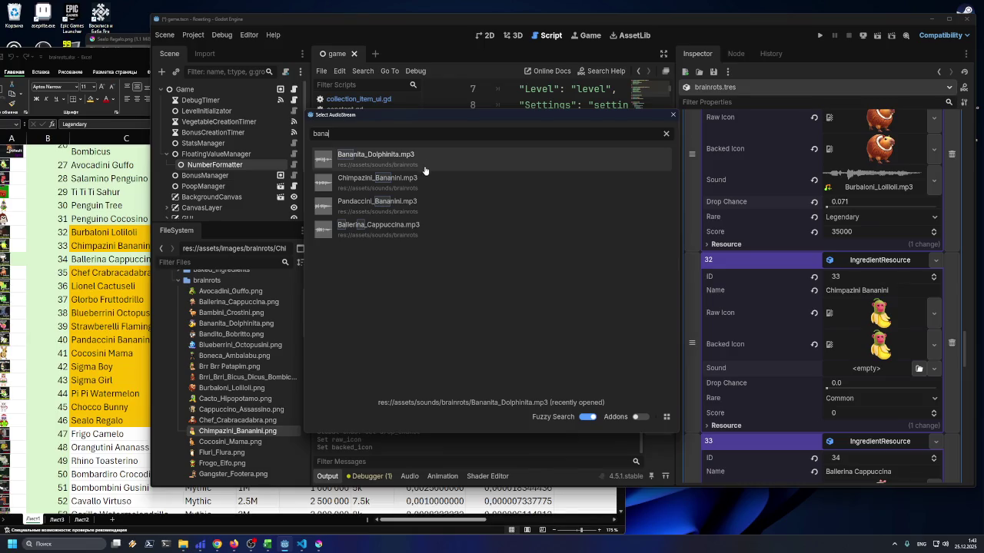
double_click(417, 179)
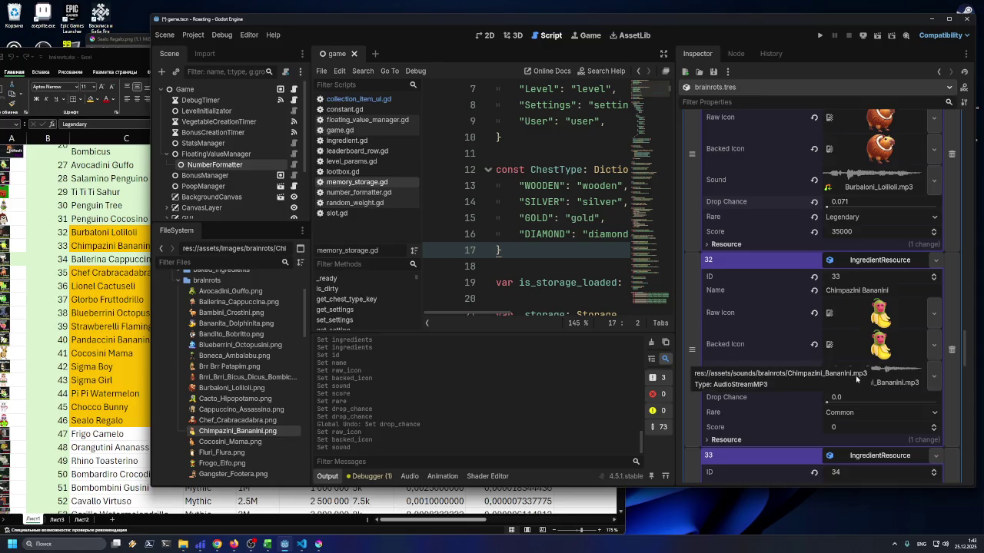
left_click(114, 372)
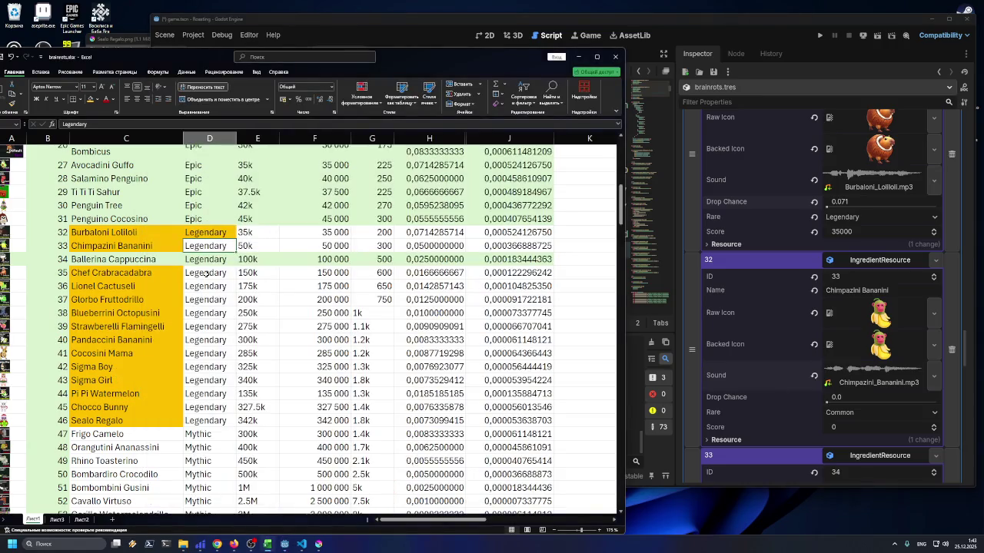
left_click(296, 247)
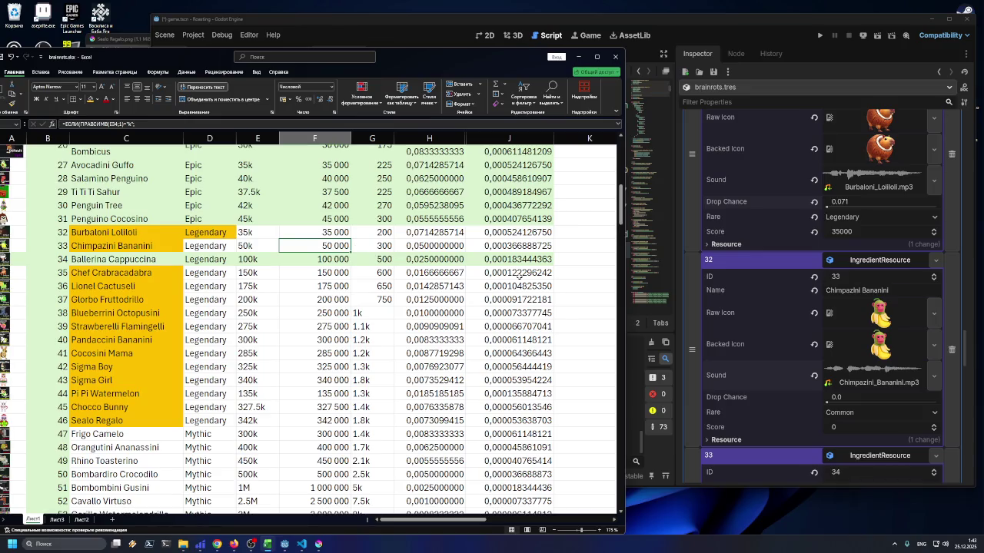
Set Chimpazini Bananini's rarity to Legendary and its score to 50000
left_click(851, 415)
left_click(851, 458)
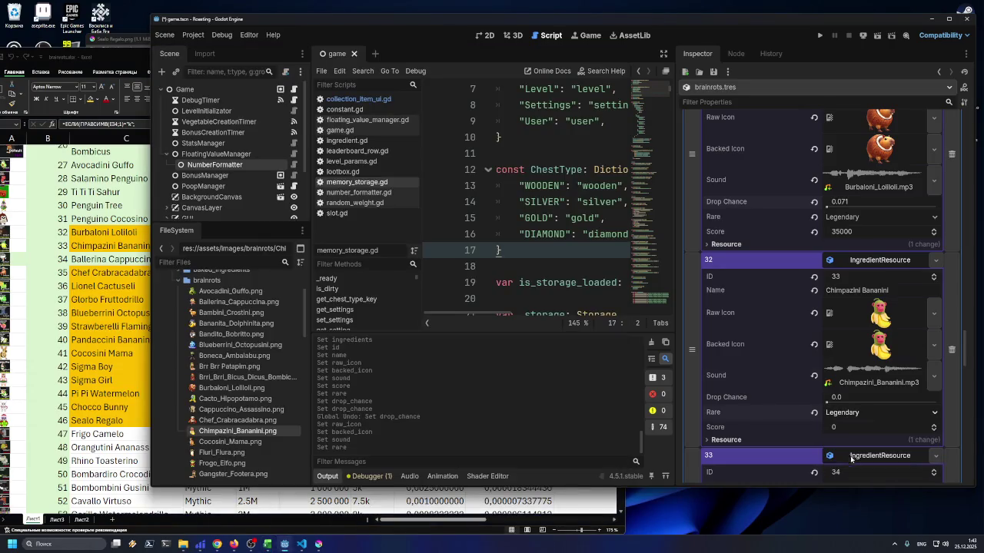
left_click(124, 301)
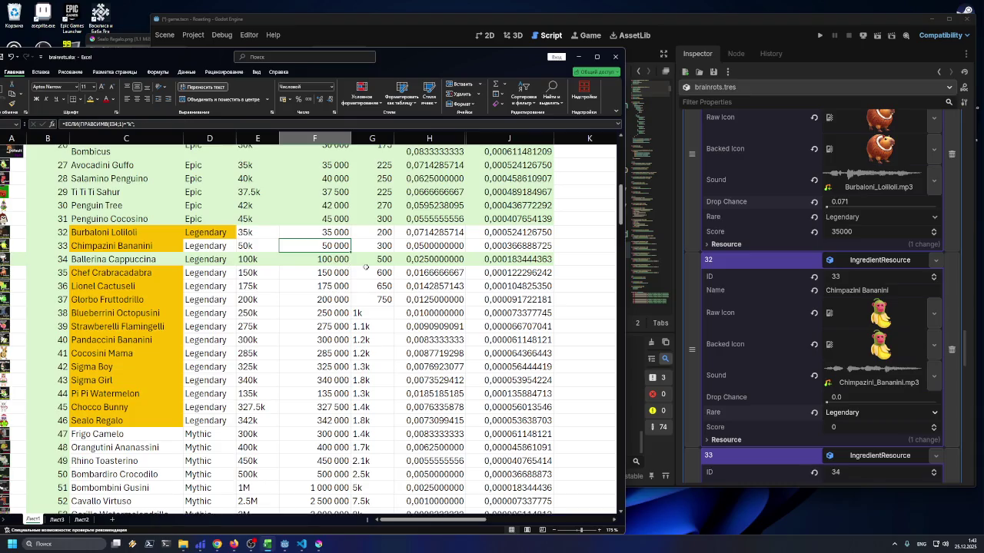
left_click(851, 428)
type("50000")
key("Return")
Look up cell H33 and set Chimpazini Bananini's drop chance to 0.05
left_click(267, 544)
left_click(429, 249)
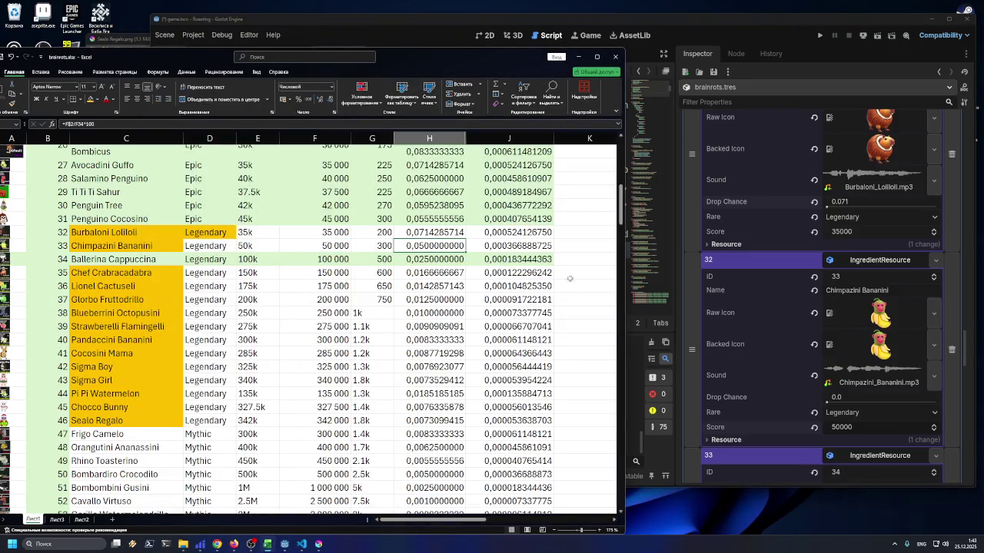
left_click_drag(624, 293, 476, 291)
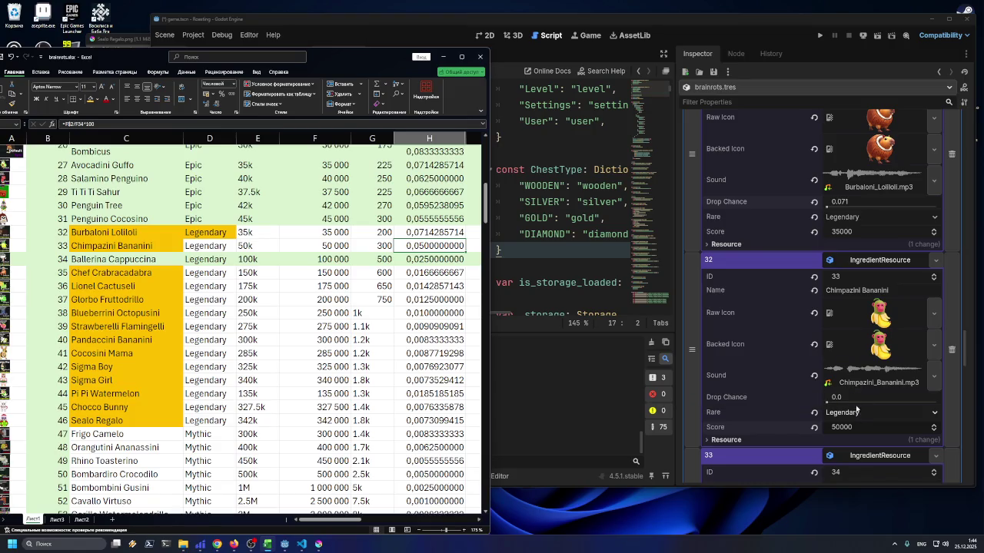
left_click(854, 396)
type("0.05")
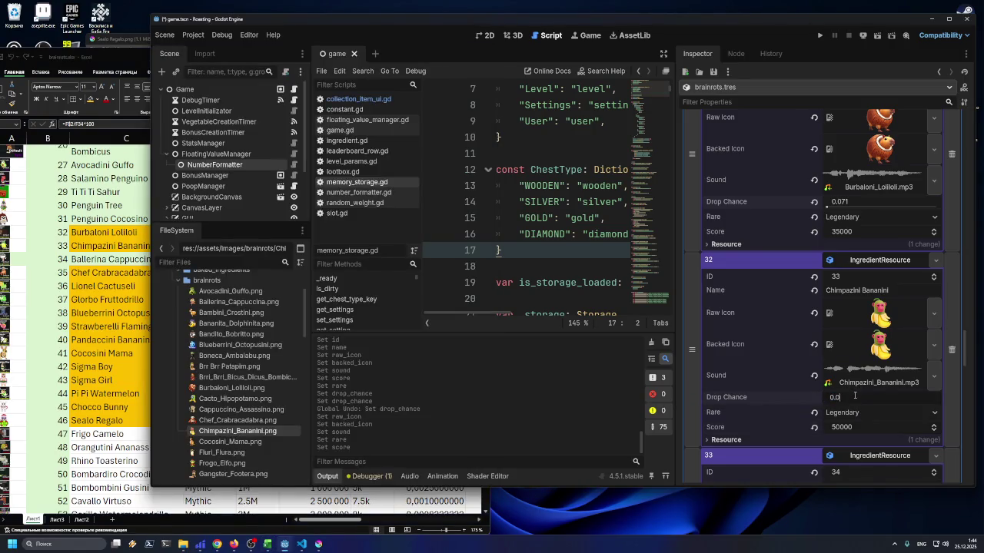
key("Return")
key("alt+Tab")
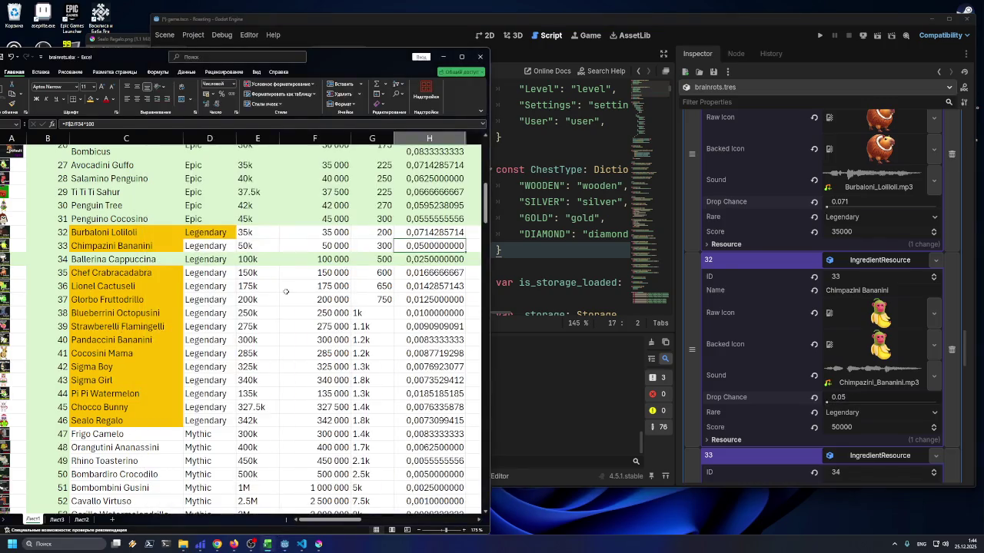
Check cells J33, H33, D33 and D35, then bring Chef Crabracadabra's entry into view
left_click_drag(490, 263, 581, 263)
left_click(519, 245)
left_click(431, 245)
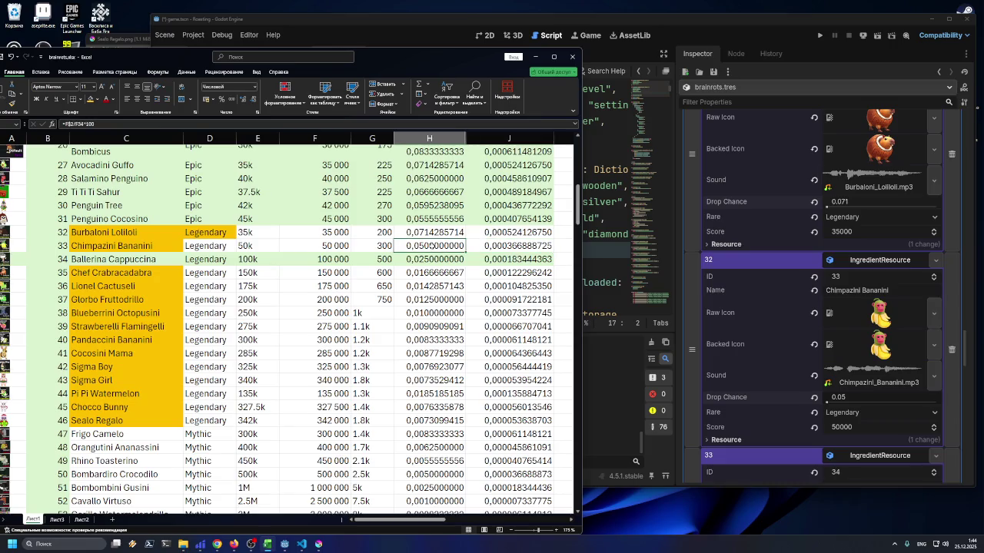
left_click(190, 247)
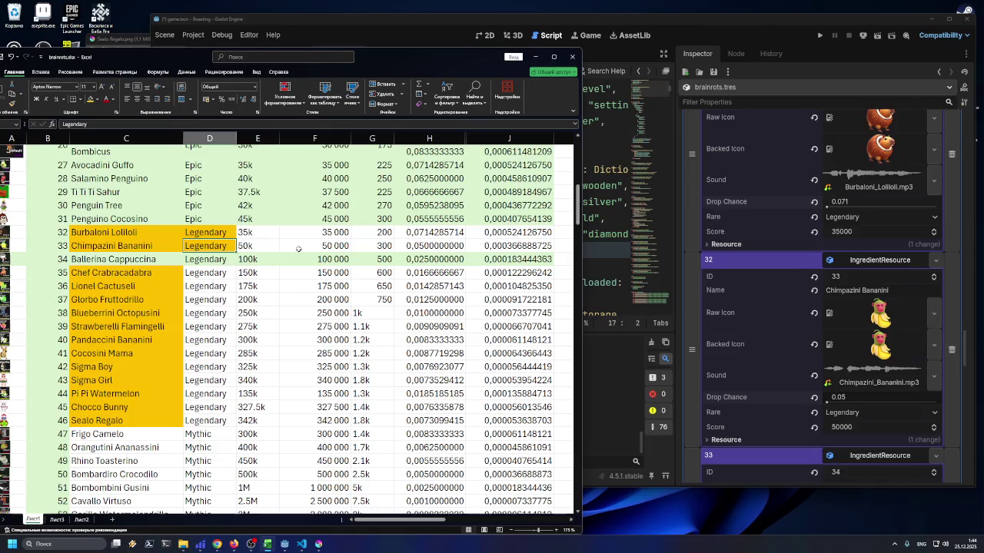
left_click(216, 277)
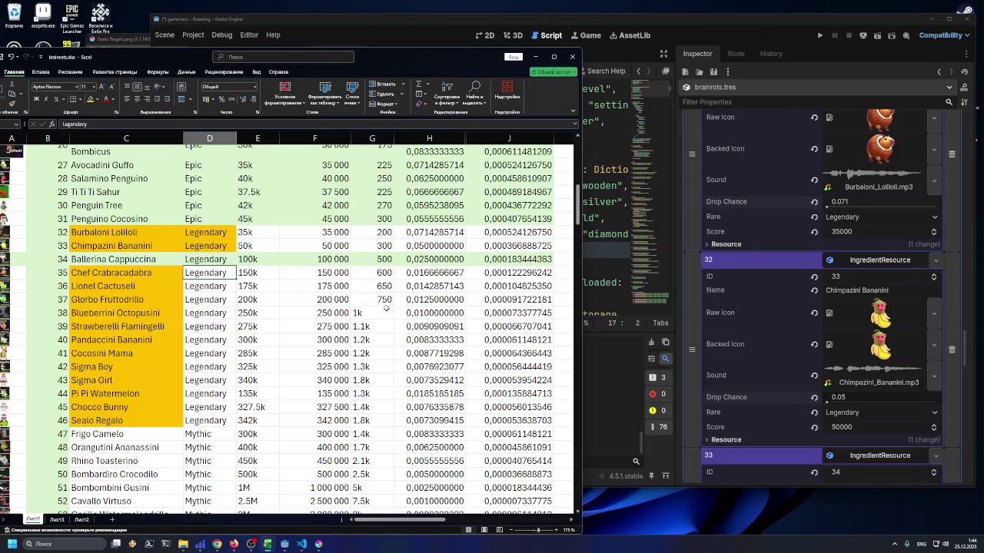
scroll(781, 329, "down", 4)
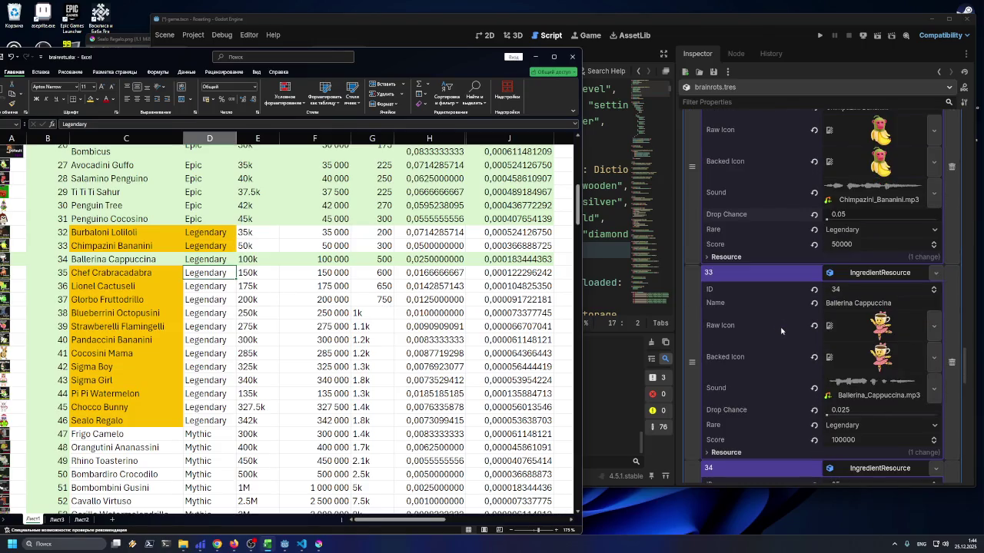
scroll(781, 330, "up", 6)
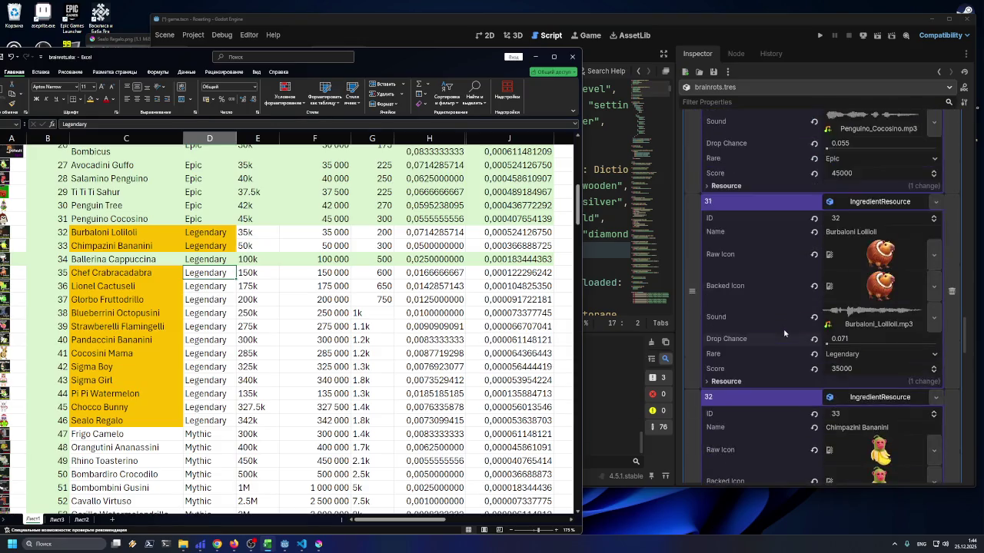
scroll(784, 331, "down", 2)
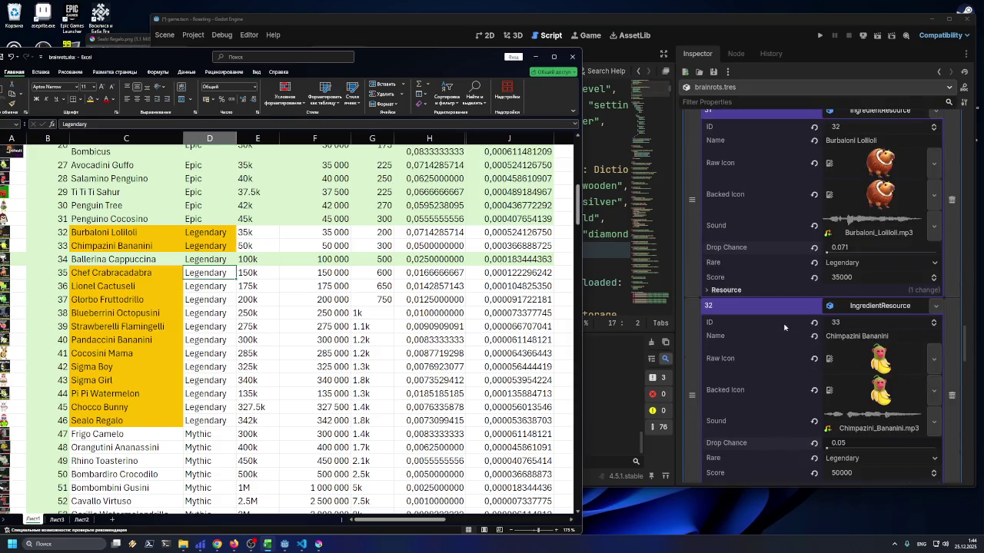
scroll(784, 327, "down", 2)
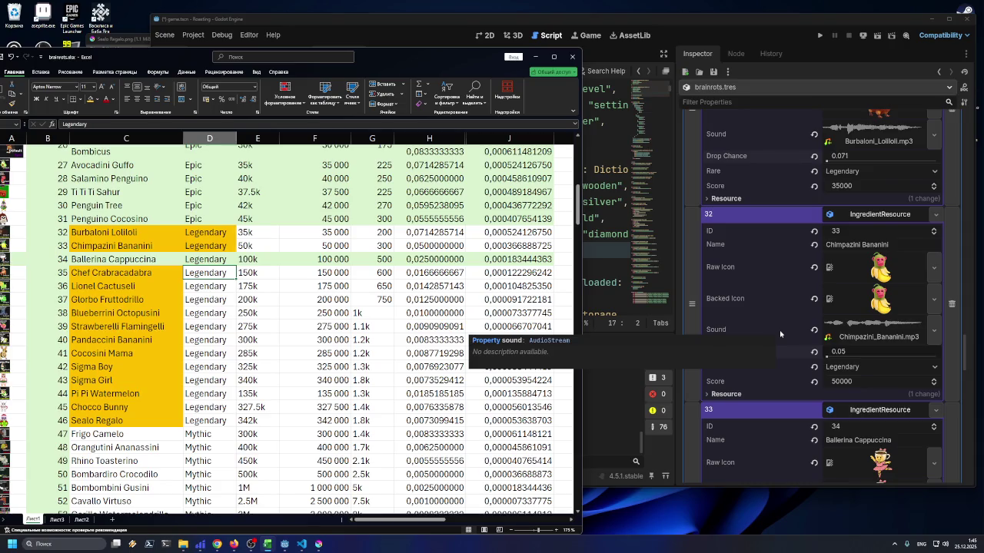
scroll(780, 333, "down", 3)
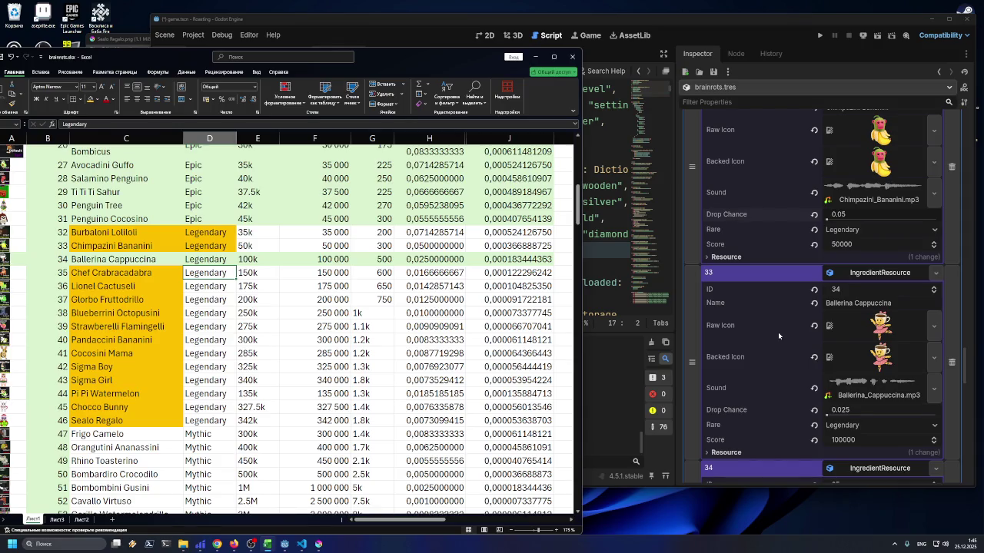
scroll(778, 336, "down", 5)
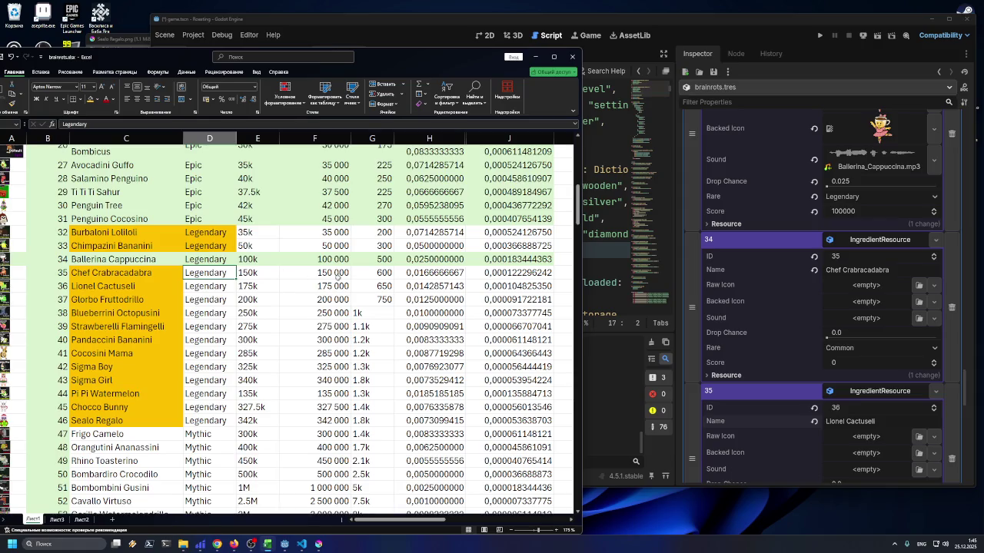
Set Chef Crabracadabra's score to 150000
left_click(854, 361)
type("150000")
key("Return")
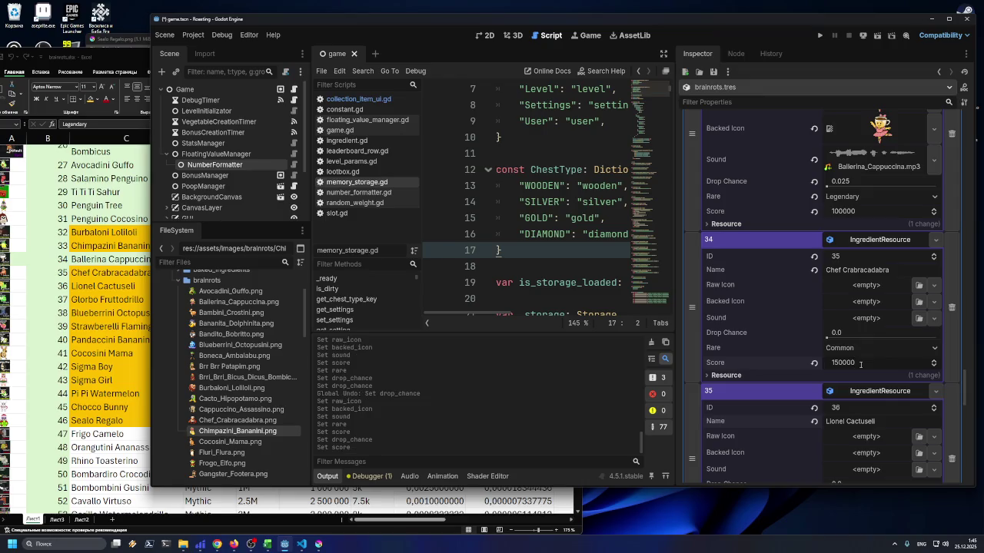
Copy cell H35 from Excel and paste it as the 0.017 drop chance
left_click(123, 355)
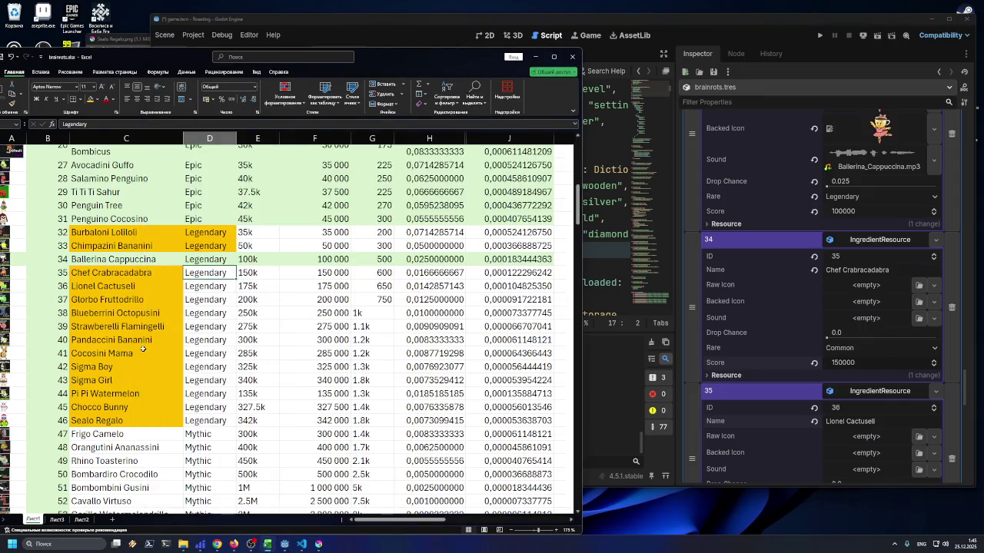
left_click(316, 275)
left_click(416, 273)
key("ctrl+c")
left_click(856, 337)
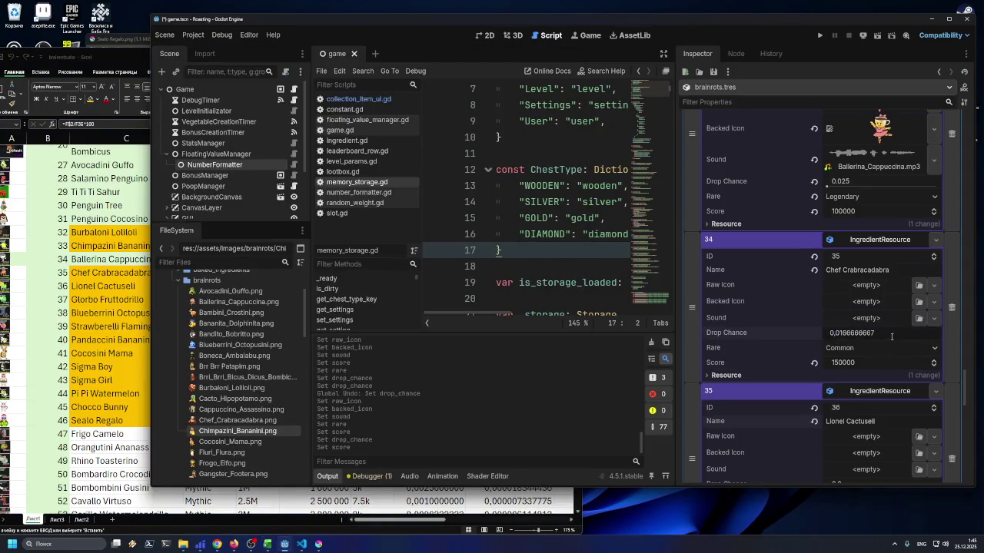
key("ctrl+v")
key("Return")
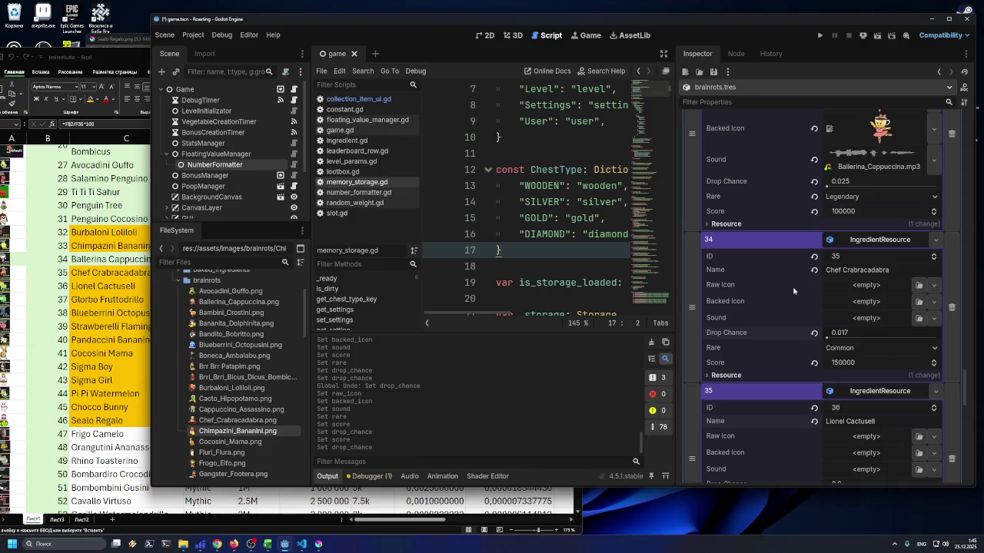
Compare Chef Crabracadabra's Inspector entry against its spreadsheet row at cell C35
scroll(790, 291, "up", 2)
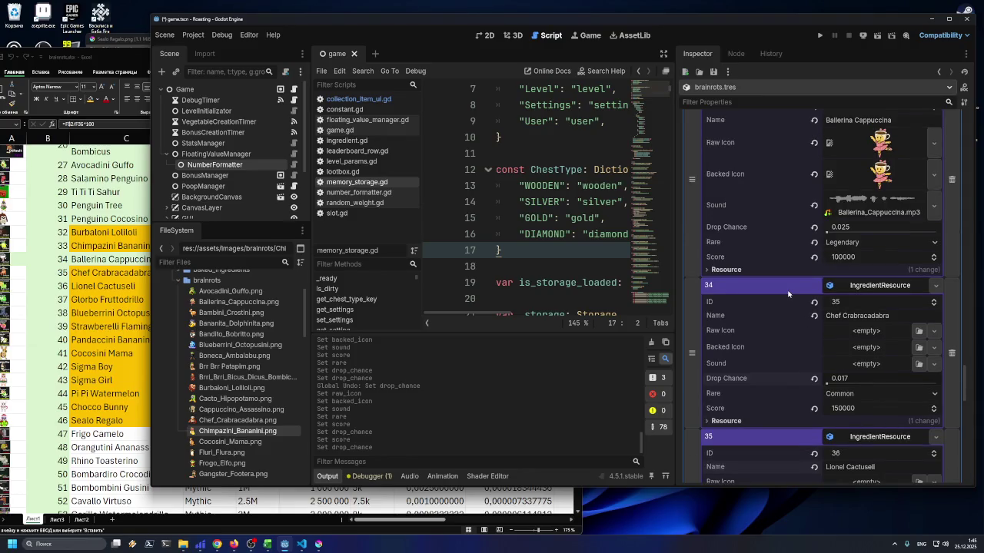
scroll(802, 301, "up", 5)
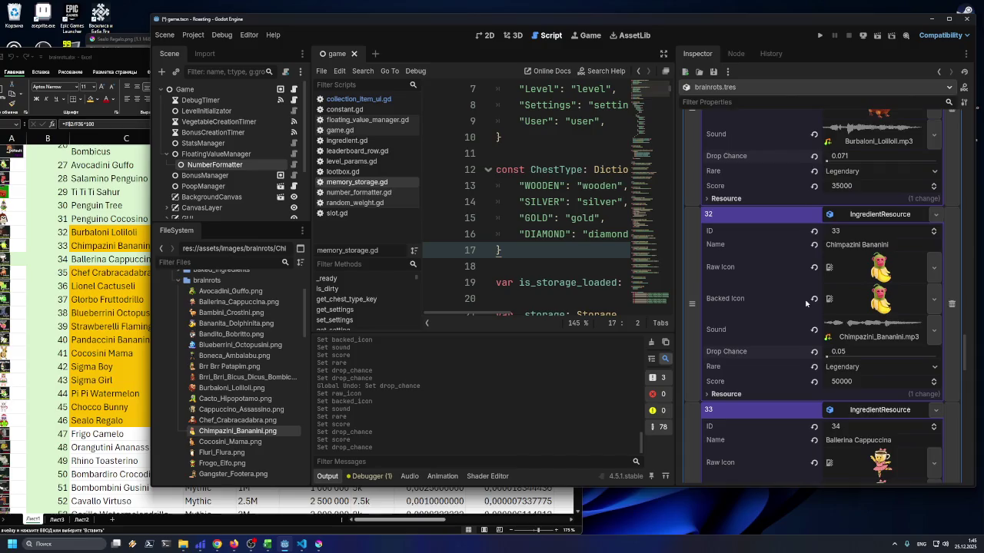
scroll(807, 305, "up", 4)
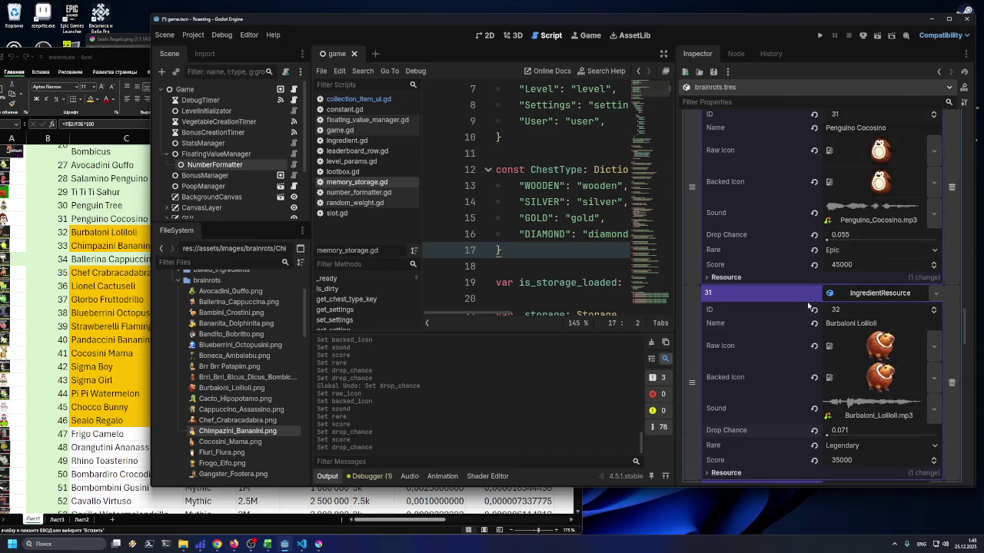
scroll(820, 293, "down", 2)
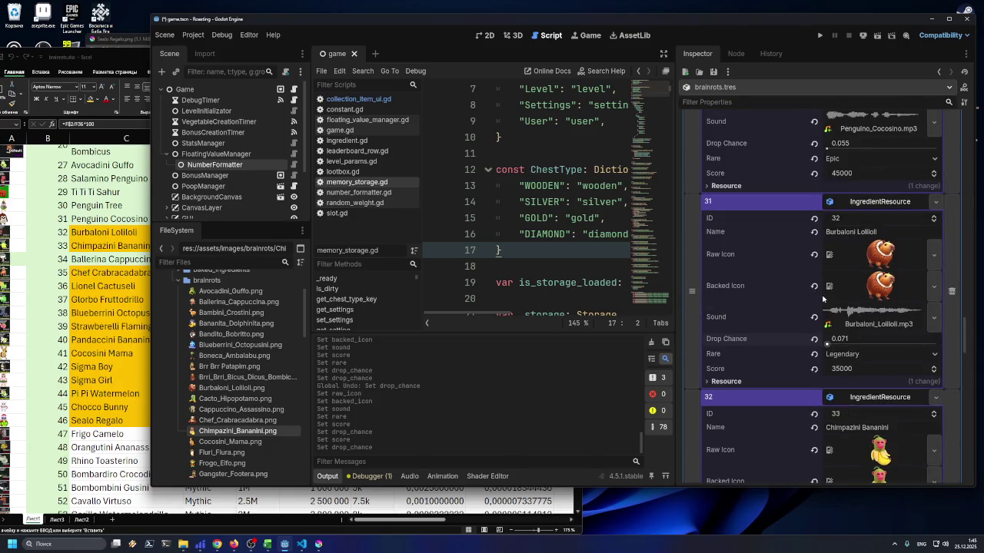
left_click(127, 355)
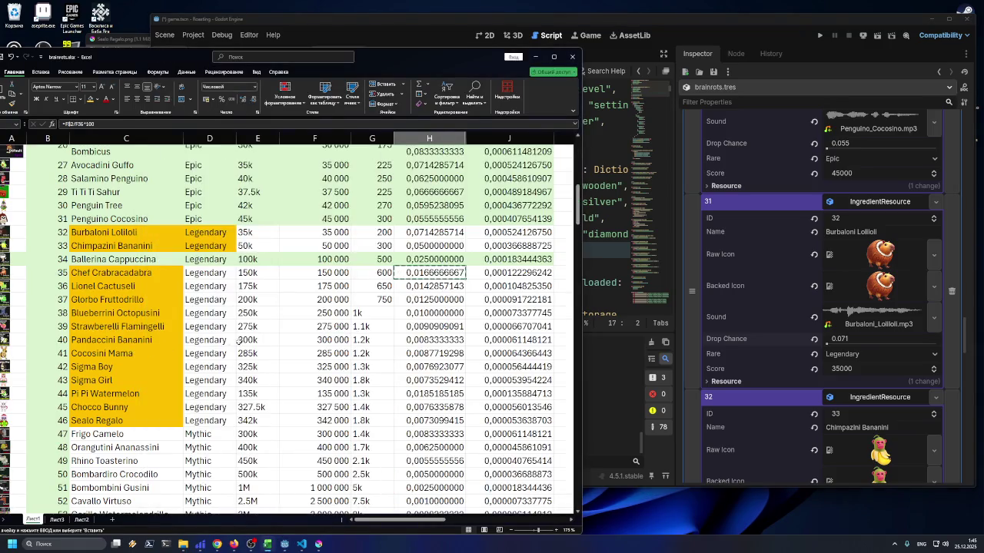
left_click(775, 32)
scroll(809, 224, "down", 10)
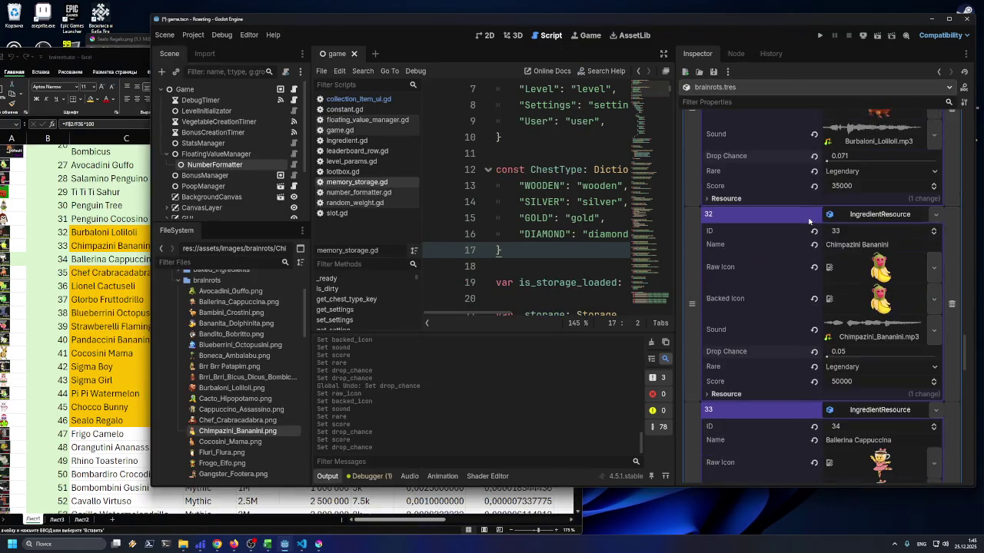
scroll(809, 225, "down", 5)
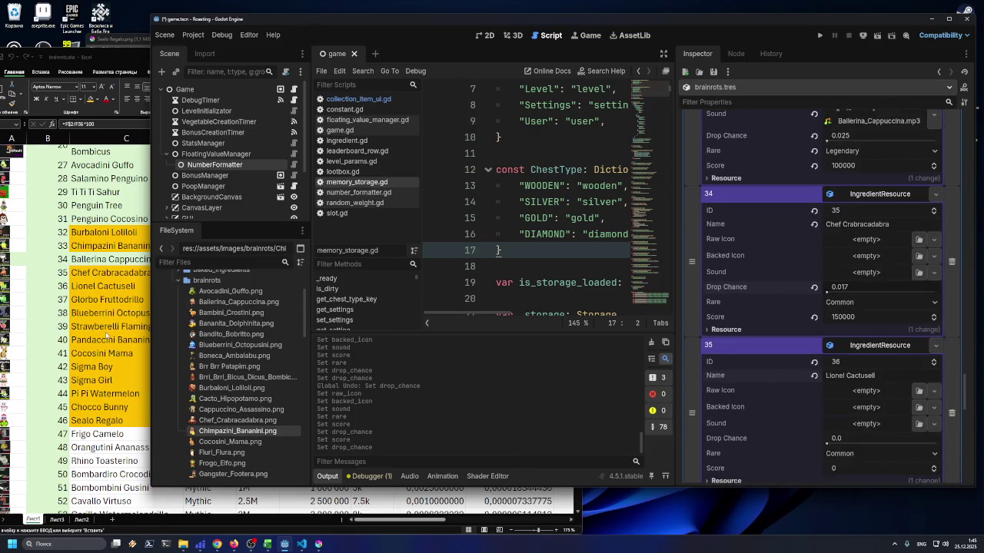
left_click(107, 335)
left_click(160, 269)
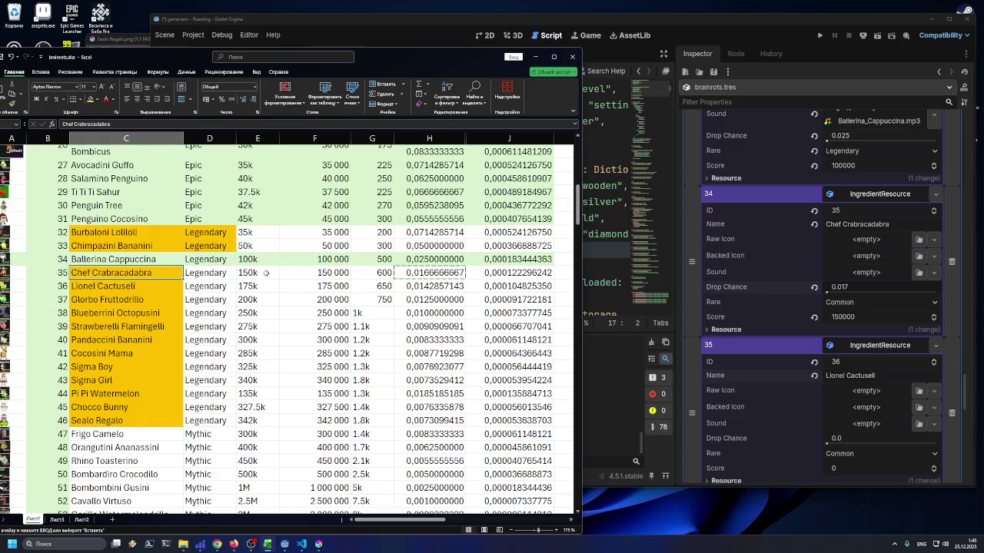
left_click(630, 24)
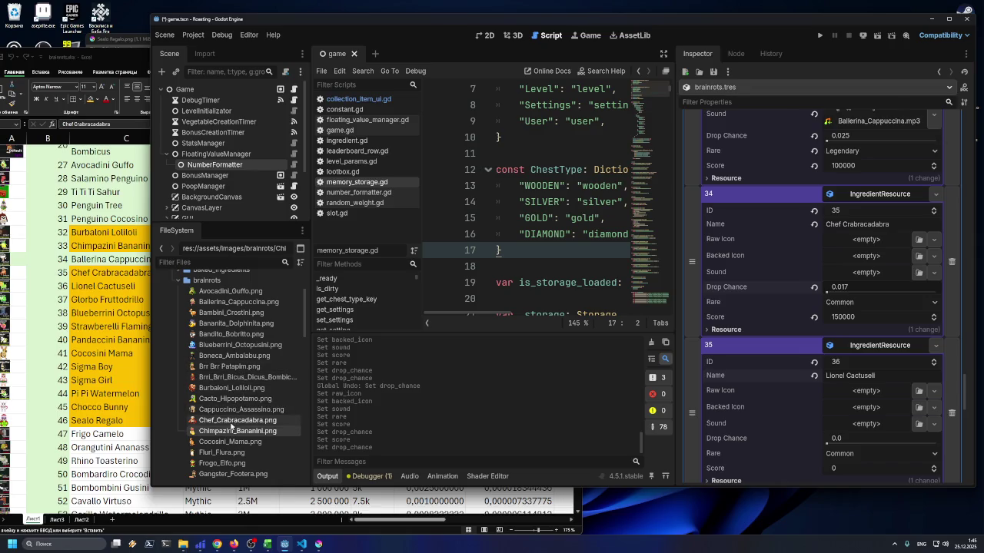
Assign Chef_Crabracadabra.png to both icons, Chef_Crabracadabra.mp3 as sound, and Legendary rarity
mouse_move(237, 421)
left_mouse_down()
mouse_move(866, 359)
mouse_move(877, 242)
left_mouse_up()
left_click_drag(874, 279, 873, 275)
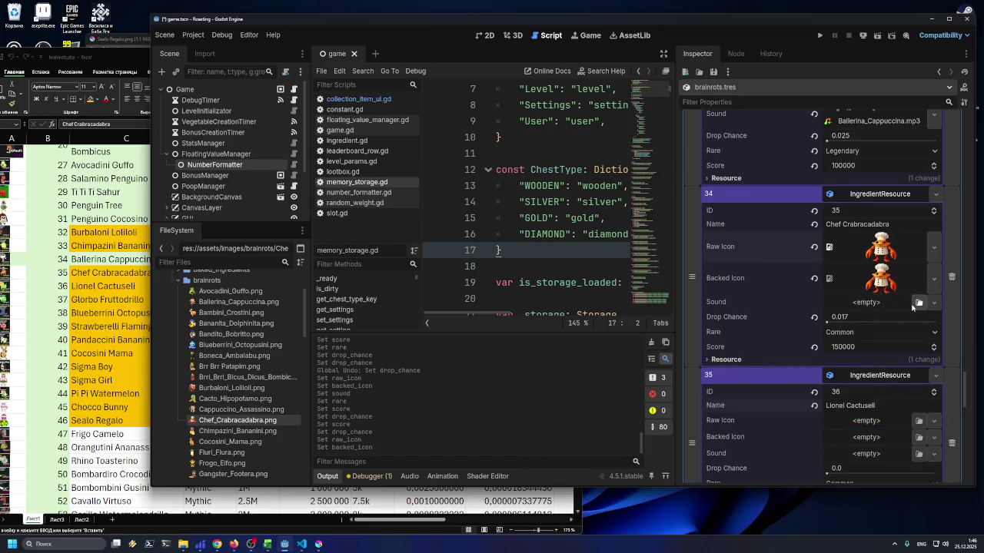
left_click(918, 302)
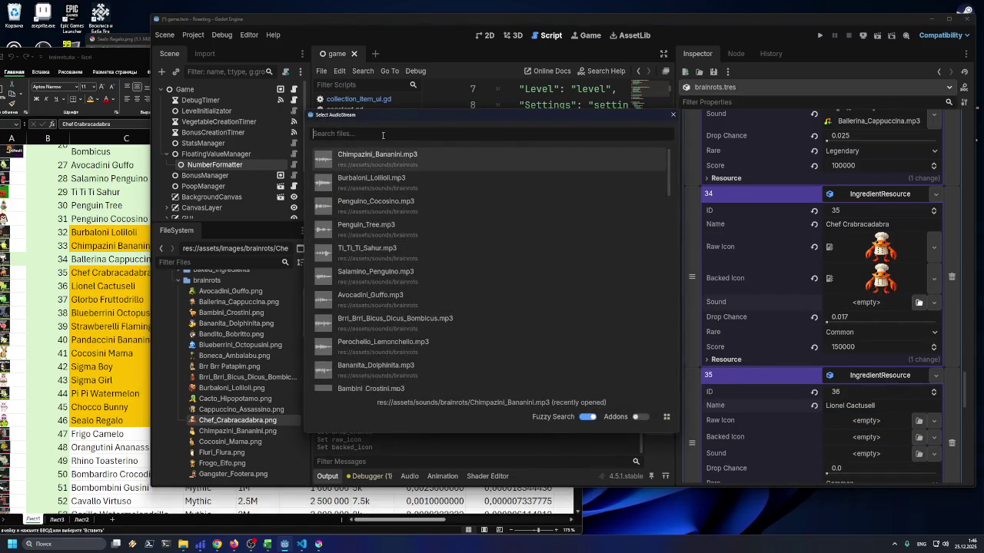
type("ch")
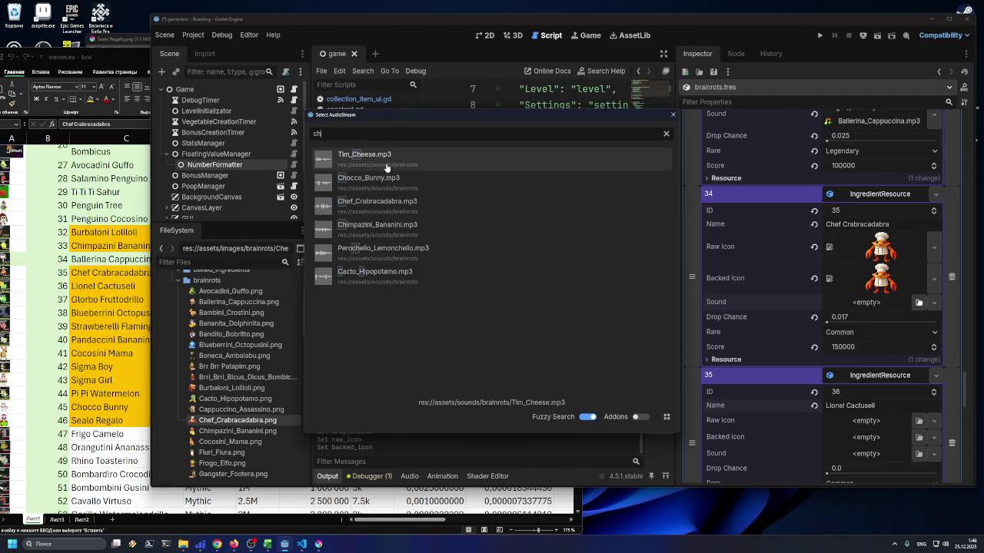
left_click(381, 202)
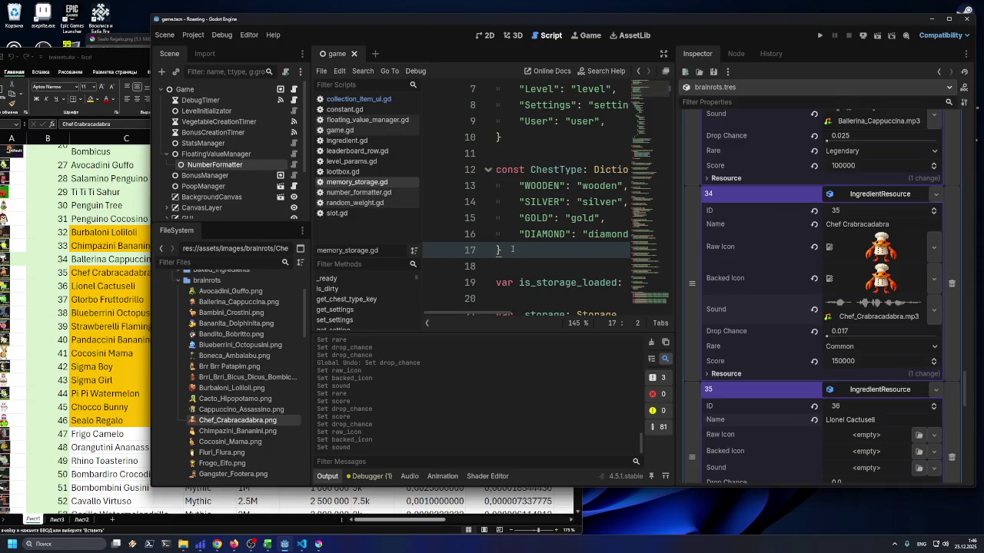
left_click(829, 345)
left_click(833, 396)
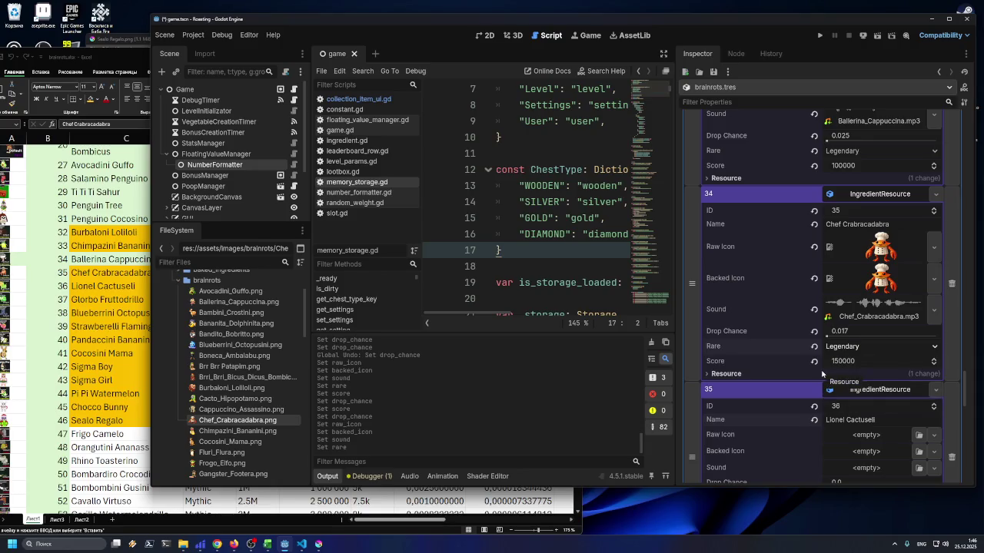
Give Lionel Cactuseli (ID 36) the Lionel_Cactusell.png icon and the Lionel_Cactuseli.mp3 sound
scroll(808, 368, "up", 6)
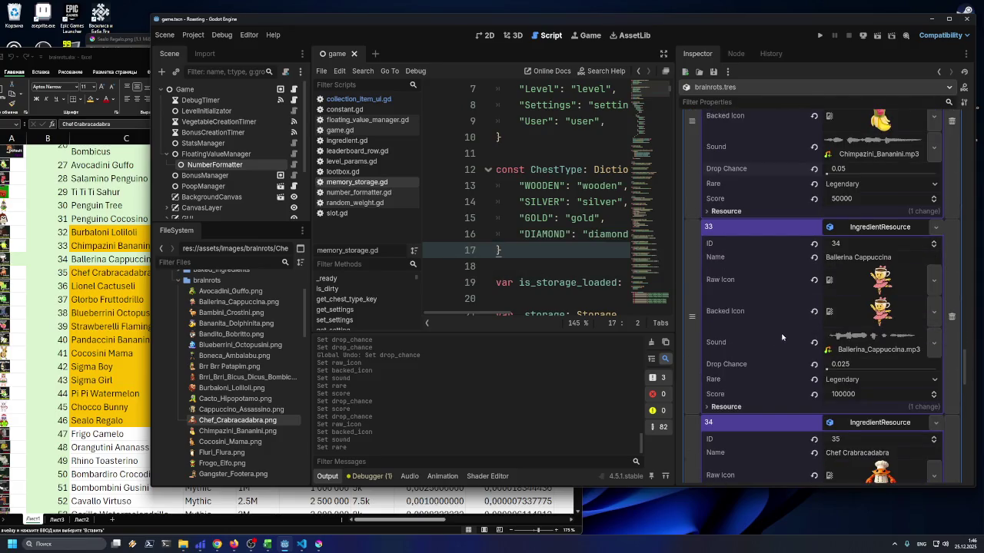
scroll(803, 324, "down", 5)
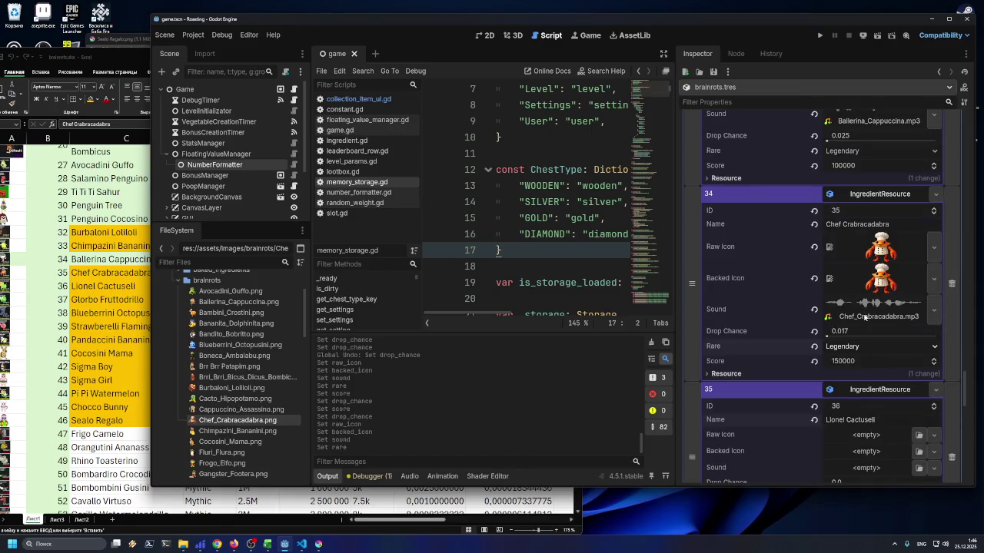
scroll(865, 317, "down", 3)
scroll(868, 242, "up", 1)
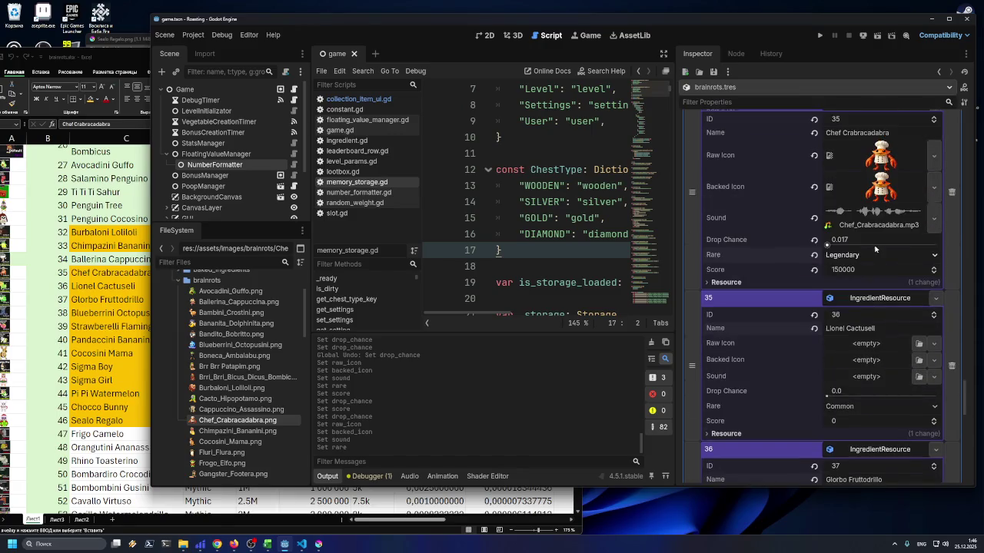
scroll(867, 256, "down", 1)
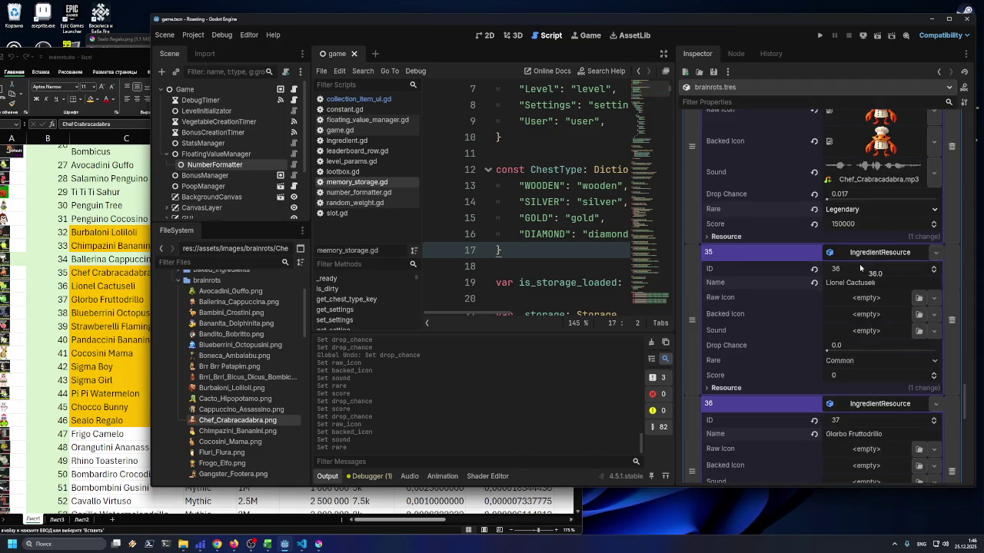
scroll(861, 267, "down", 1)
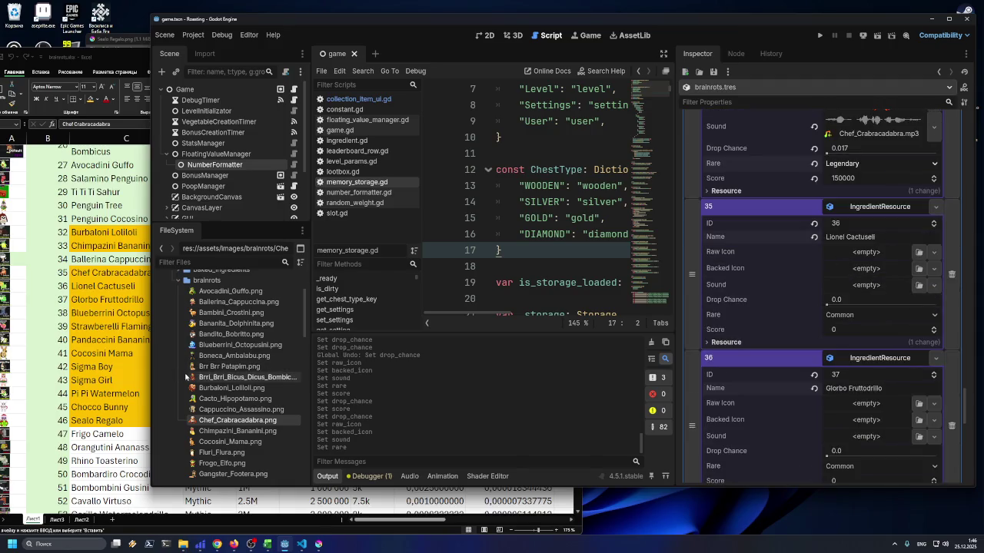
scroll(223, 384, "down", 3)
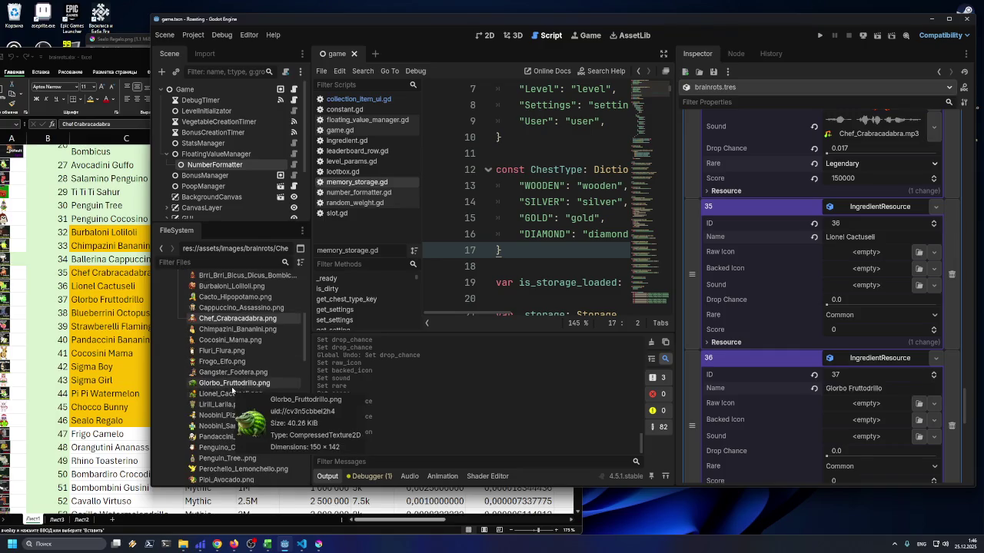
mouse_move(230, 391)
left_mouse_down()
mouse_move(861, 298)
mouse_move(872, 255)
mouse_move(861, 286)
mouse_move(876, 290)
left_mouse_up()
left_click(919, 316)
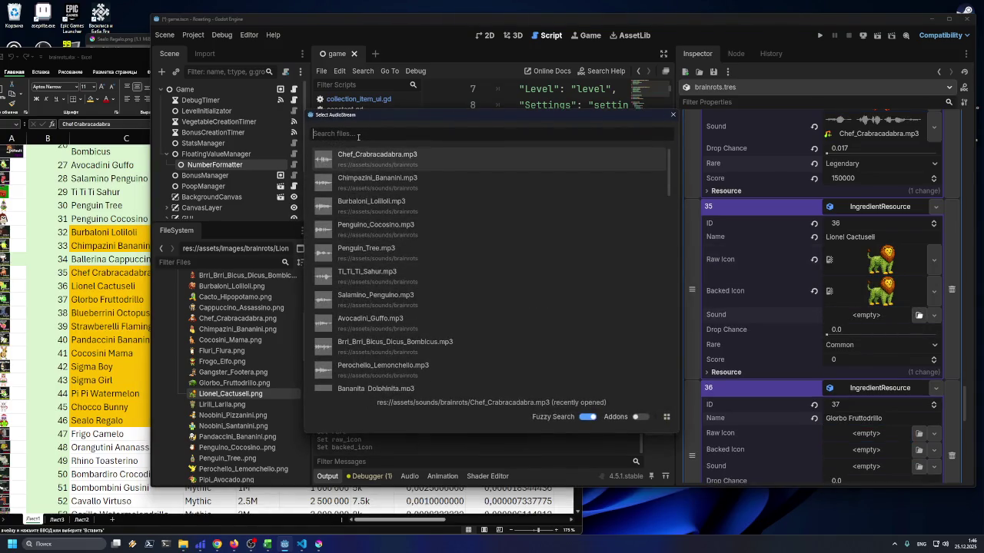
type("L")
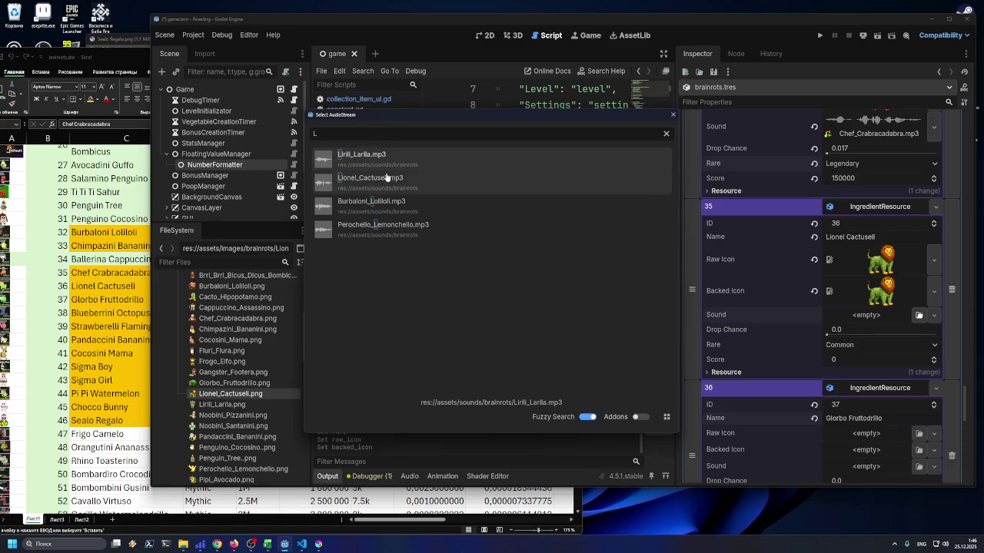
double_click(369, 181)
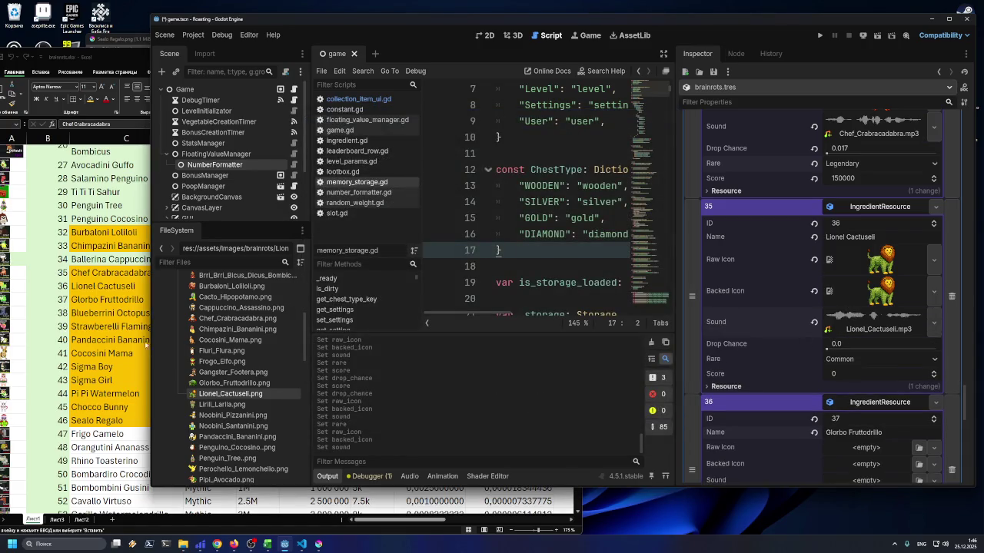
key("alt+Tab")
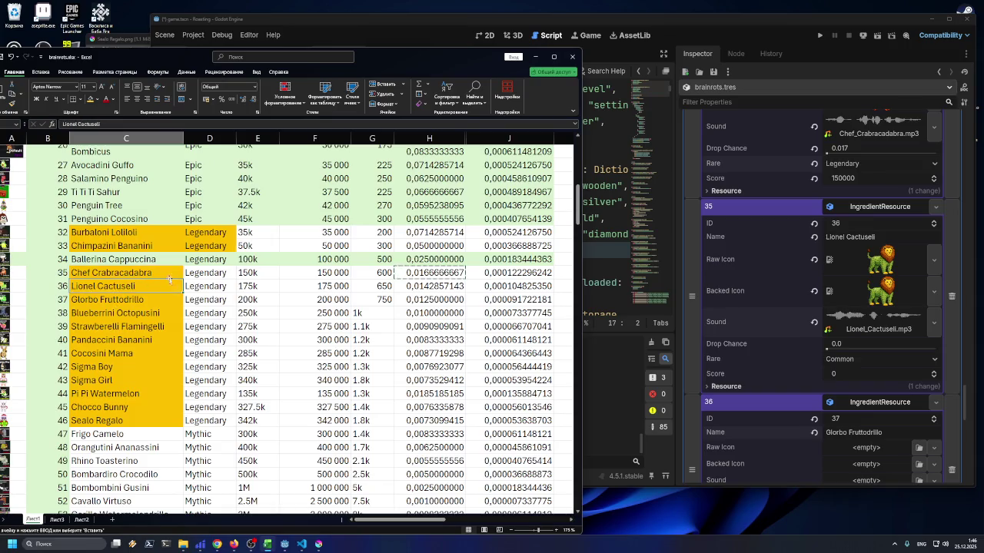
Check Lionel Cactuseli's 175 000 score in F36, then set its rarity to Legendary
key("Right")
key("Escape")
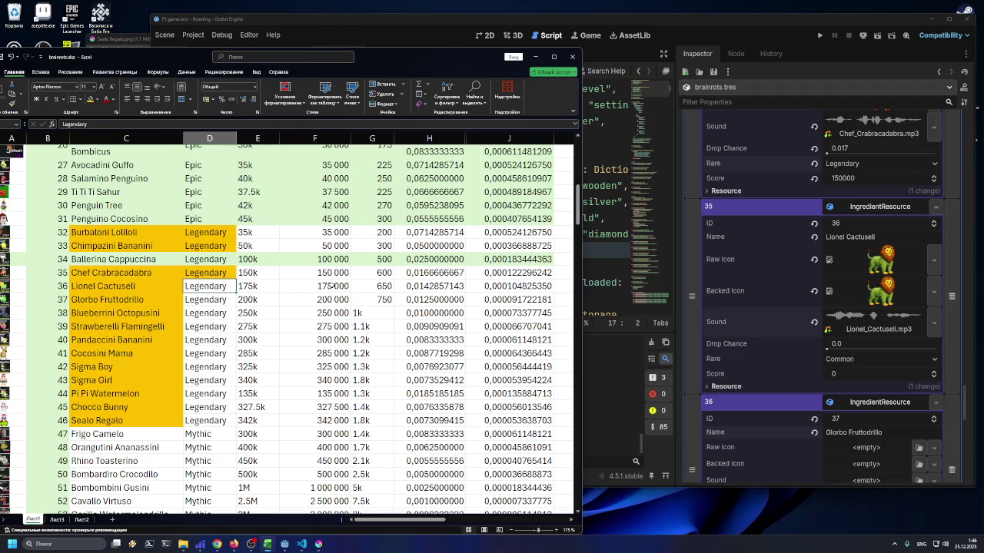
left_click(331, 286)
double_click(332, 286)
key("Escape")
key("ctrl+c")
left_click(840, 358)
left_click(855, 361)
left_click(858, 408)
Give Lionel Cactuseli drop chance 0.014 from H36 and score 175000
left_click(267, 544)
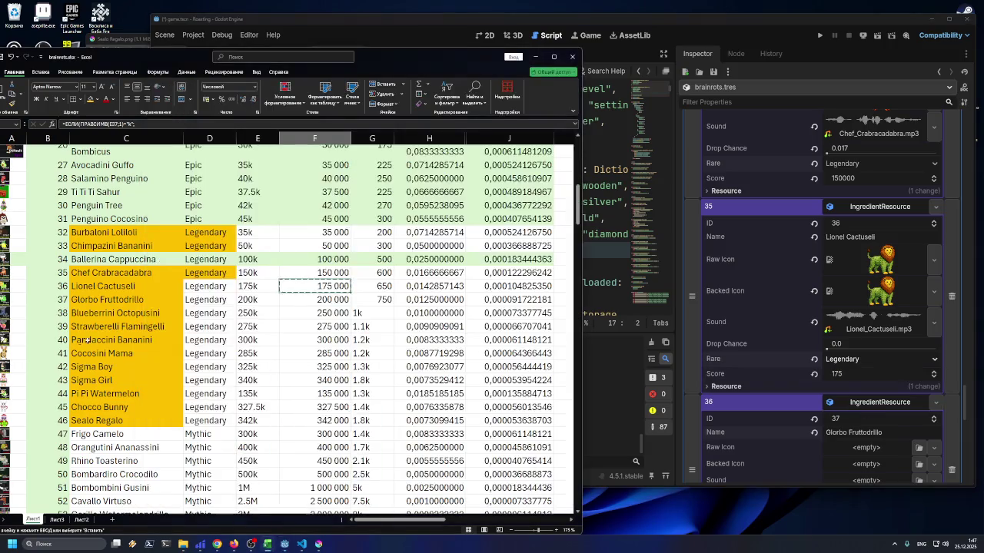
left_click(431, 286)
key("ctrl+c")
left_click(871, 345)
key("ctrl+v")
key("Return")
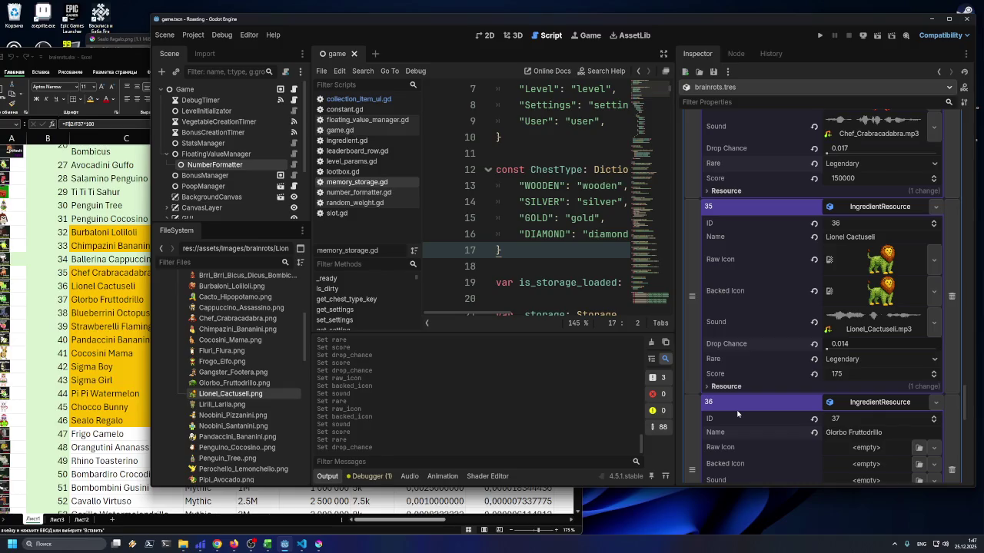
left_click(858, 376)
key("Return")
Fill-colour Lionel Cactuseli's rarity cell D36 in the spreadsheet to mark the row done
key("alt+Tab")
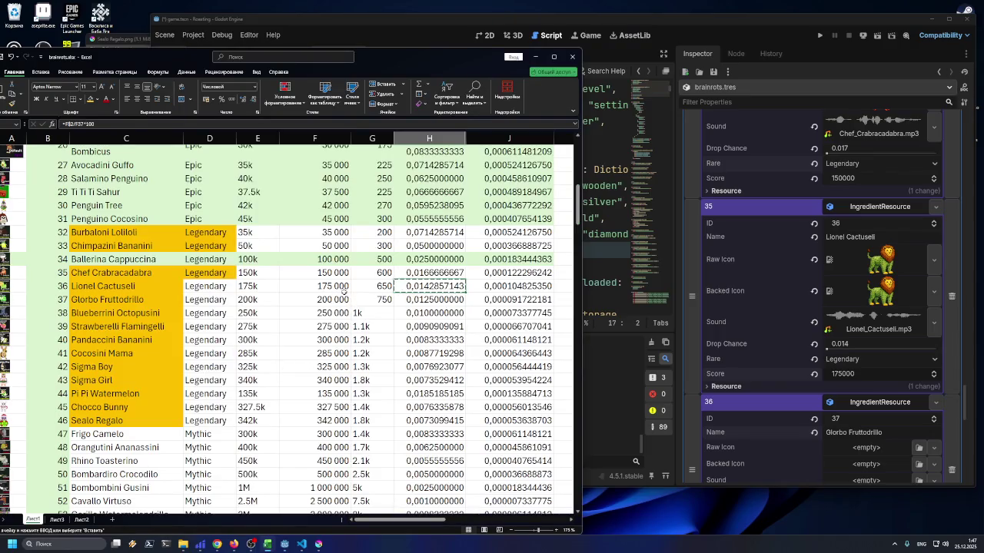
key("Escape")
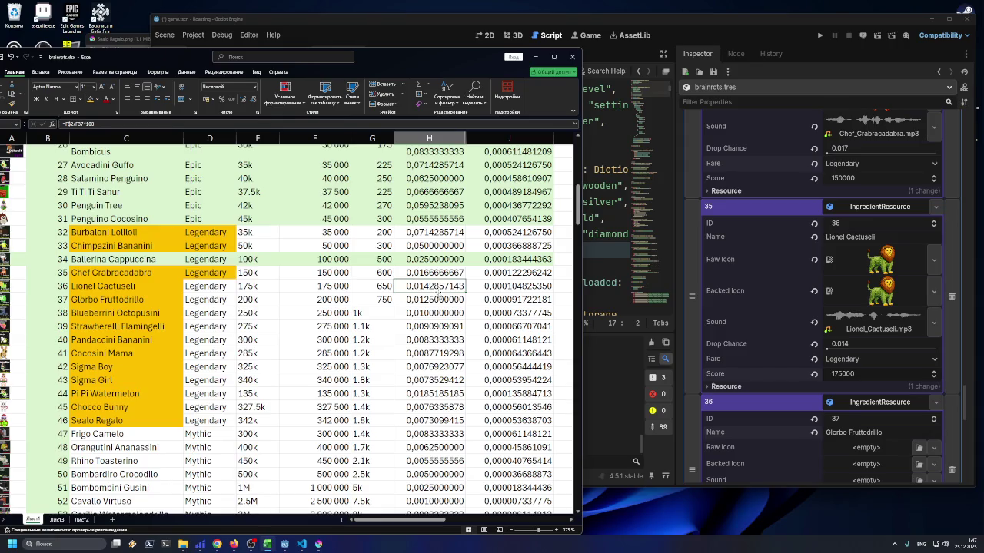
left_click(212, 289)
left_click(98, 100)
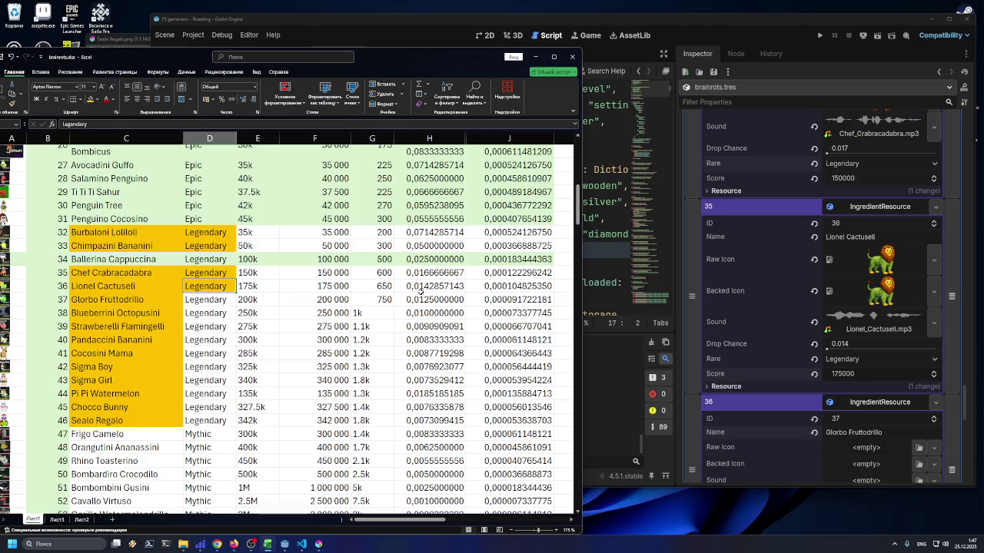
left_click(419, 289)
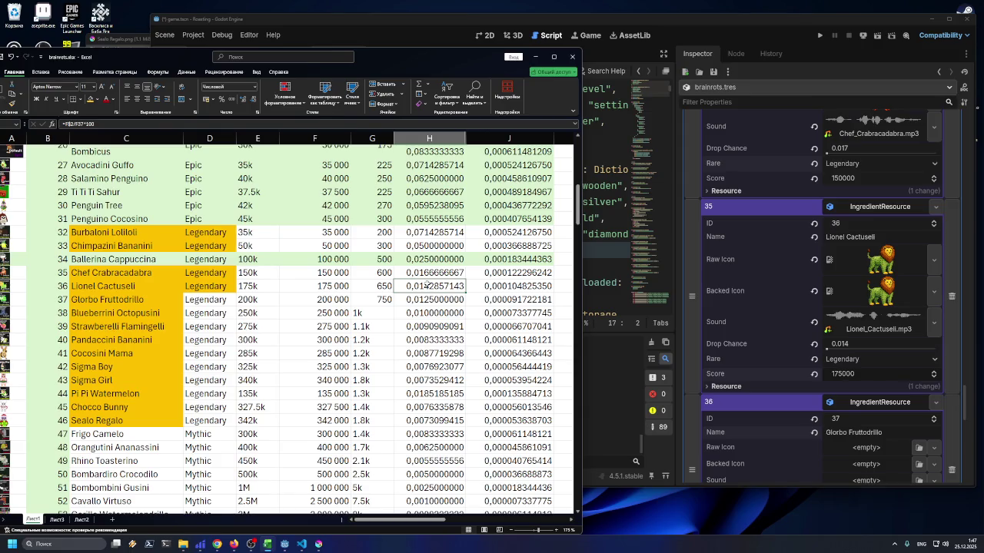
scroll(761, 373, "down", 2)
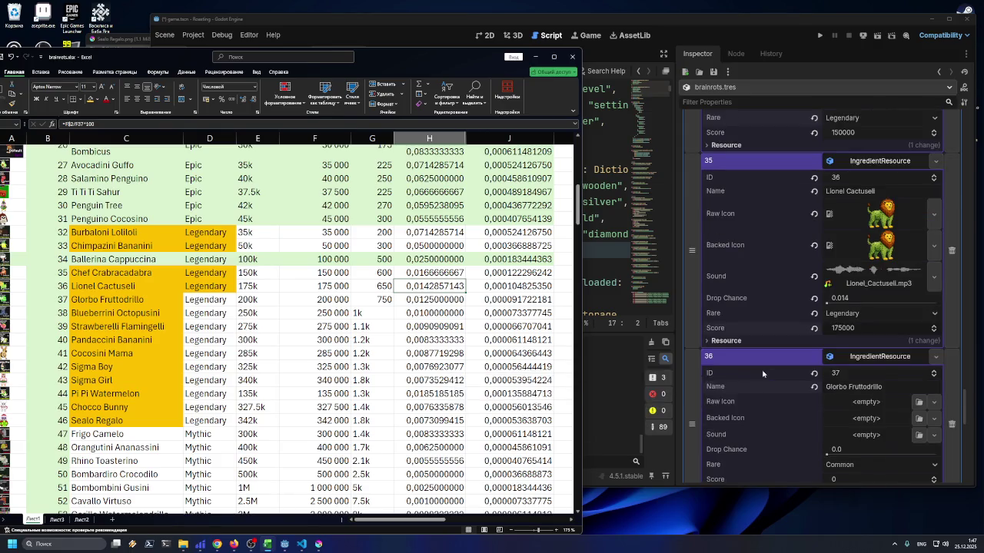
Set Glorbo_Fruttodrillo.png watermelon image as Glorbo Fruttodrillo's icon
scroll(740, 368, "down", 4)
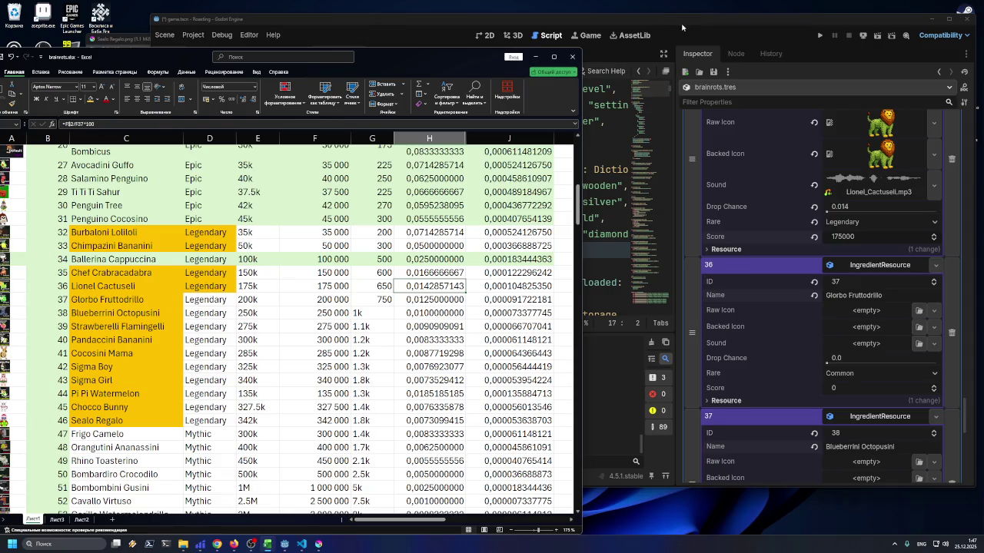
key("alt+Tab")
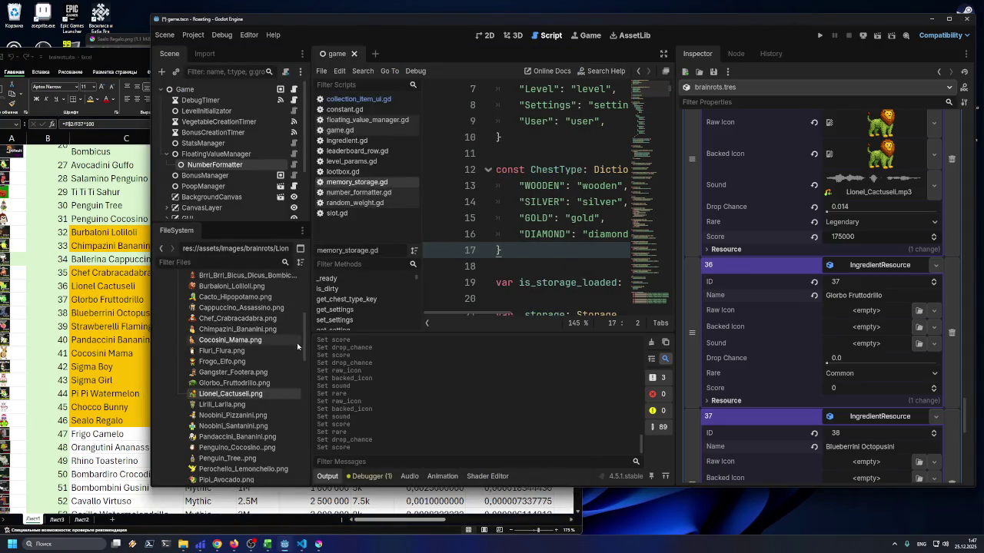
scroll(305, 350, "down", 1)
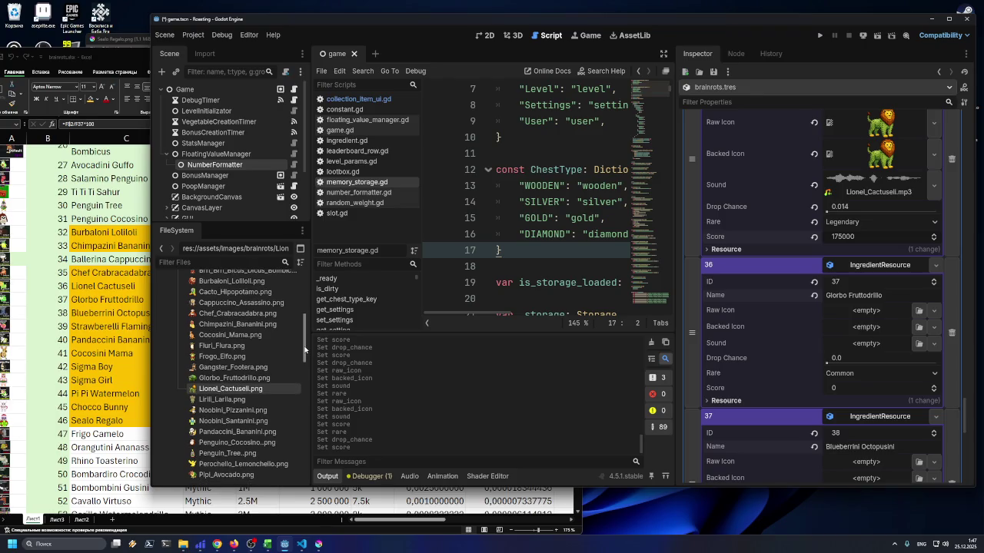
mouse_move(305, 349)
left_mouse_down()
mouse_move(304, 386)
mouse_move(305, 351)
left_mouse_up()
key("alt+Tab")
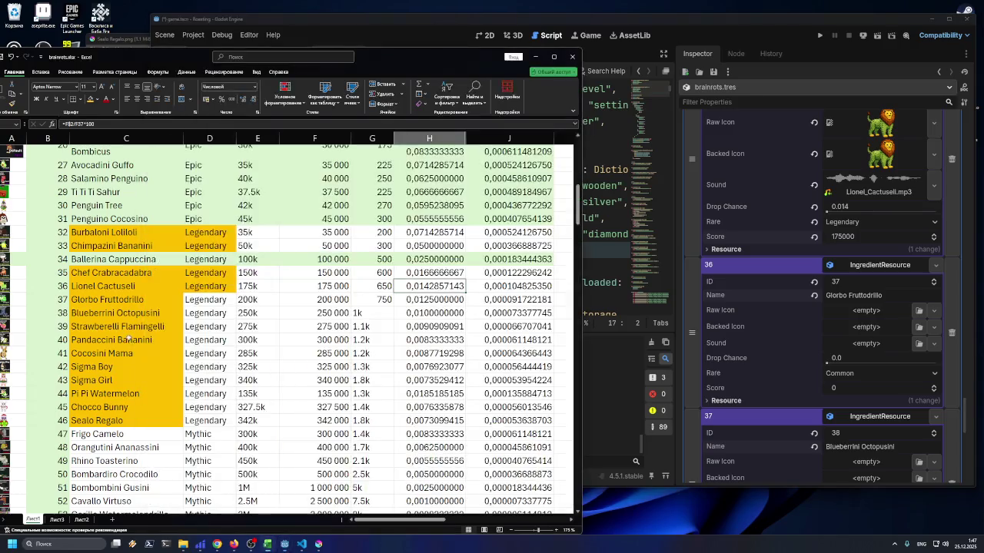
left_click_drag(156, 299, 438, 300)
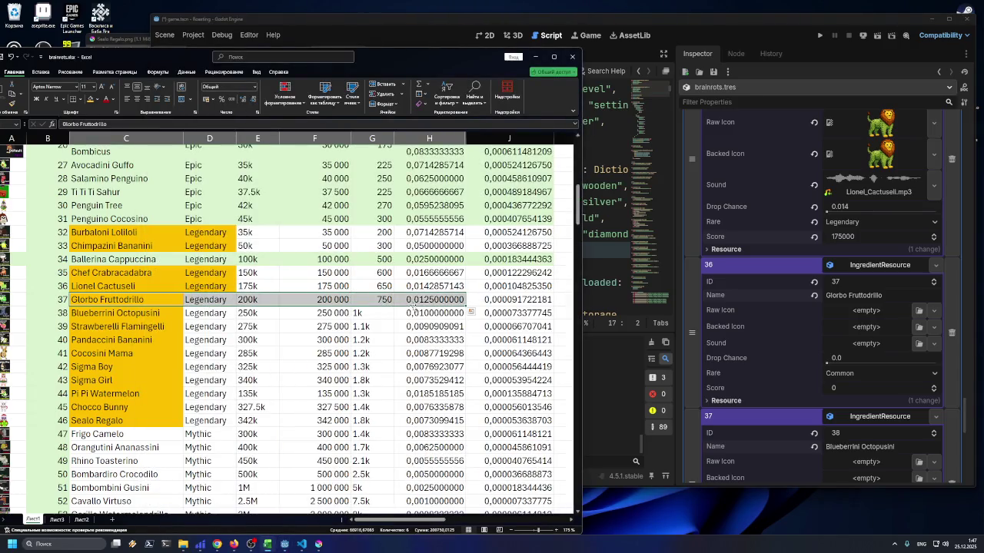
left_click(695, 30)
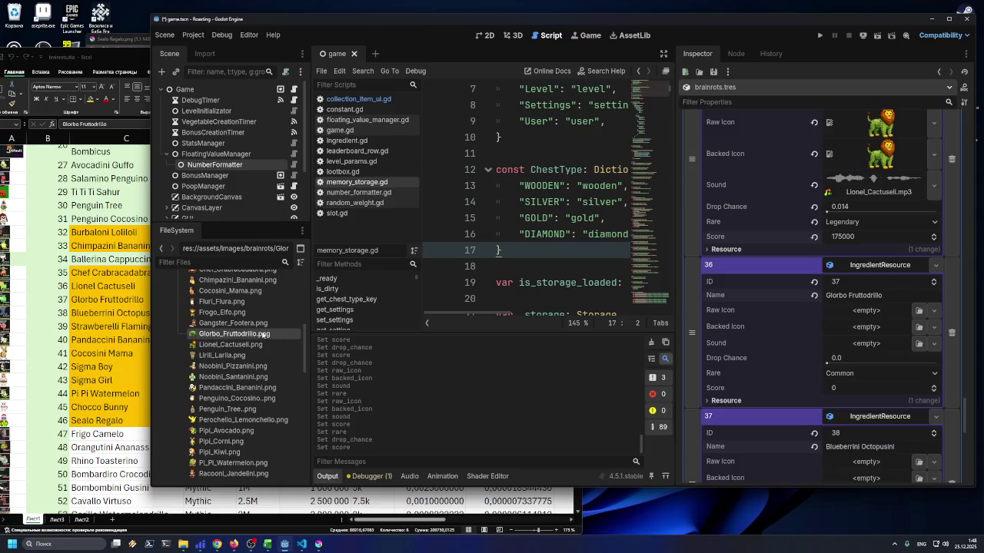
mouse_move(227, 333)
left_mouse_down()
mouse_move(869, 384)
mouse_move(866, 311)
mouse_move(873, 342)
mouse_move(851, 356)
left_mouse_up()
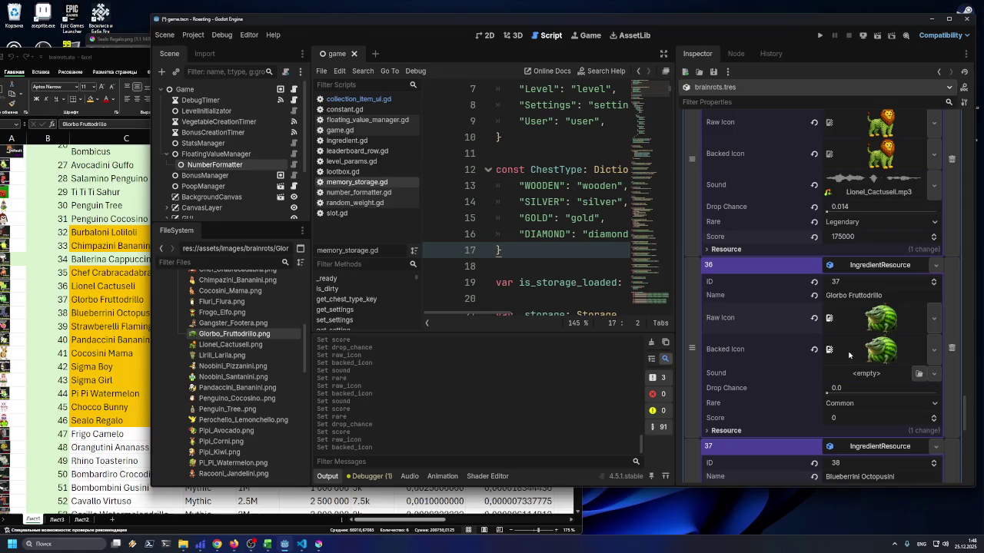
Assign Glorbo_Fruttodrillo.mp3 as Glorbo Fruttodrillo's sound
left_click(919, 374)
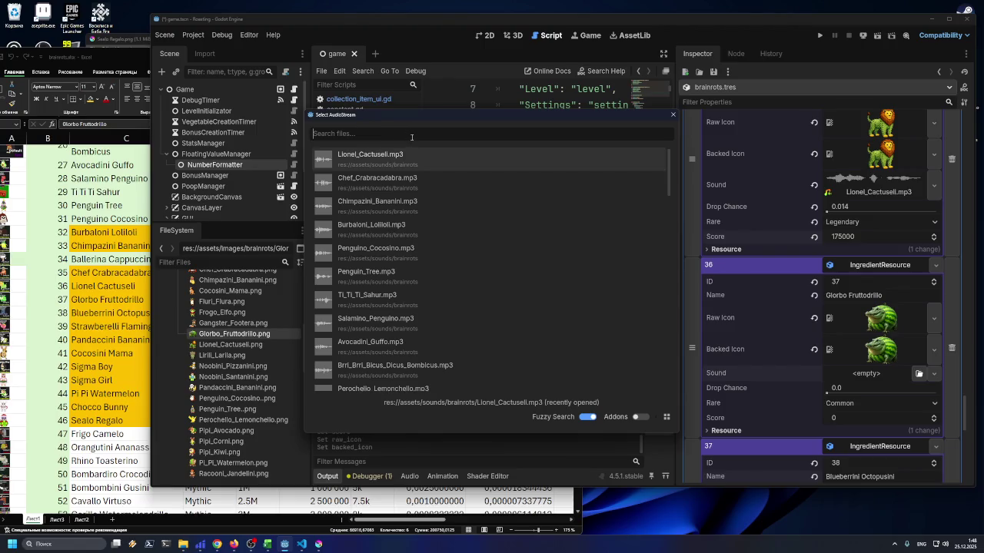
type("g")
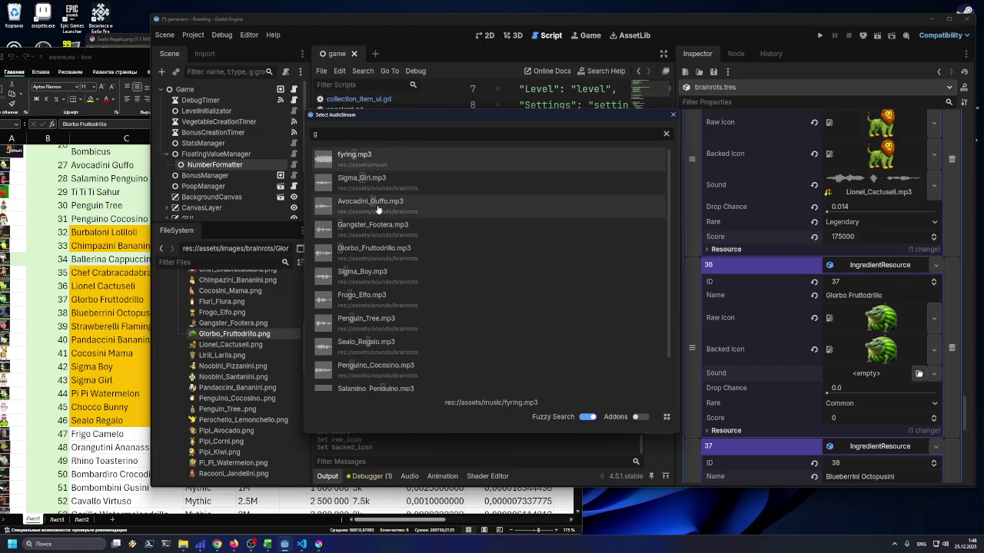
double_click(384, 249)
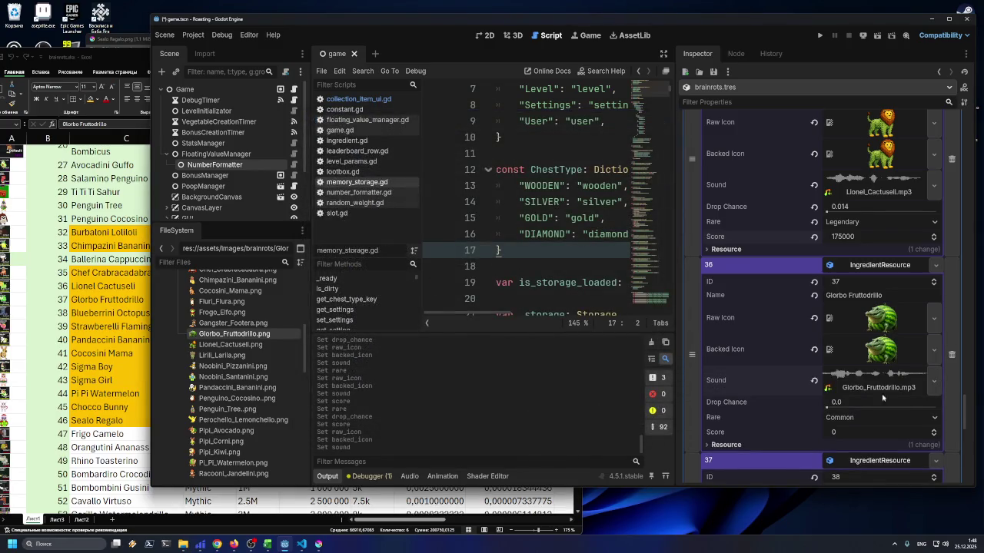
Set Glorbo Fruttodrillo's score to 200000, matching cell F37
key("alt+Tab")
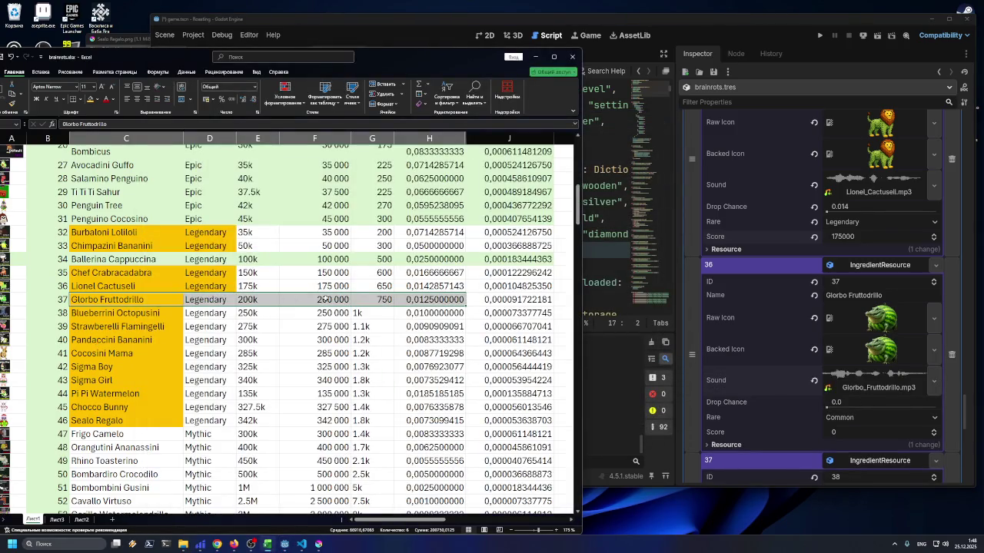
left_click(326, 299)
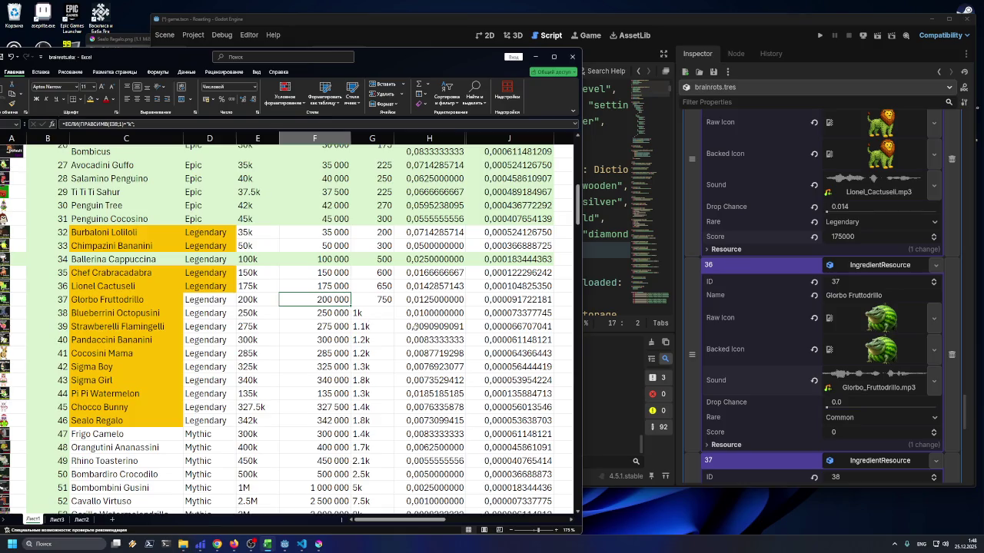
left_click(858, 428)
type("200000")
key("Return")
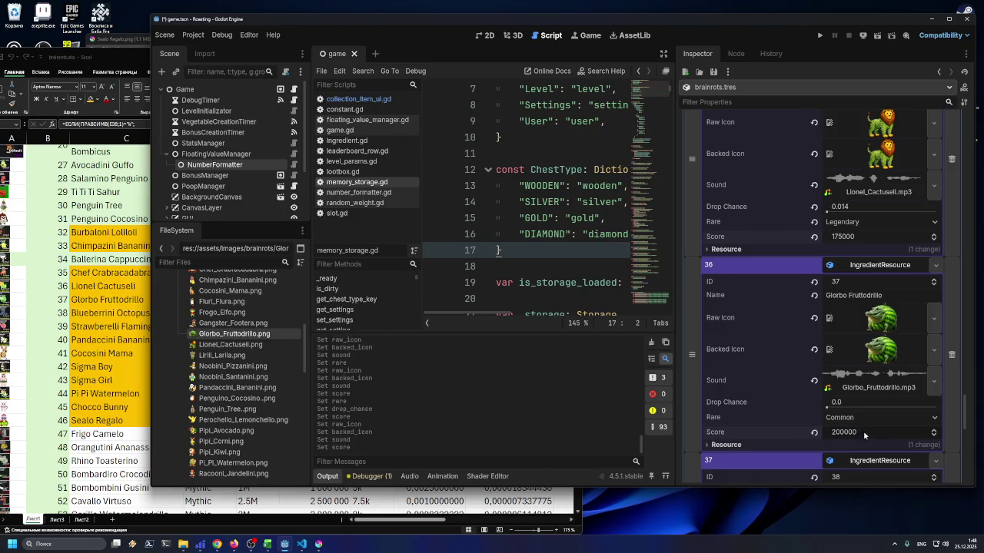
left_click(842, 432)
Make Glorbo Fruttodrillo Legendary and confirm it against cell D37
left_click(151, 382)
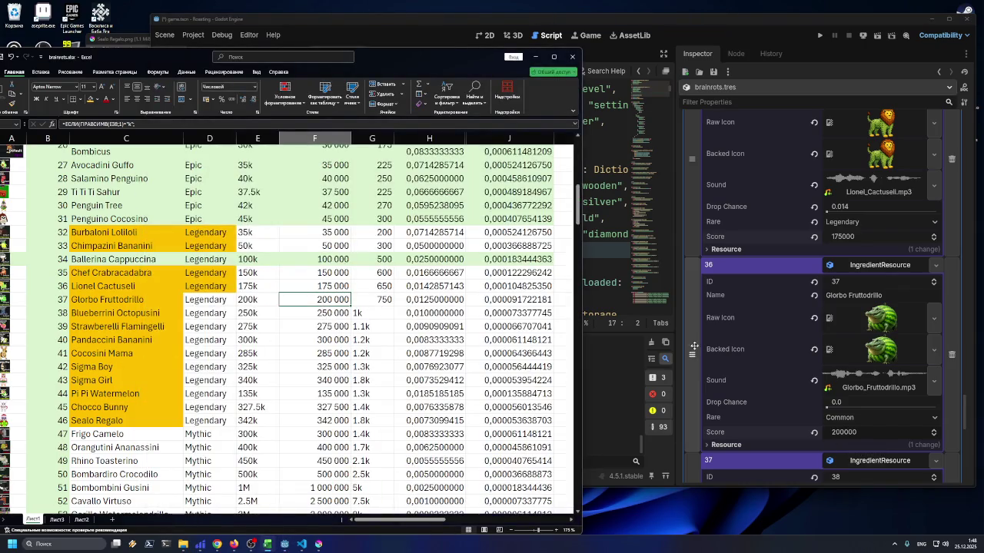
left_click(846, 419)
left_click(858, 467)
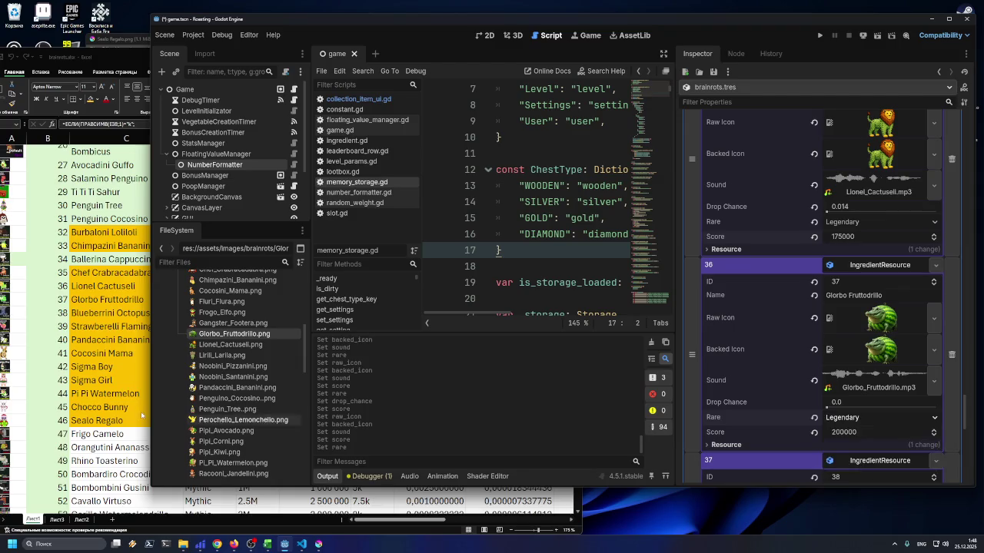
key("alt+Tab")
left_click(205, 299)
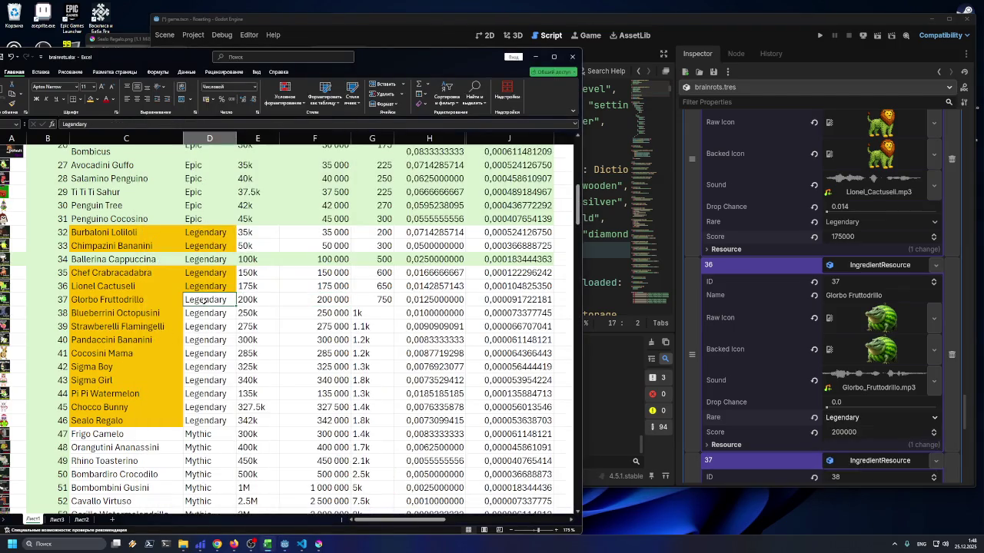
key("alt+Tab")
scroll(853, 457, "down", 3)
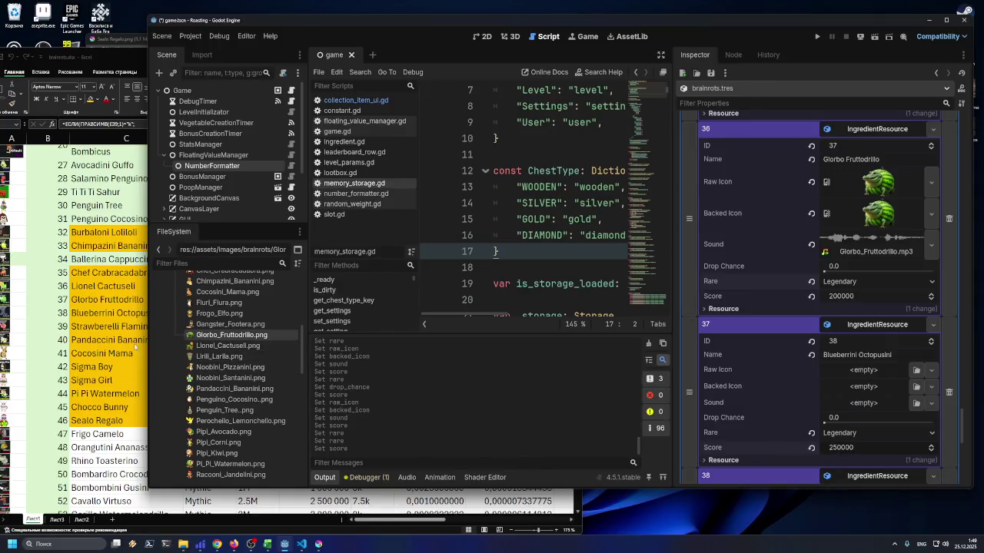
Paste Glorbo Fruttodrillo's drop chance 0.013 from H37 into Godot
key("alt+Tab")
left_click(315, 313)
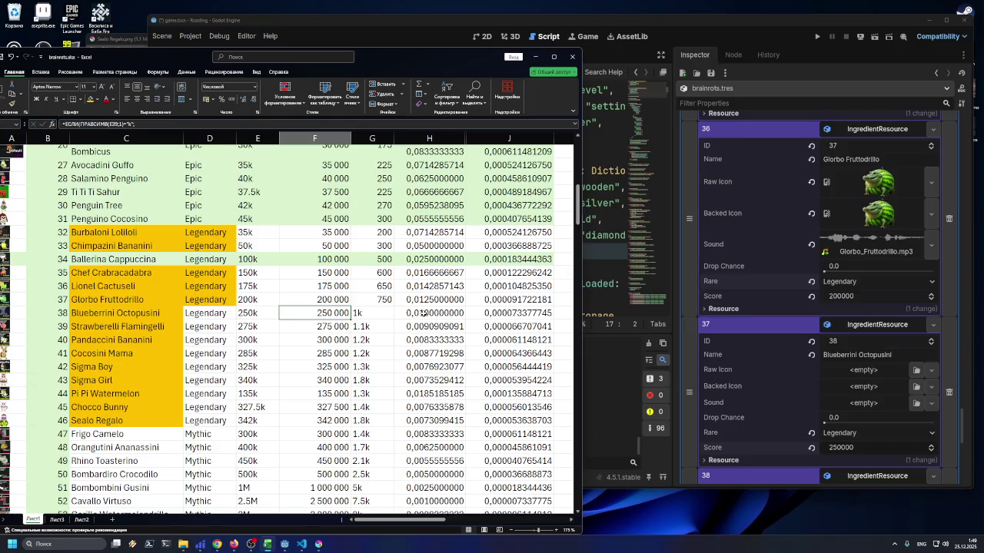
left_click(419, 314)
key("ctrl+c")
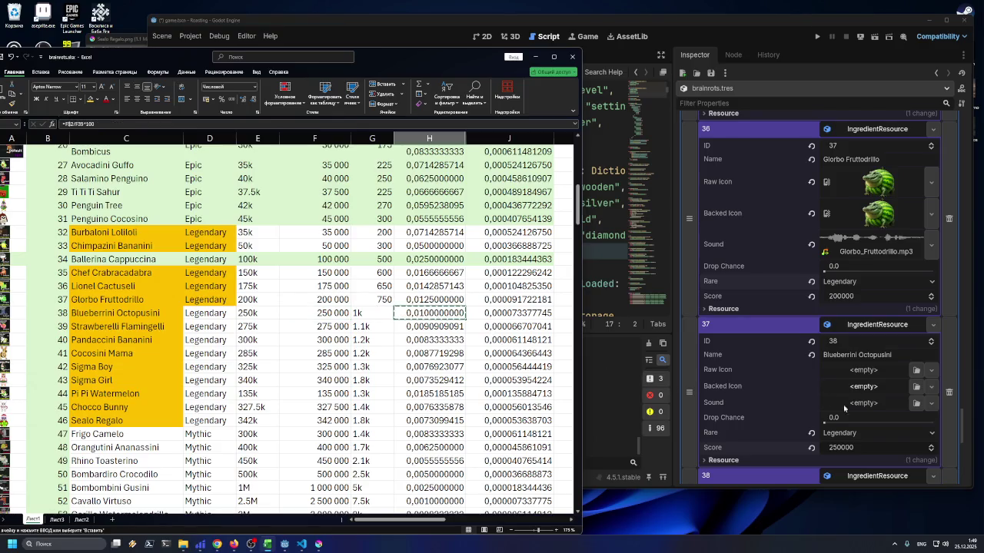
key("Up")
key("ctrl+c")
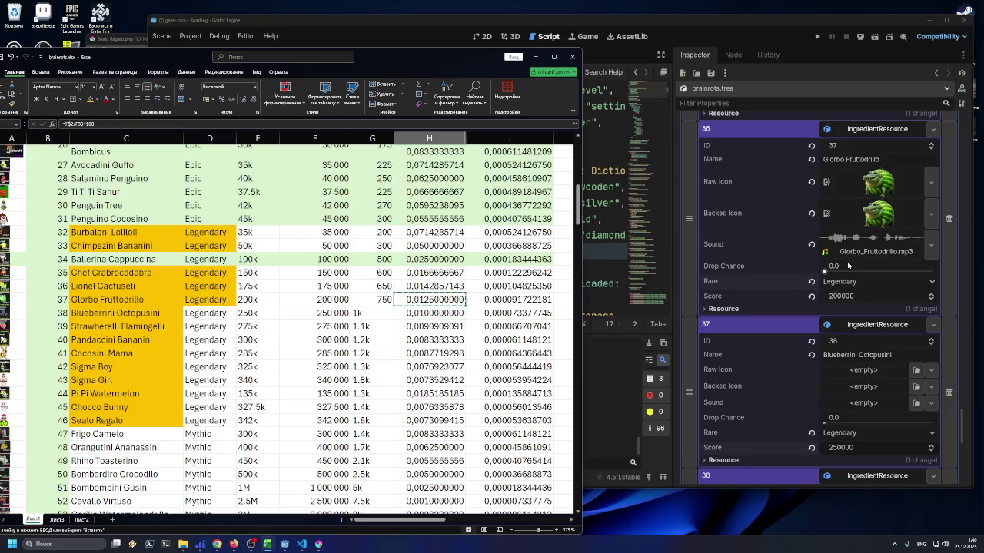
left_click(876, 269)
key("ctrl+v")
key("Return")
scroll(877, 282, "up", 3)
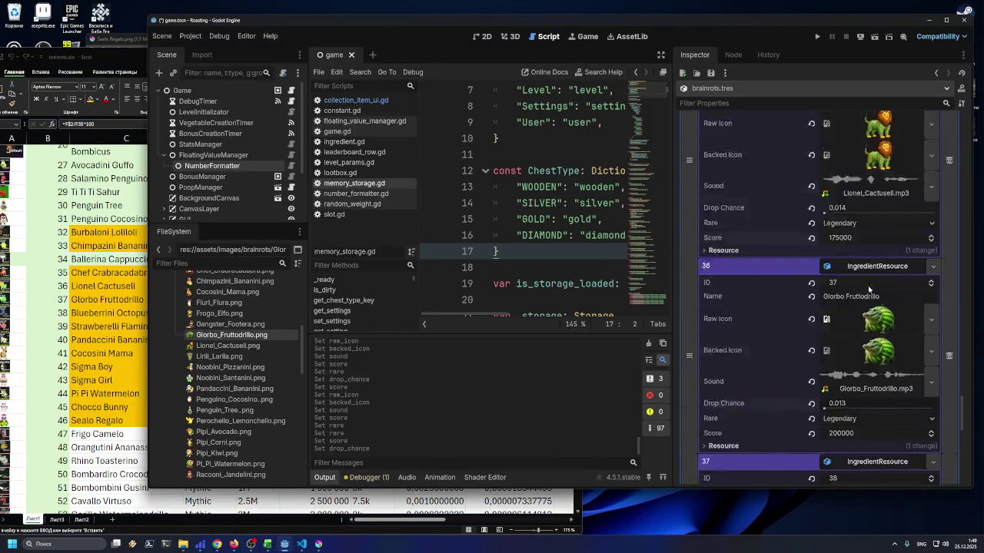
Copy H38 and paste drop chance 0.01 into entry 37, Blueberrini Octopusini
left_click(128, 382)
key("Down")
key("ctrl+c")
scroll(841, 392, "down", 1)
scroll(841, 393, "down", 1)
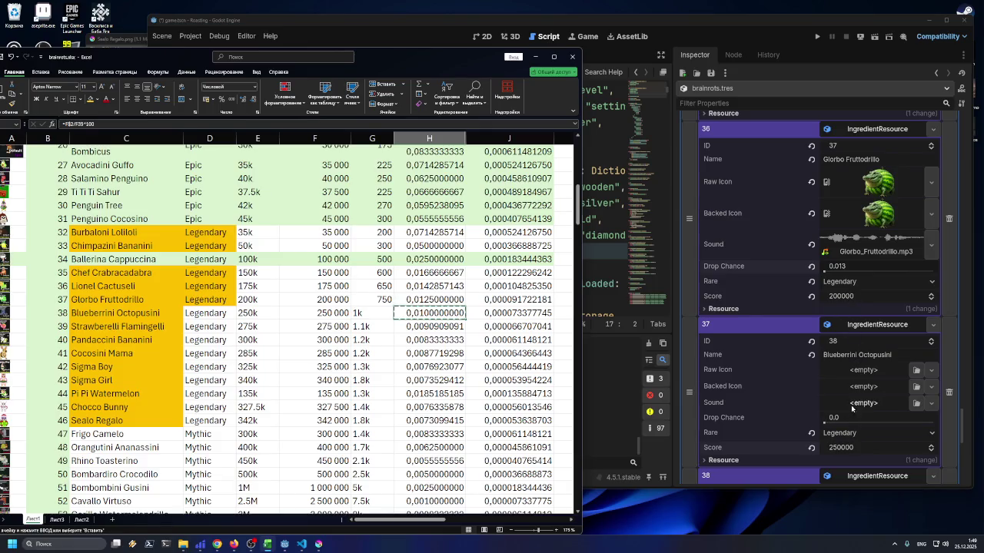
left_click(849, 417)
key("ctrl+v")
key("Return")
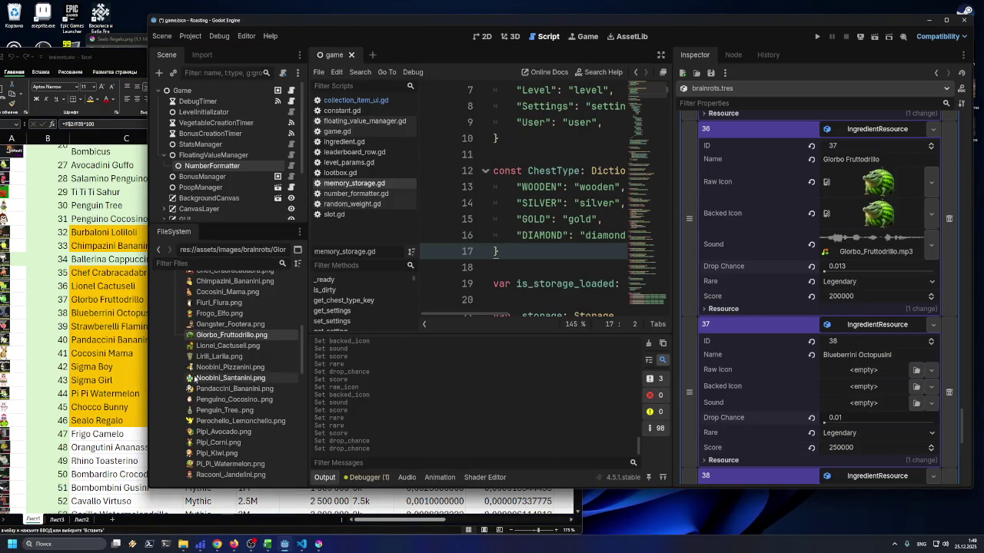
key("alt+Tab")
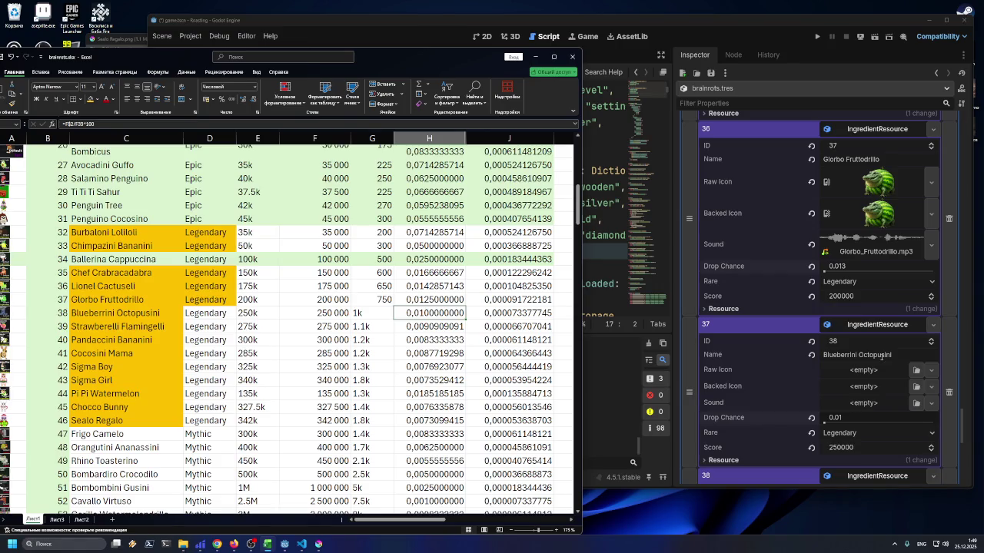
scroll(881, 357, "up", 5)
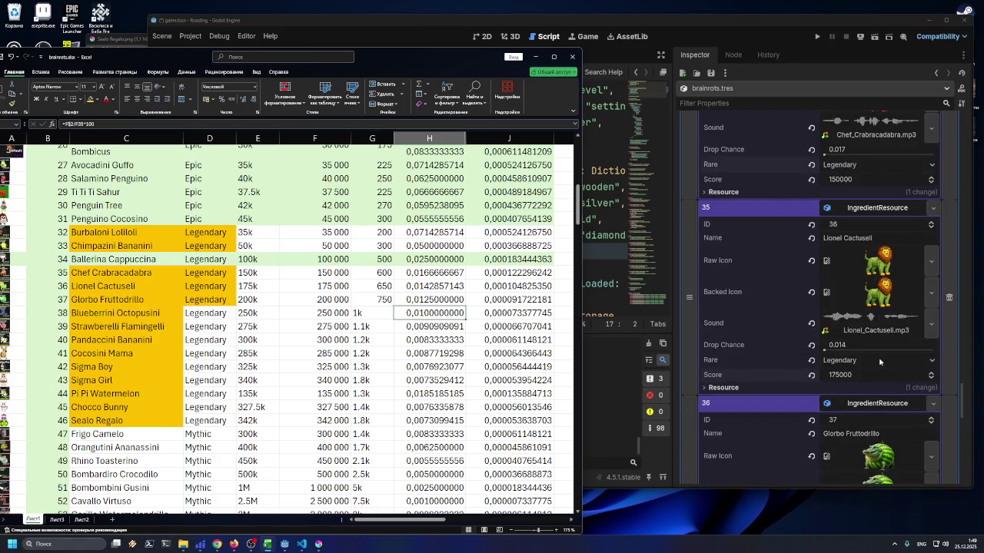
scroll(880, 361, "down", 7)
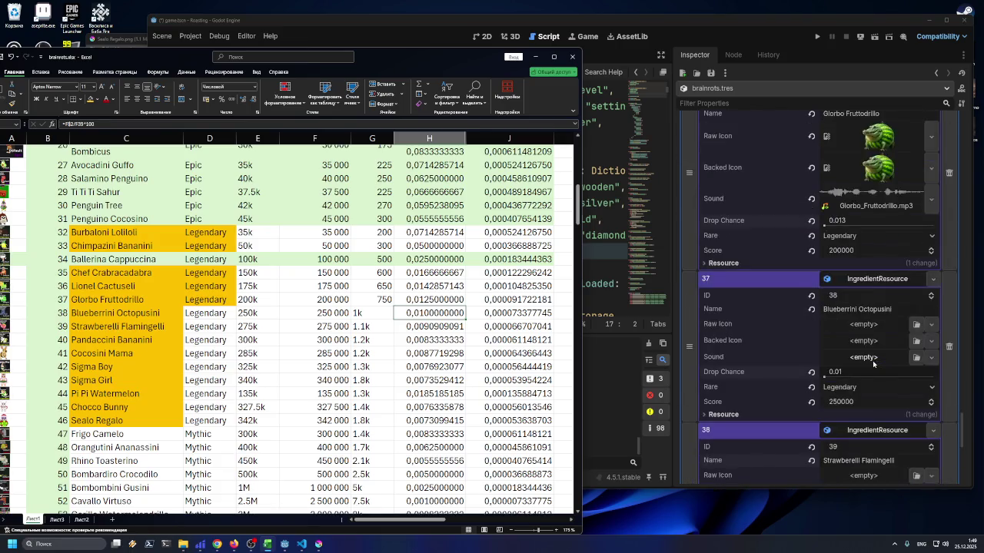
scroll(857, 342, "up", 1)
left_click(651, 326)
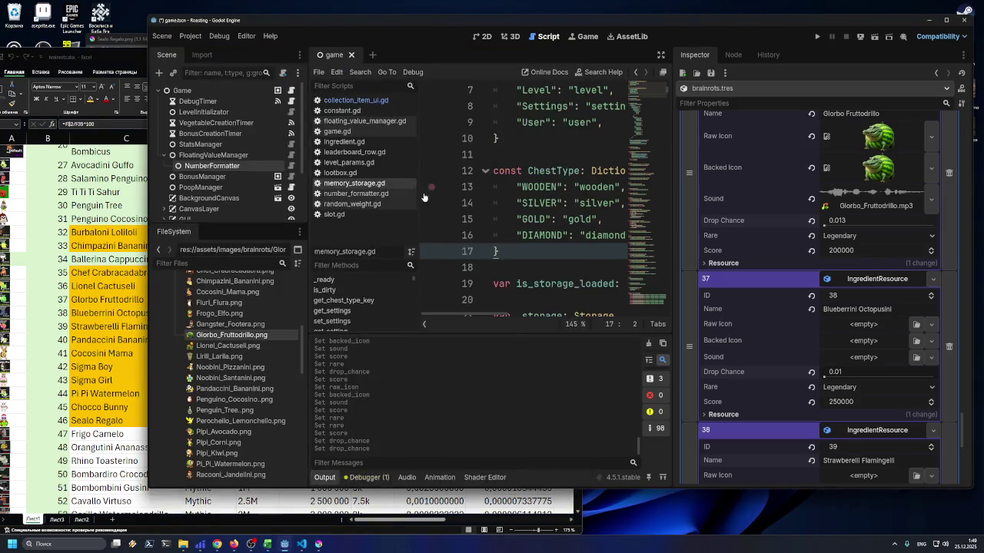
Give Blueberrini Octopusini its octopus icon and the Blueberrini_Octopusini.mp3 sound
scroll(231, 346, "up", 5)
mouse_move(230, 322)
left_mouse_down()
mouse_move(899, 324)
mouse_move(878, 363)
left_mouse_up()
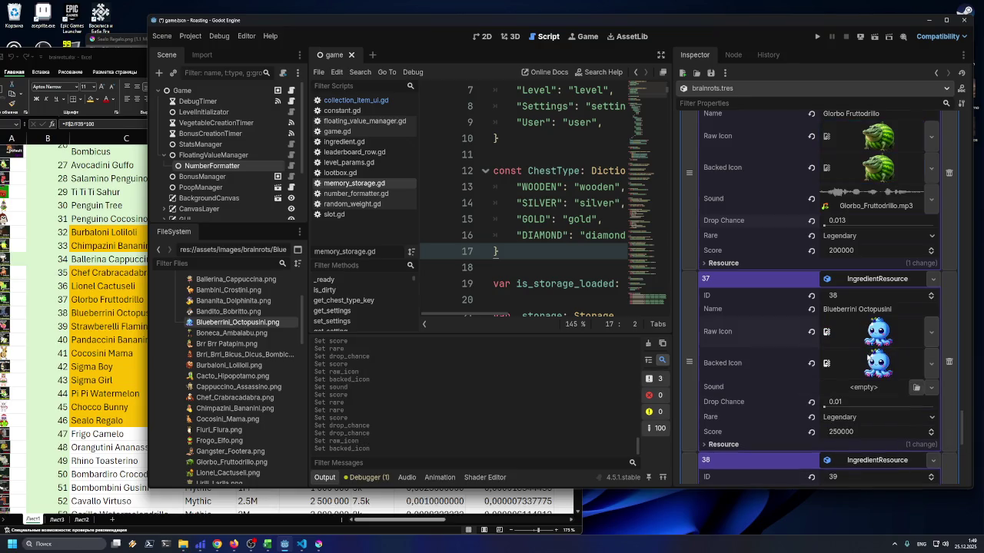
left_click(915, 388)
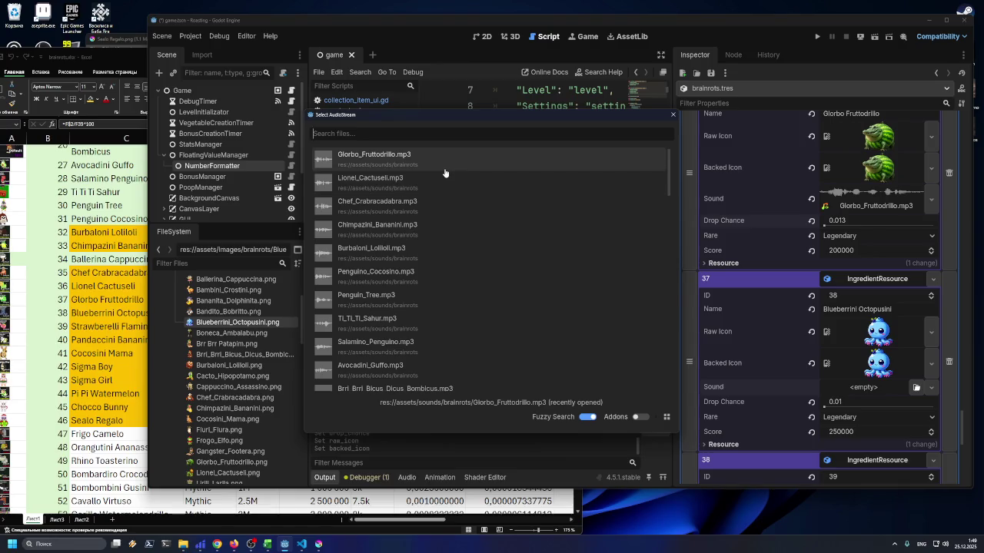
type("oct")
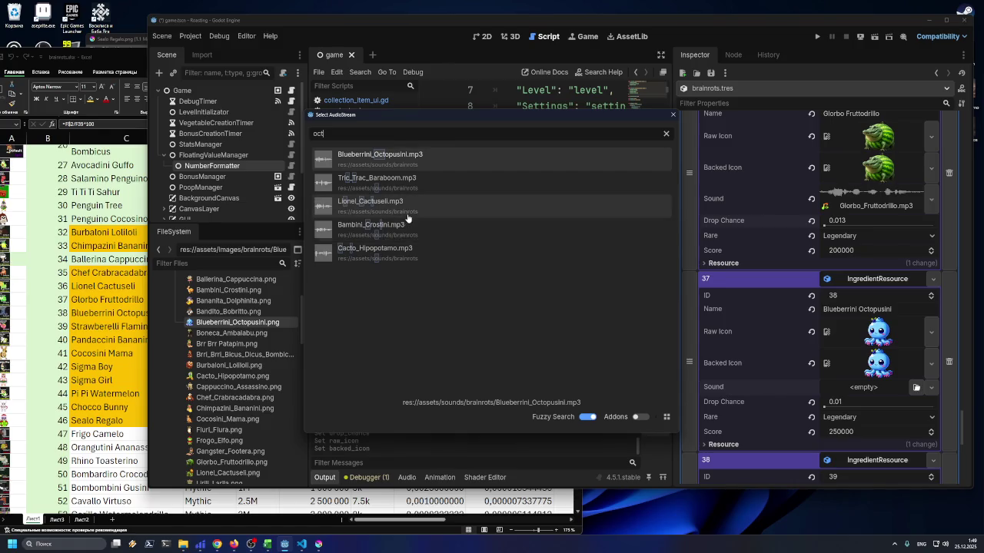
double_click(412, 161)
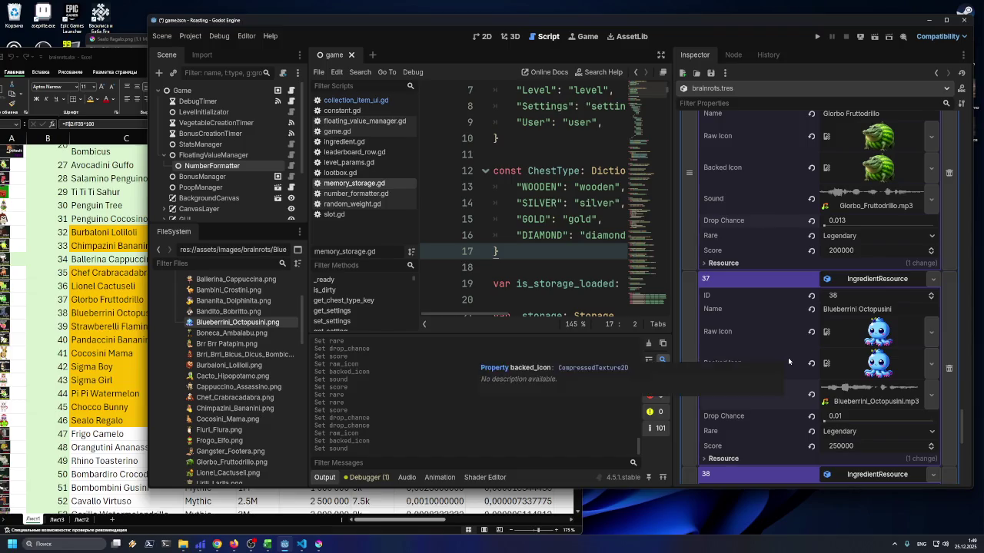
Save the brainrots.tres resource with Ctrl+S
scroll(788, 361, "down", 1)
key("ctrl+s")
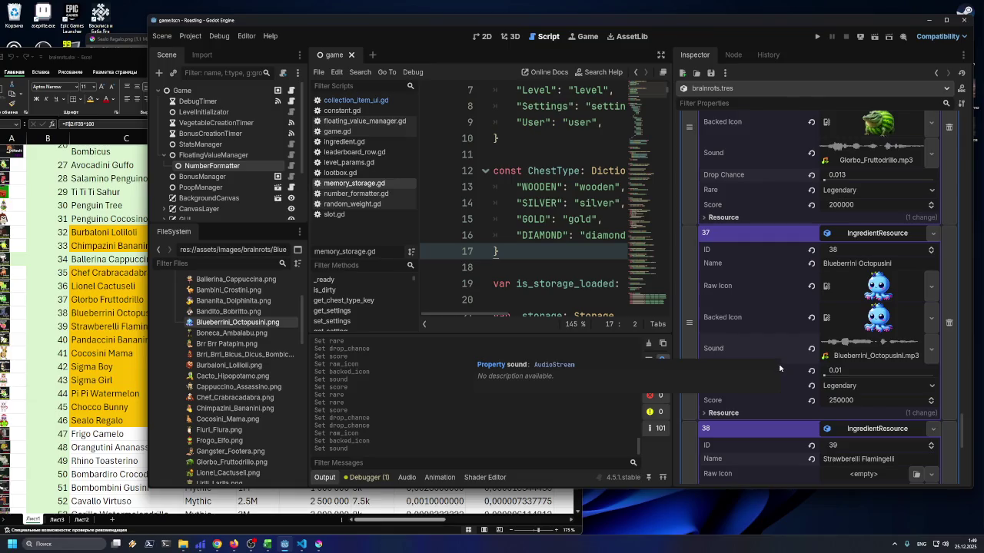
scroll(783, 366, "down", 2)
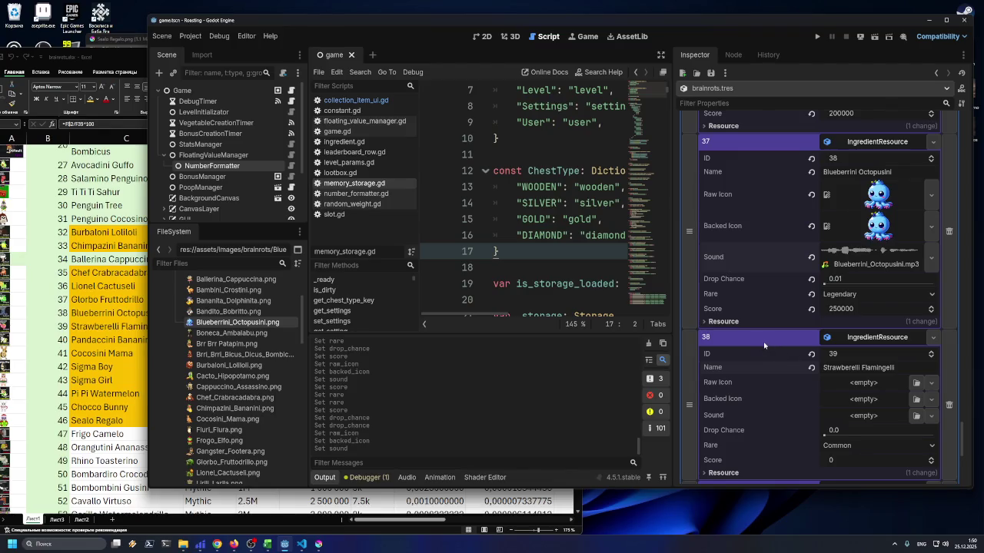
scroll(745, 361, "down", 1)
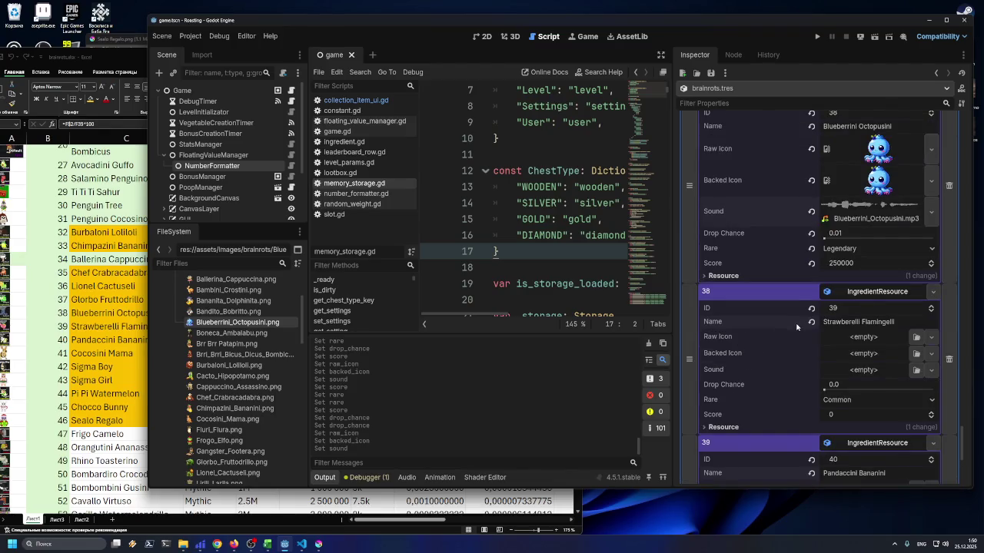
Colour Blueberrini's rarity cell D38 orange and review row 39 for Strawberelli Flamingelli
left_click(126, 329)
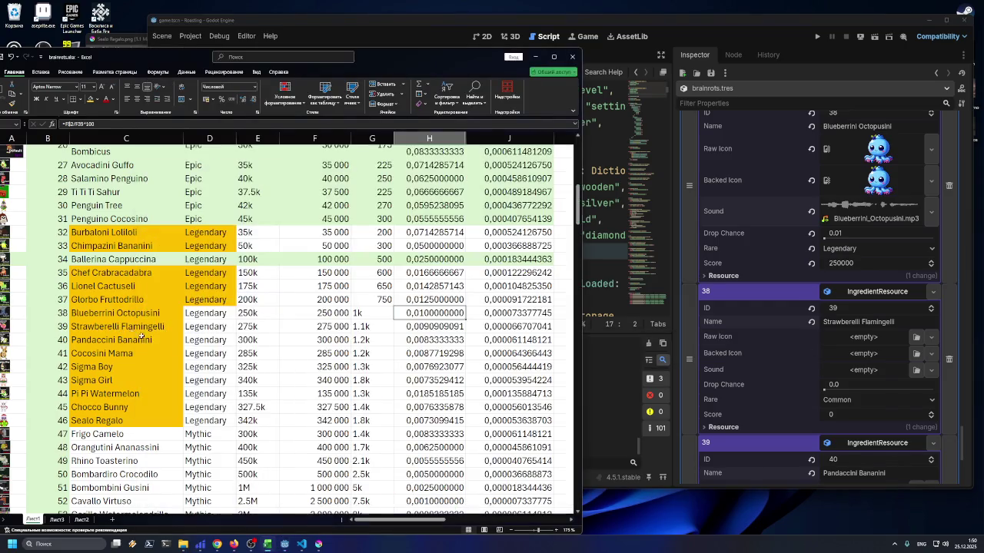
left_click(221, 315)
left_click(89, 99)
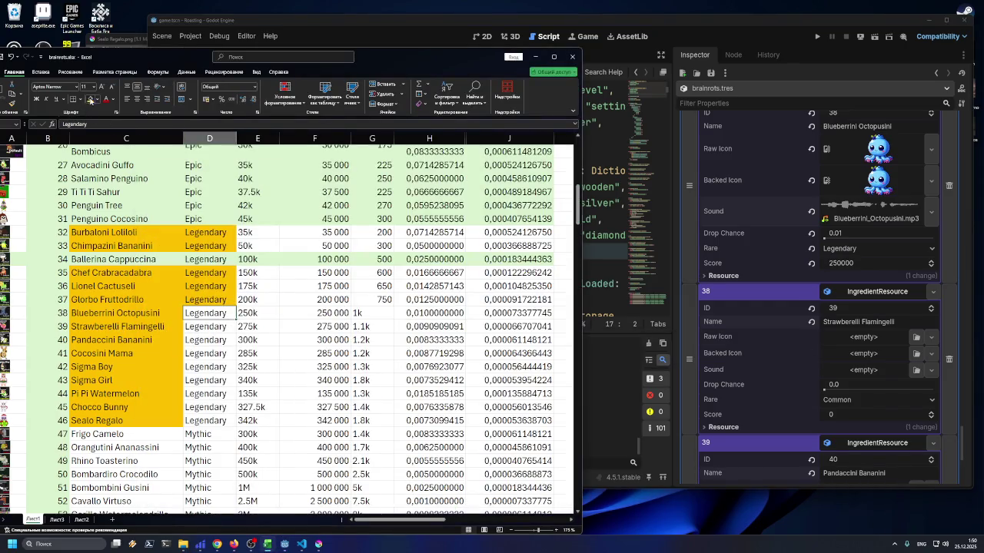
left_click(175, 324)
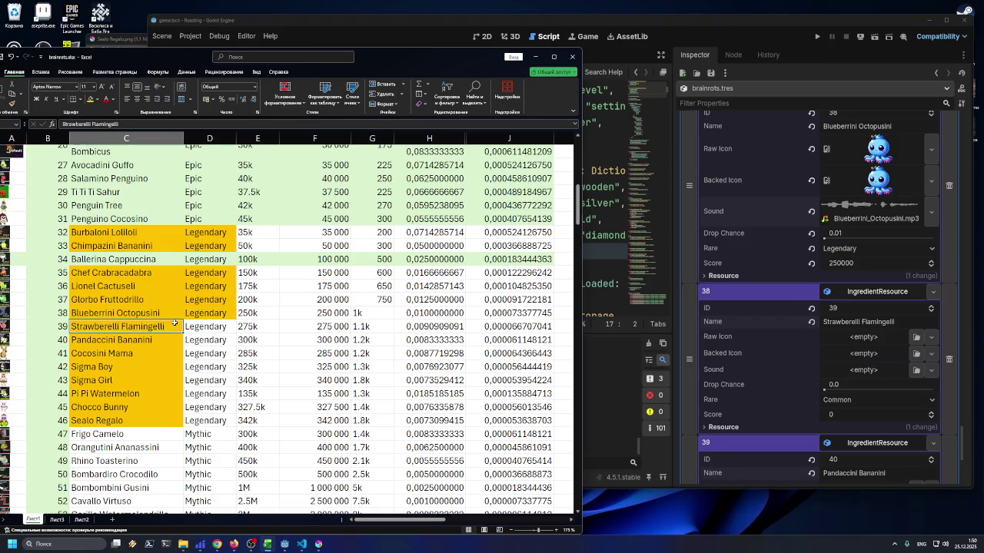
left_click(225, 327)
left_click(246, 326)
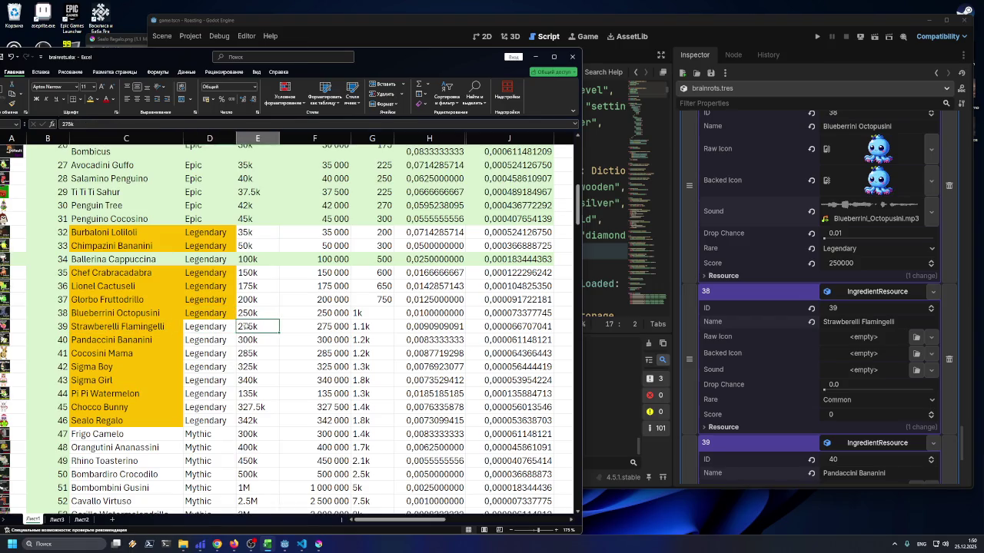
double_click(304, 328)
key("Escape")
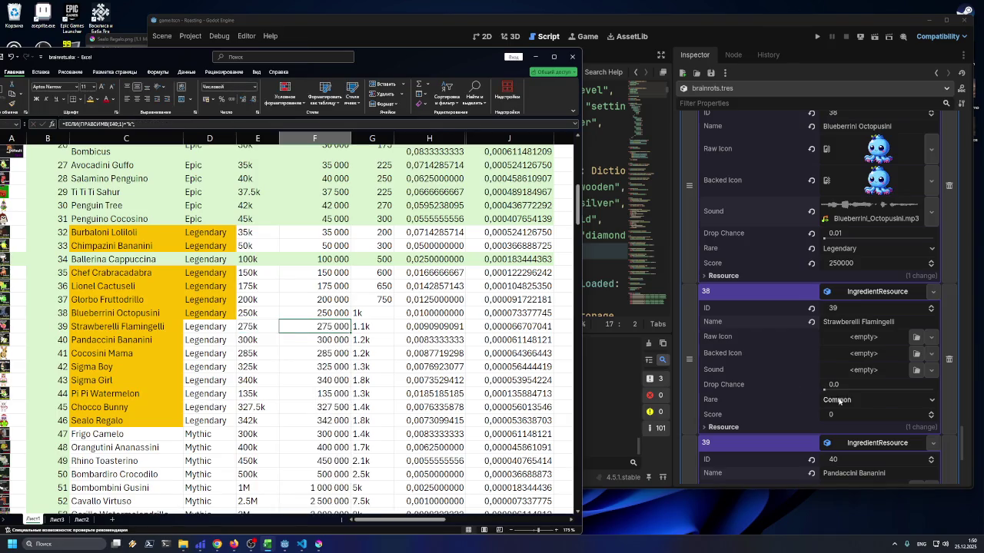
Make entry 38 Legendary with a score of 275000
left_click(861, 400)
left_click(845, 449)
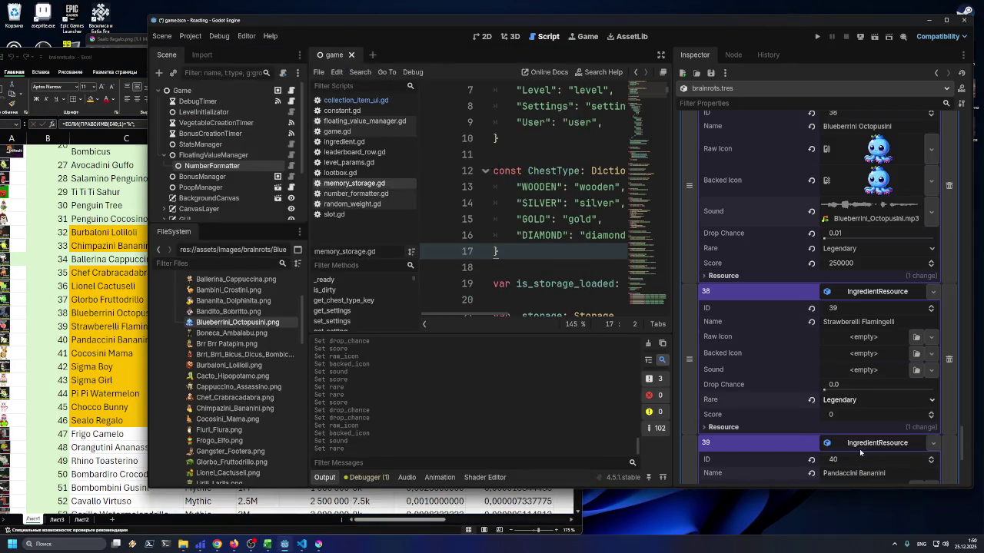
left_click(267, 544)
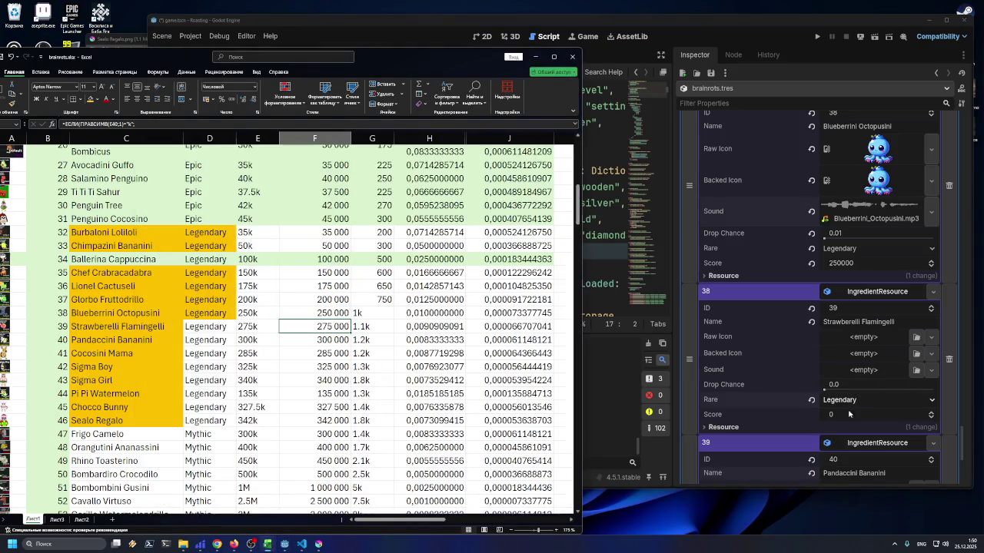
left_click(846, 416)
type("275000")
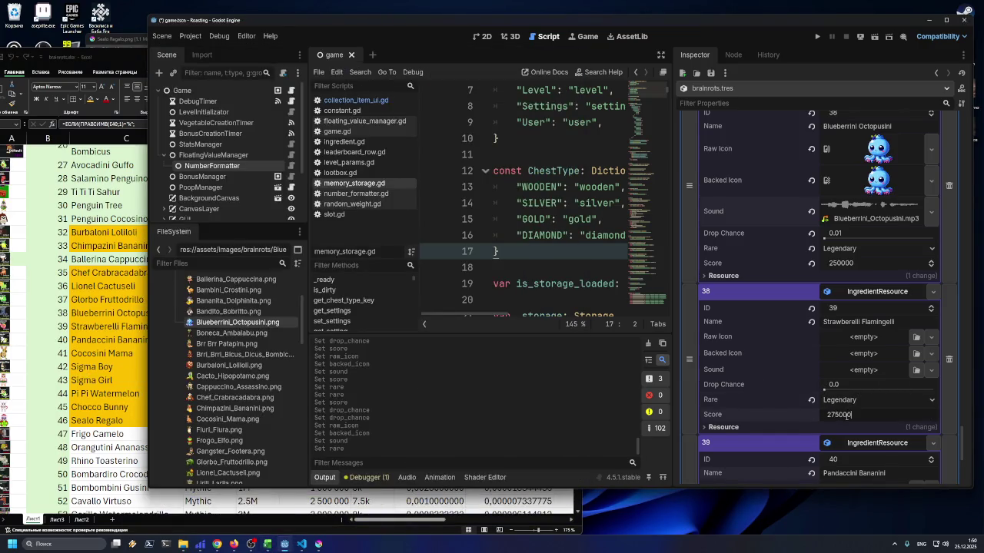
key("Return")
Paste drop chance 0.009 from H39 into entry 38 and recheck row 39
key("alt+Tab")
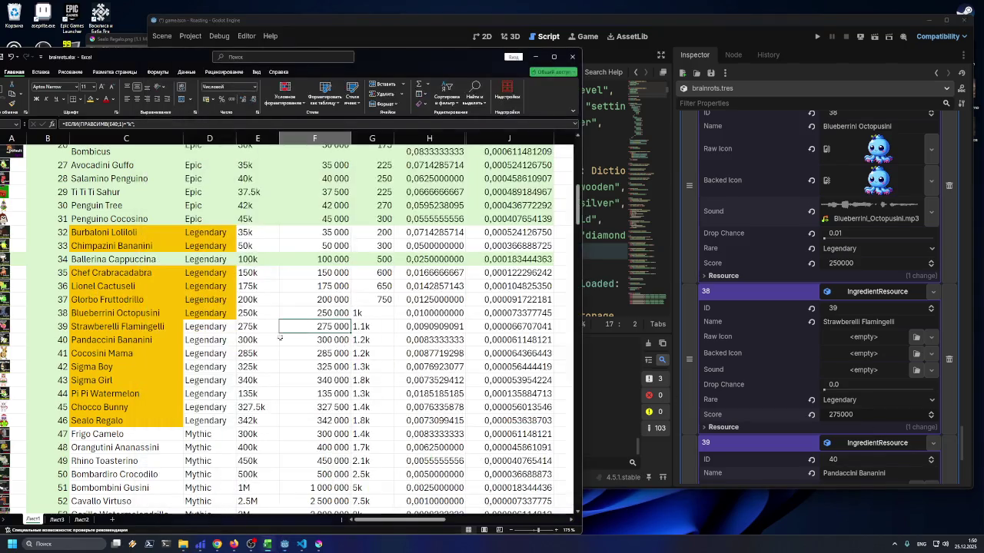
left_click(422, 328)
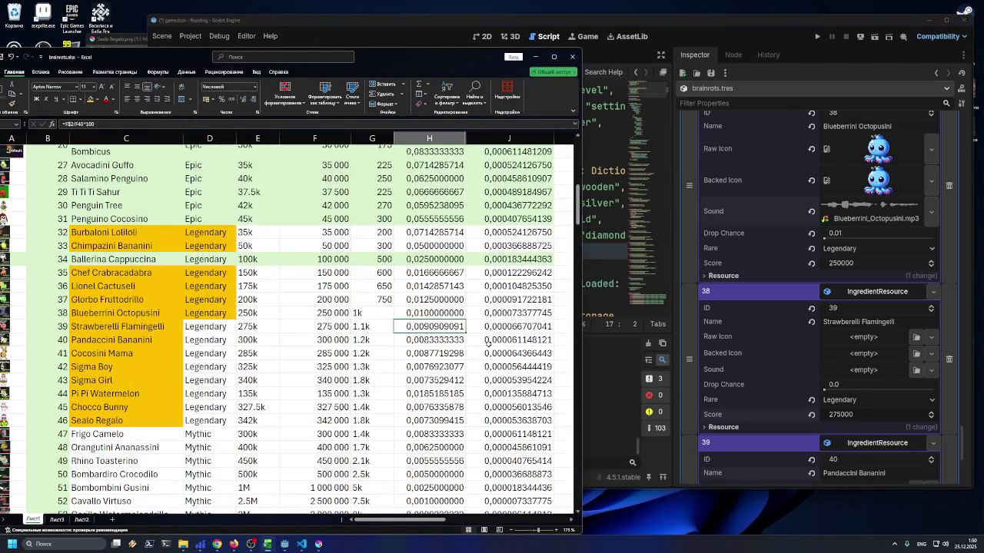
key("ctrl+c")
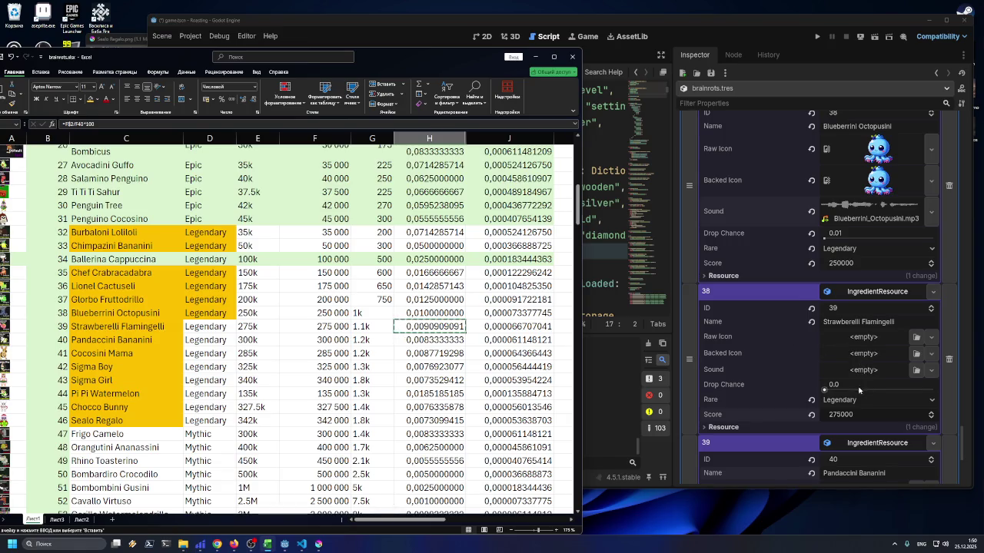
left_click(870, 385)
key("ctrl+v")
key("Return")
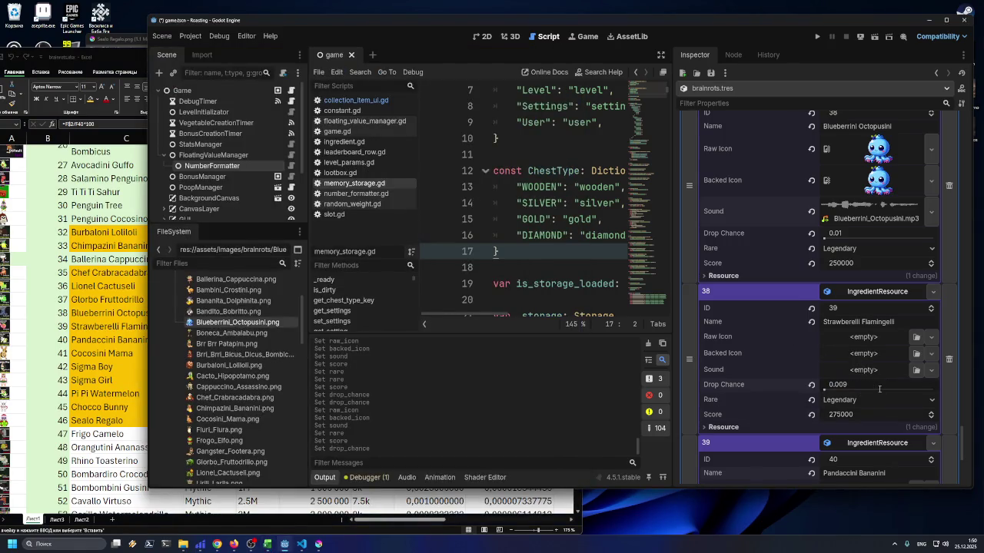
left_click(129, 324)
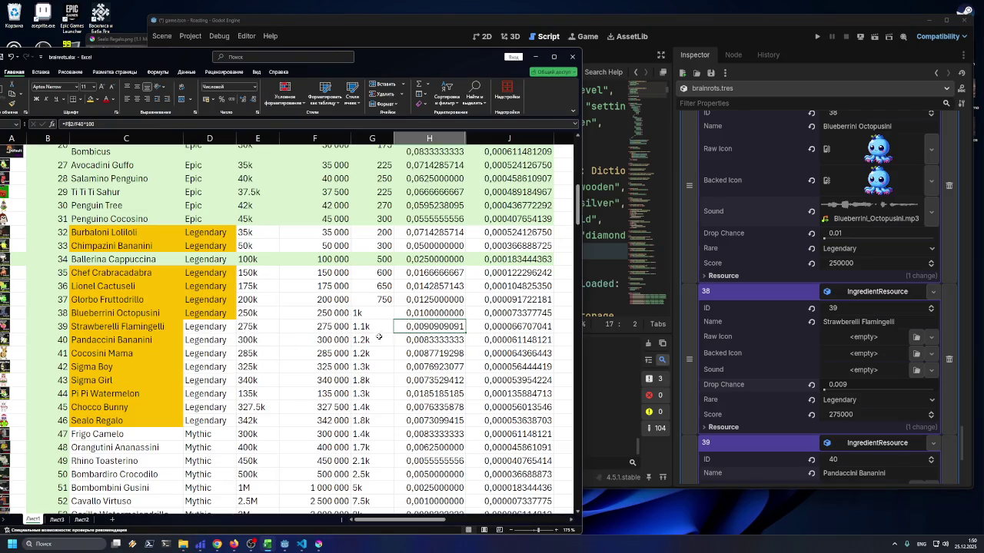
left_click(310, 326)
left_click(411, 328)
left_click(210, 328)
Give entry 38 the flamingo icon and the Strawberelli_Flamingelli.mp3 sound
left_click(626, 79)
scroll(281, 362, "down", 3)
scroll(281, 362, "down", 1)
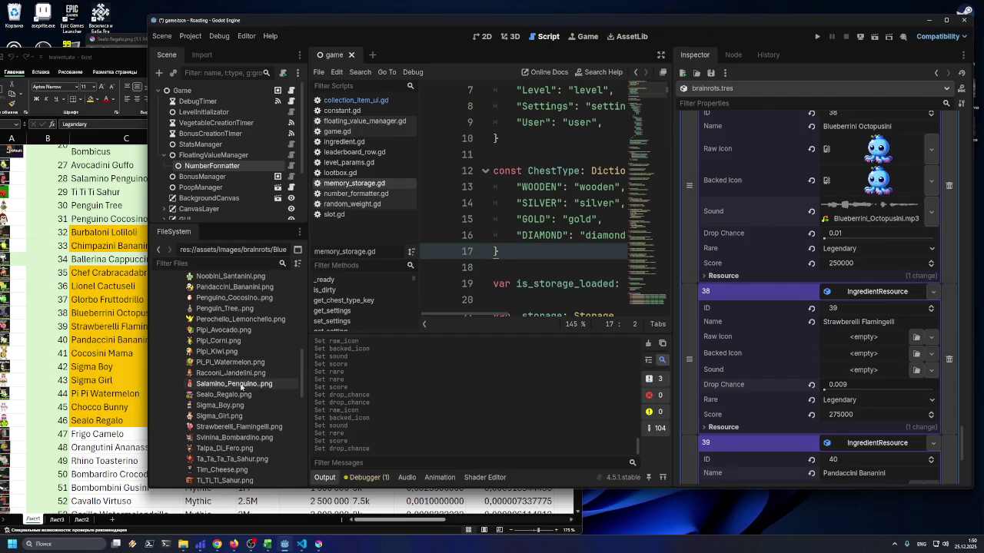
mouse_move(219, 426)
left_mouse_down()
mouse_move(212, 431)
mouse_move(861, 339)
left_mouse_up()
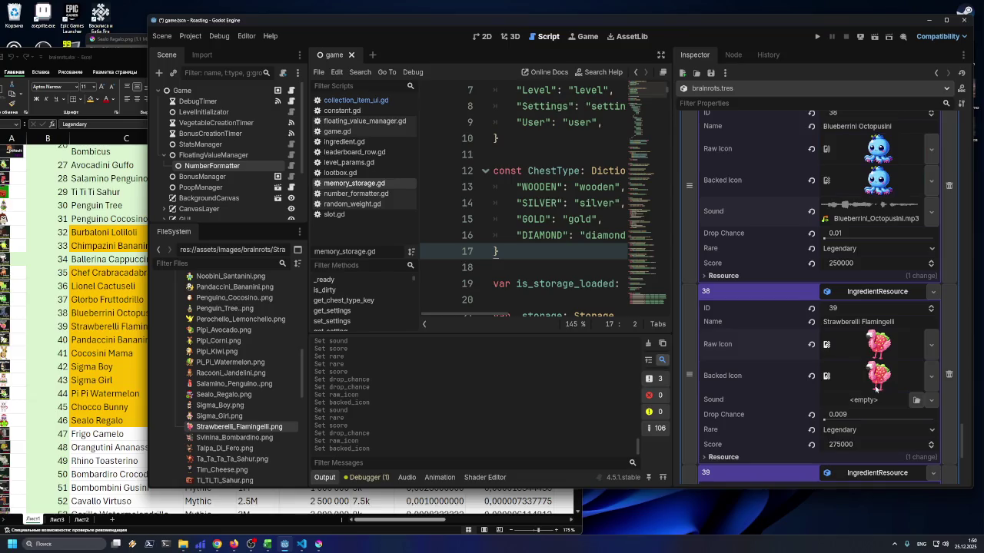
left_click(913, 402)
type("str")
double_click(409, 158)
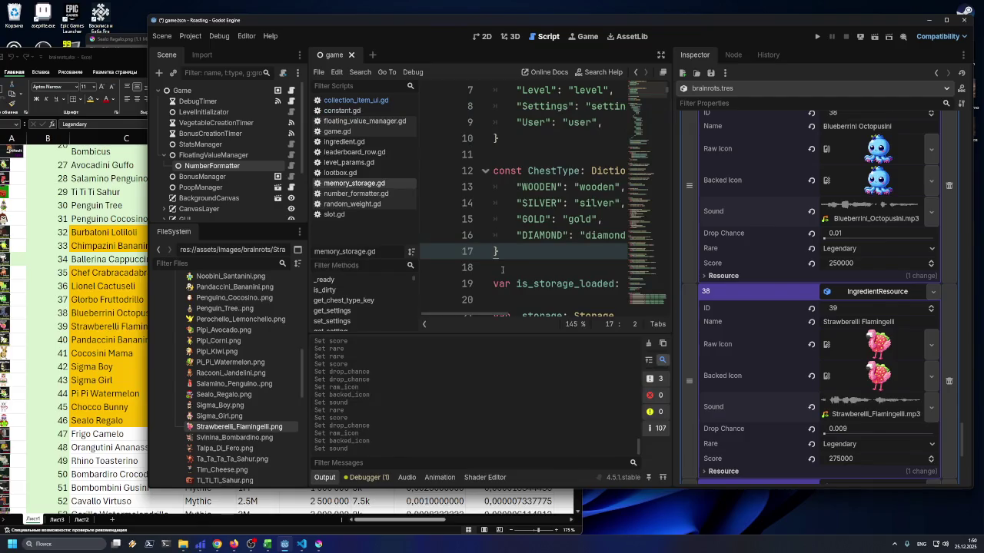
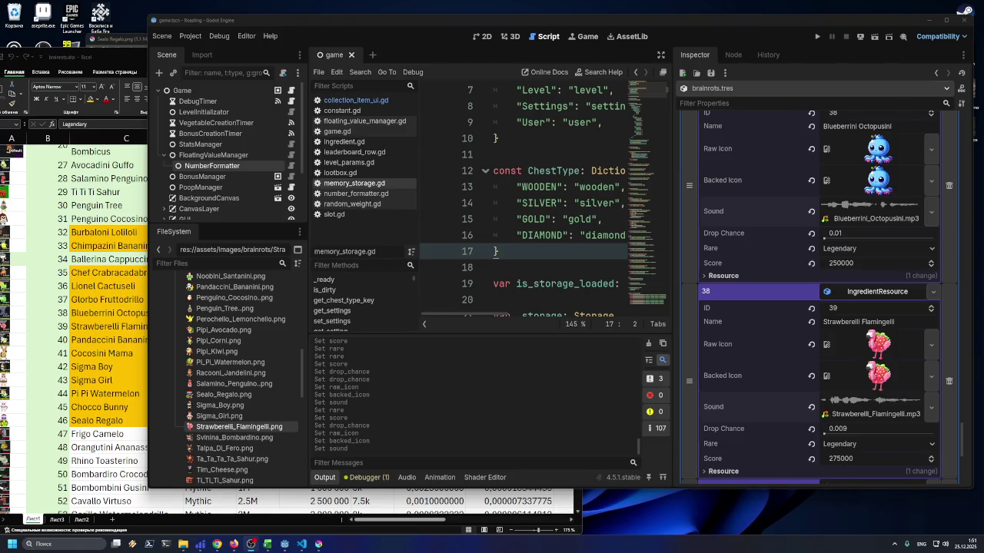
Reposition the Godot window, scroll the Inspector to entry 39, and switch to the brainrots spreadsheet
left_click_drag(606, 23, 611, 12)
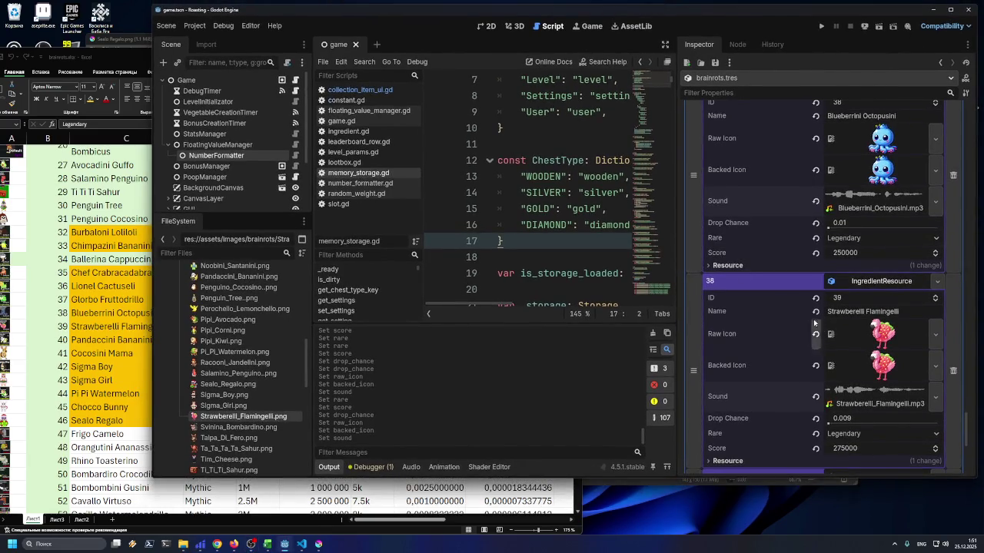
scroll(805, 316, "down", 3)
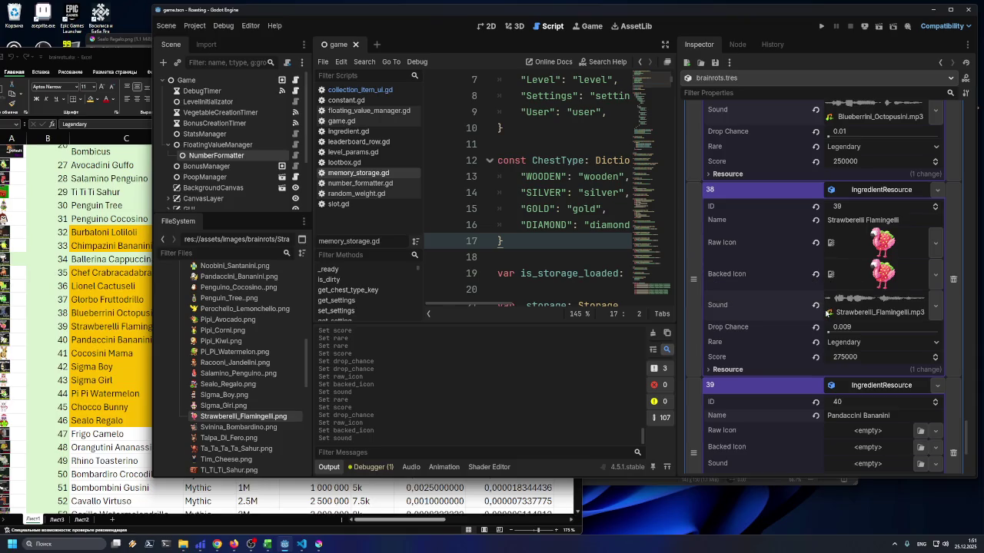
key("alt+Tab")
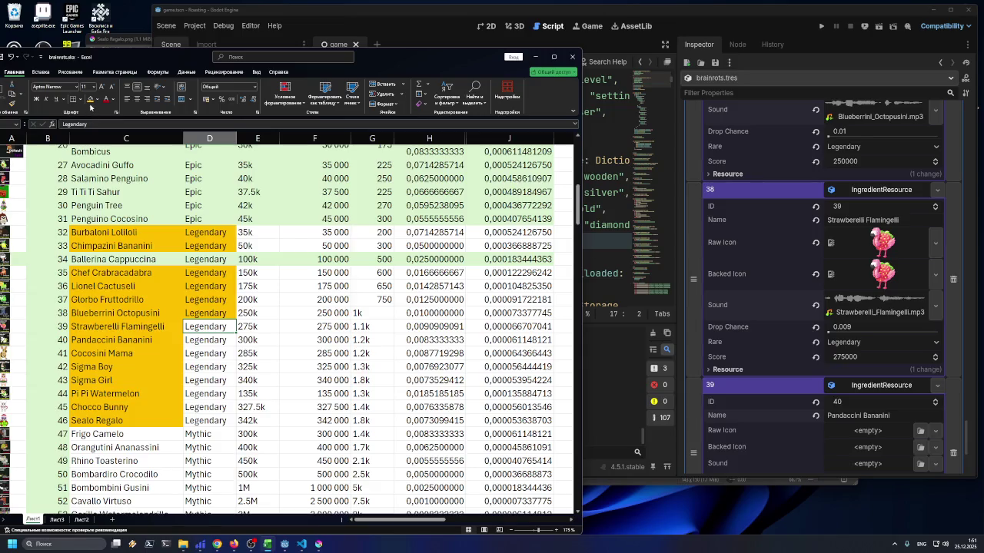
left_click(219, 328)
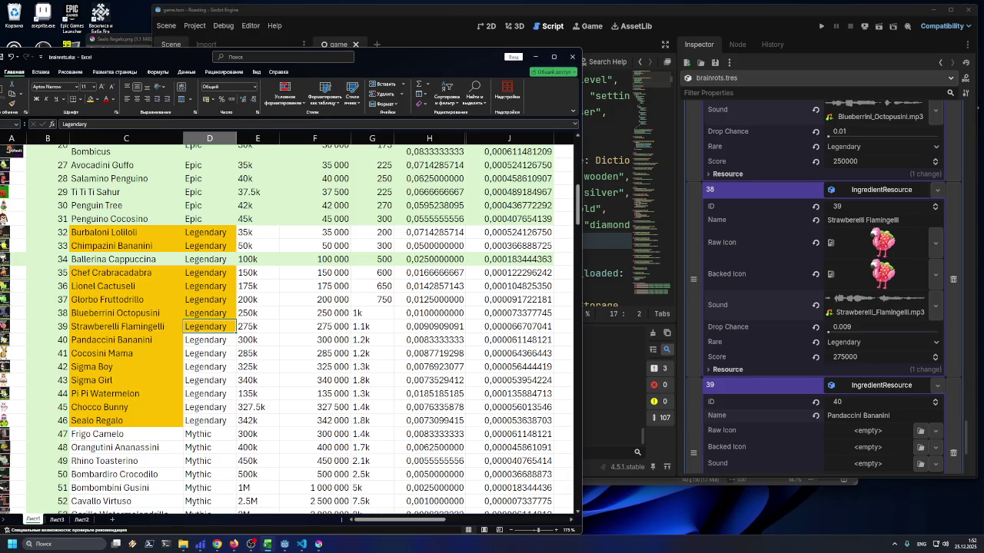
scroll(780, 327, "down", 3)
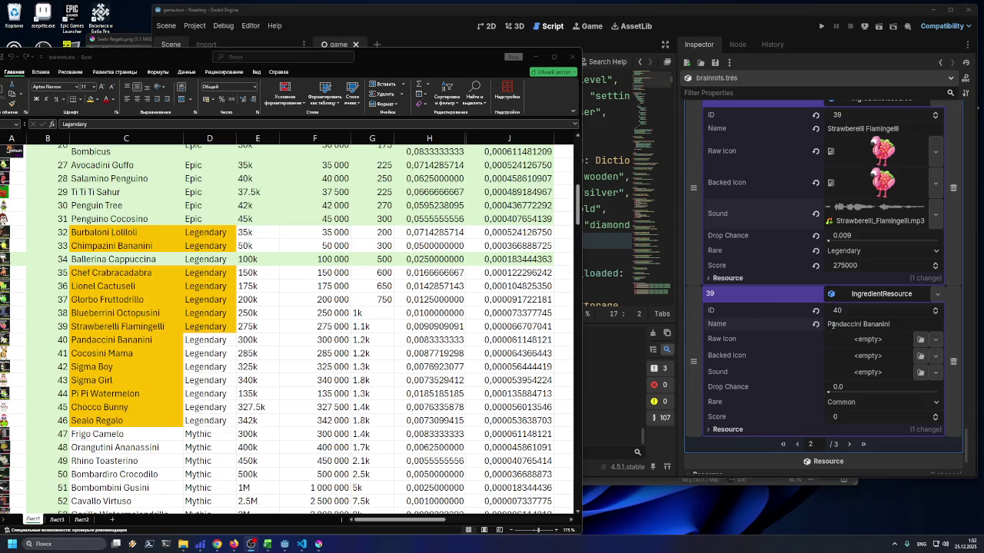
scroll(833, 325, "up", 2)
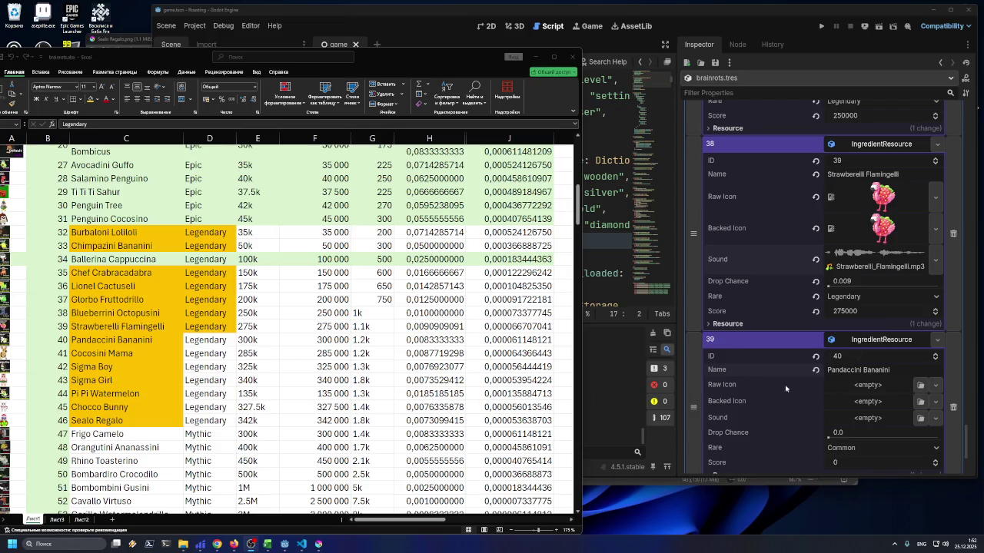
Set Pandaccini Bananini's rarity to Legendary and its score to 300000
scroll(822, 406, "down", 2)
left_click(844, 399)
left_click(840, 438)
left_click(266, 544)
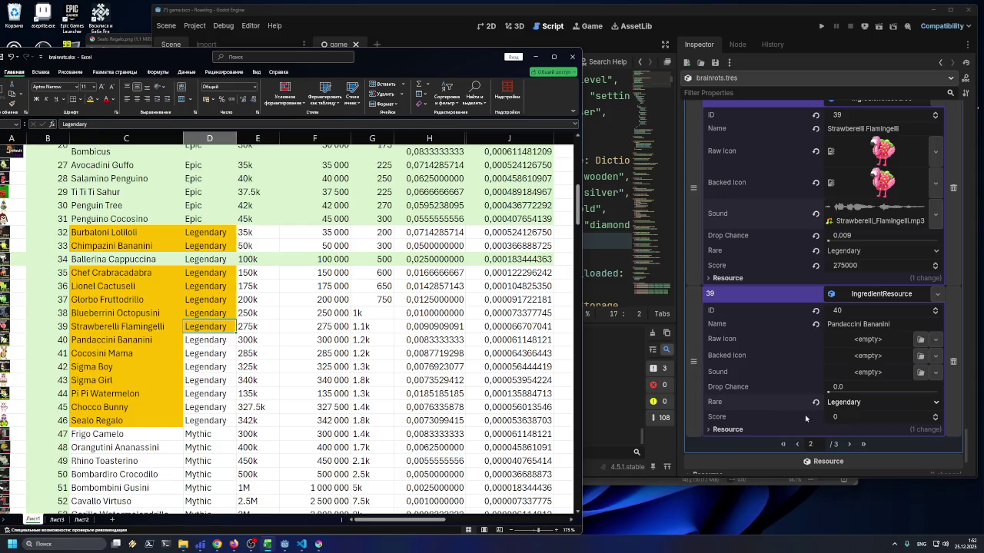
left_click(860, 418)
type("30")
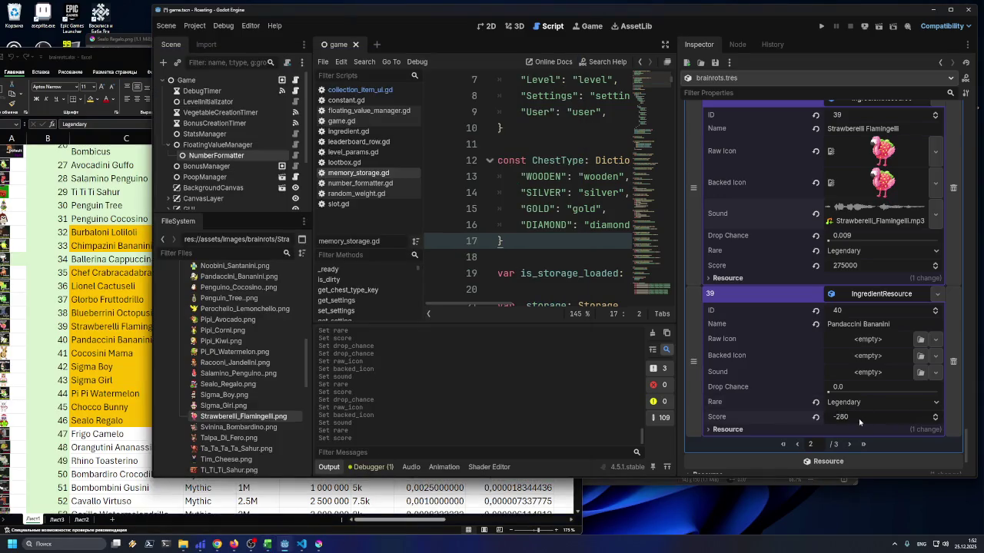
type("000")
key("Return")
Copy the 0.008 drop chance from cell H40 into Pandaccini Bananini's Drop Chance
left_click(112, 378)
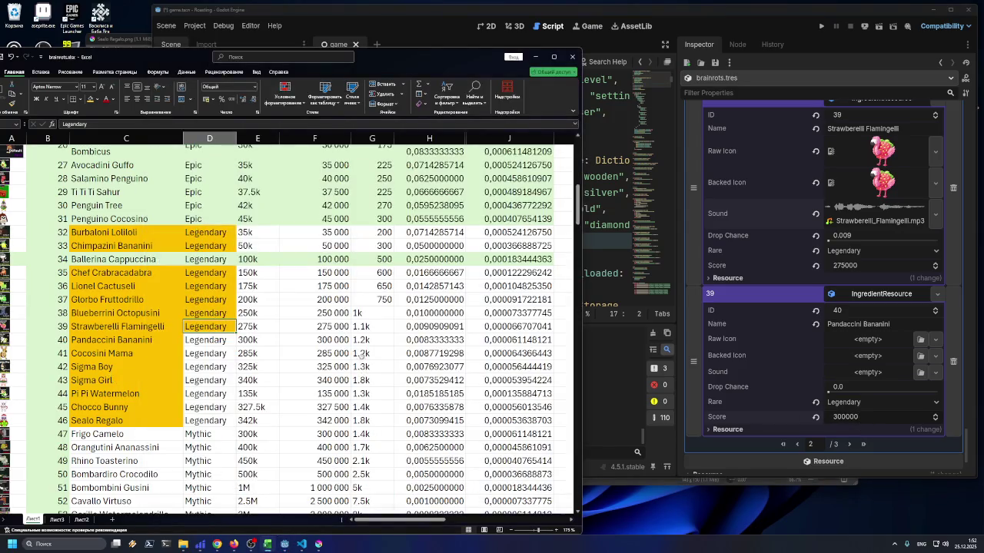
left_click(428, 339)
key("ctrl+c")
left_click(891, 388)
key("ctrl+v")
key("Return")
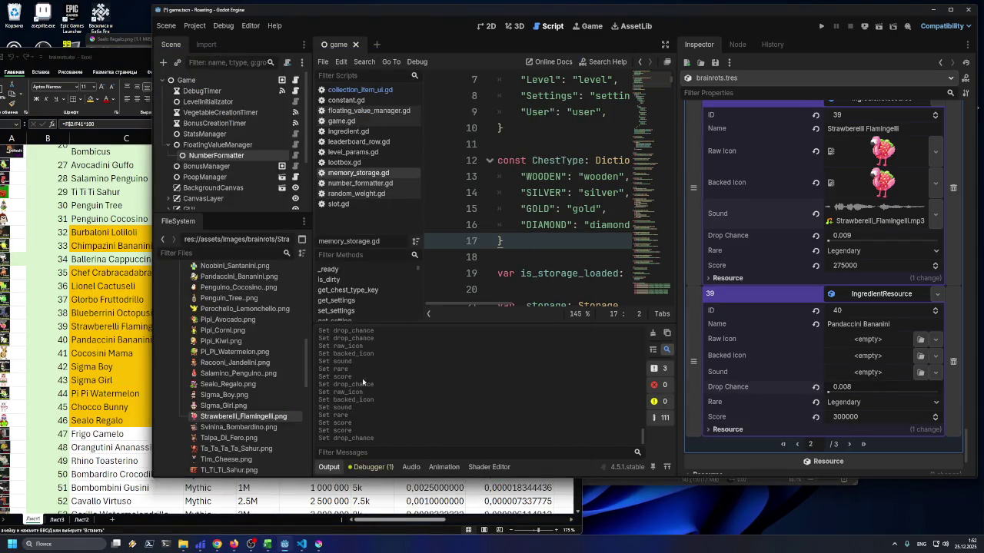
Check the name in C40, then assign the panda image as the entry's icon
key("alt+Tab")
left_click(163, 340)
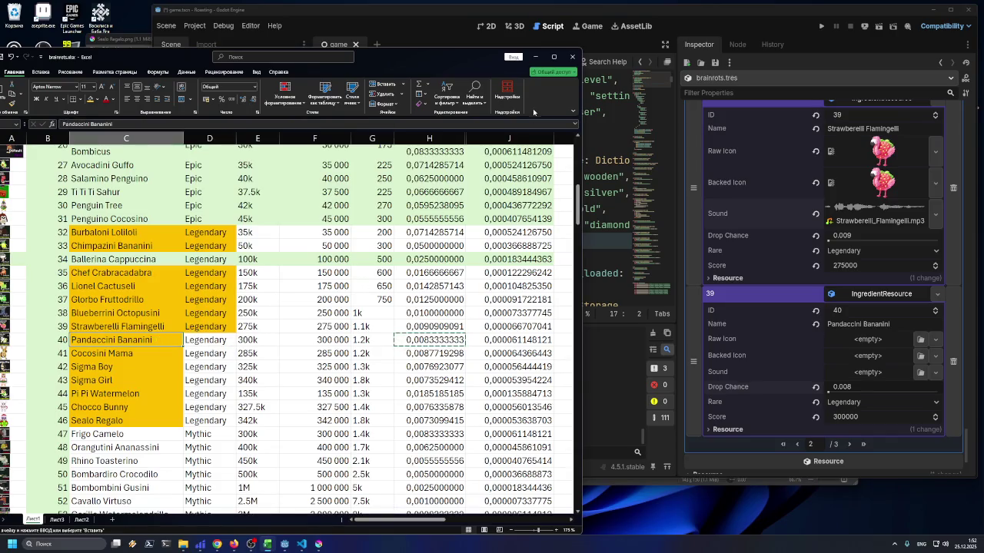
left_click(629, 11)
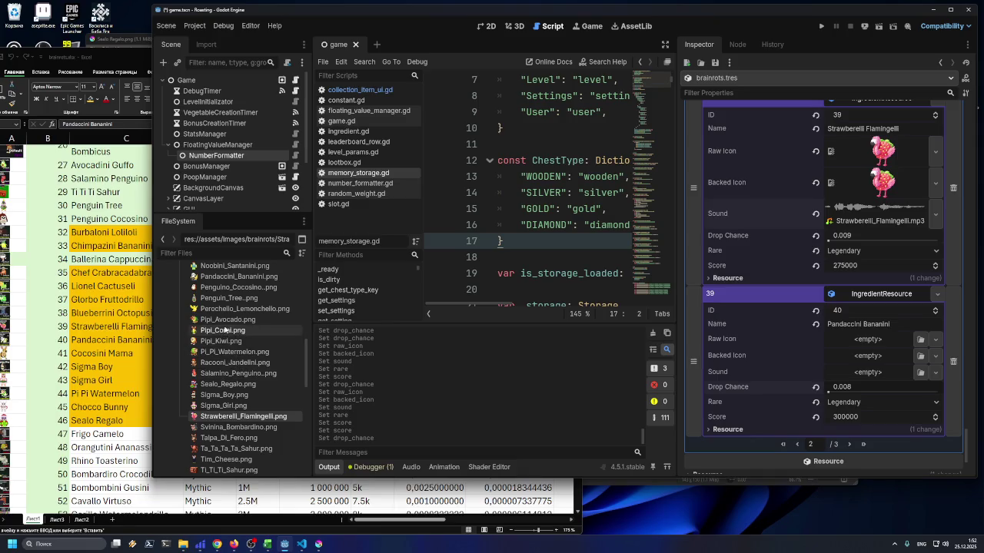
mouse_move(229, 279)
left_mouse_down()
mouse_move(538, 323)
mouse_move(853, 346)
mouse_move(881, 371)
left_mouse_up()
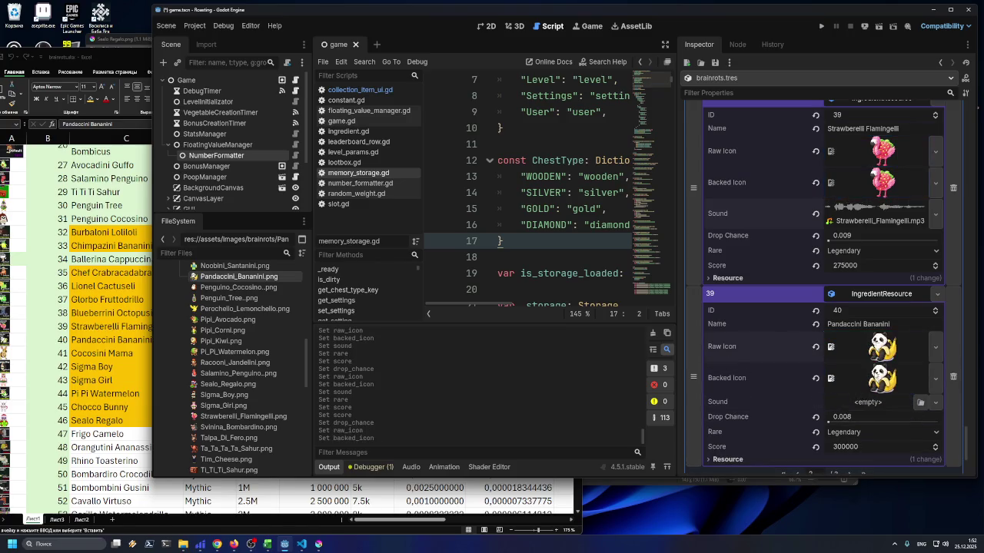
Load Pandaccini_Bananini.mp3 as the entry's sound, found by searching 'pand'
left_click(922, 403)
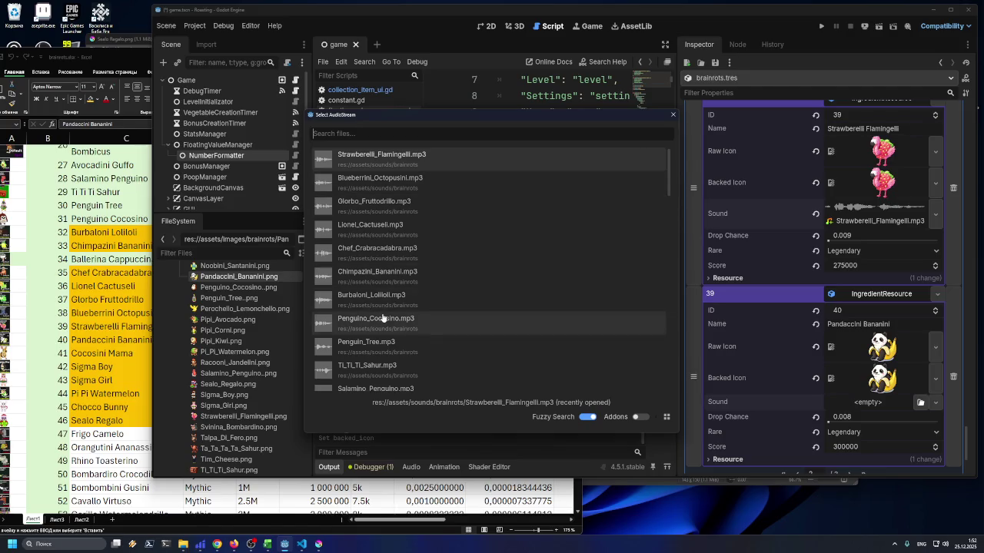
type("pand")
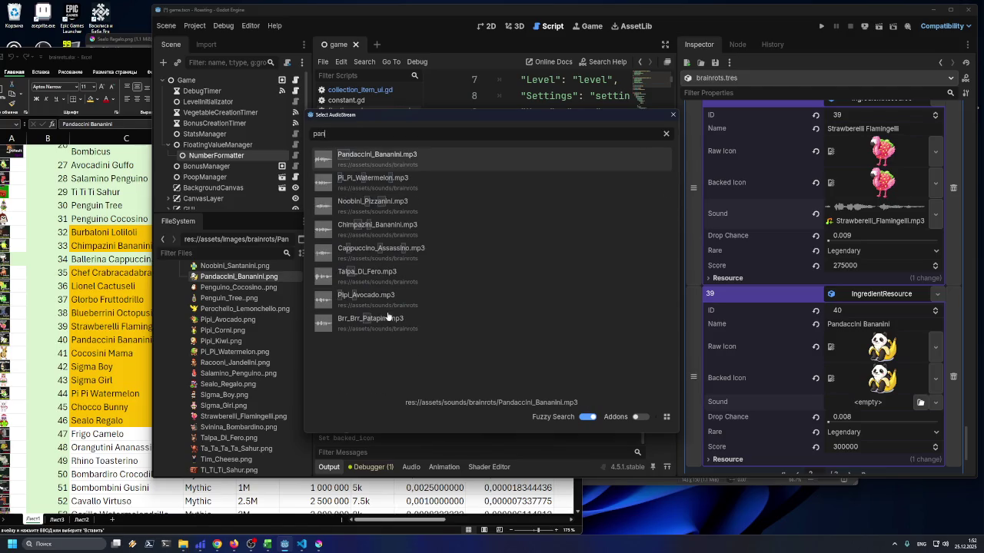
double_click(391, 166)
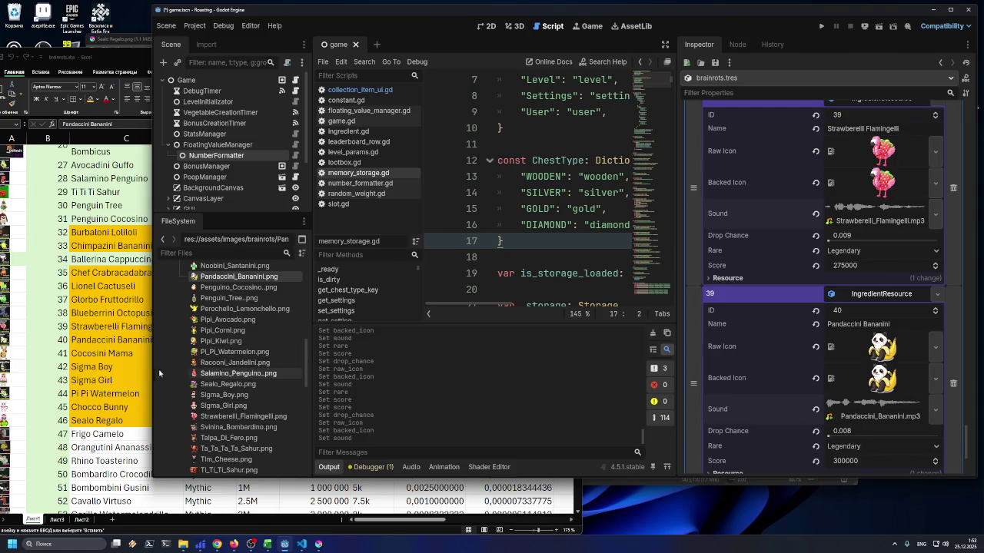
scroll(849, 376, "down", 2)
Check the rarity D40 and score F40 cells in the spreadsheet, cancelling the pending copy
left_click(115, 339)
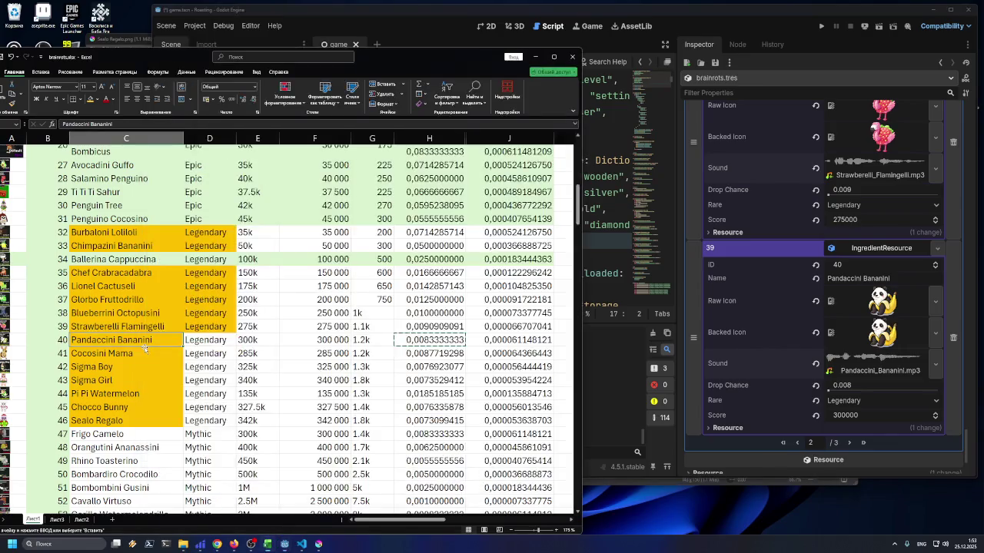
left_click(204, 340)
key("Escape")
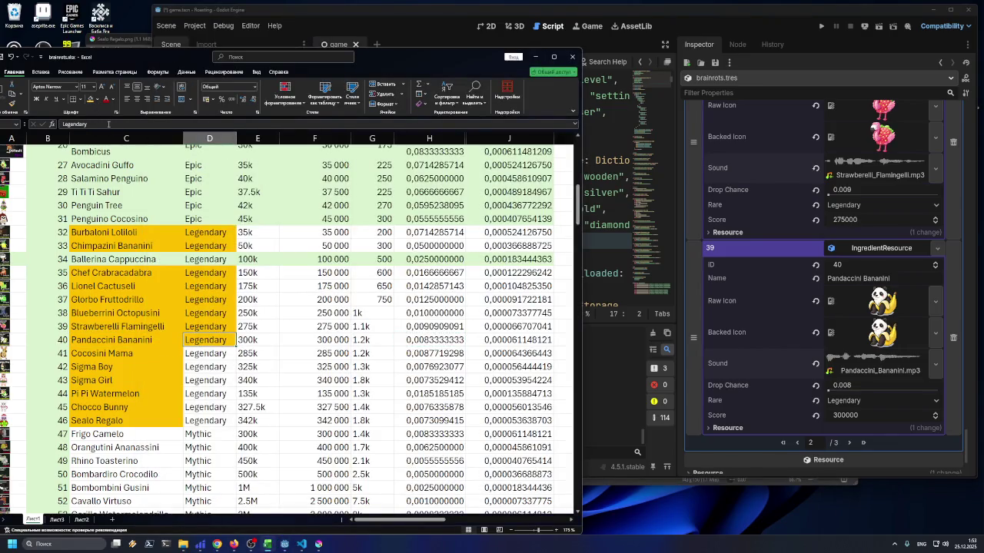
left_click(325, 338)
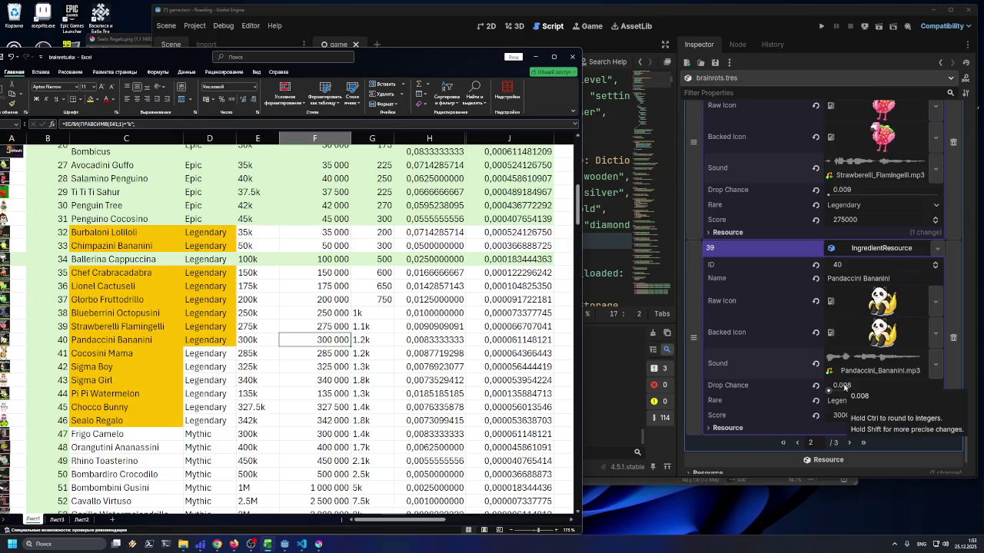
scroll(844, 387, "down", 3)
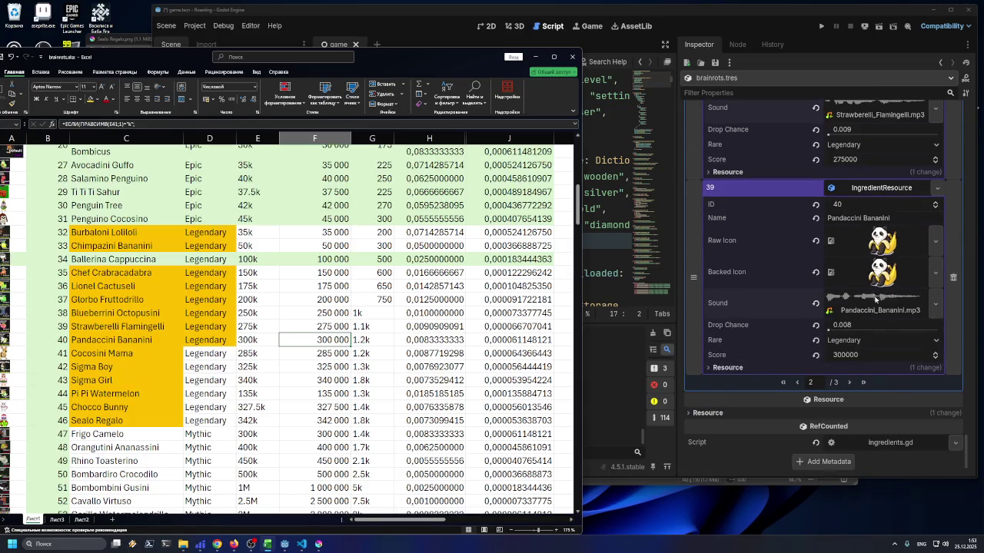
Page to Cocosini Mama's entry and paste the 0.009 drop chance copied from H41
left_click(849, 382)
scroll(849, 254, "up", 10)
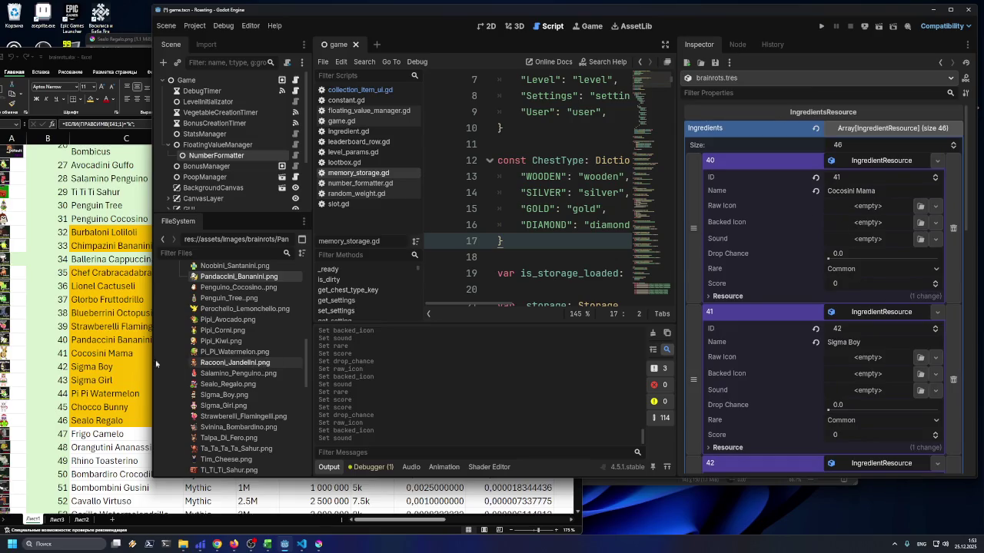
left_click(119, 354)
left_click(327, 353)
left_click(419, 354)
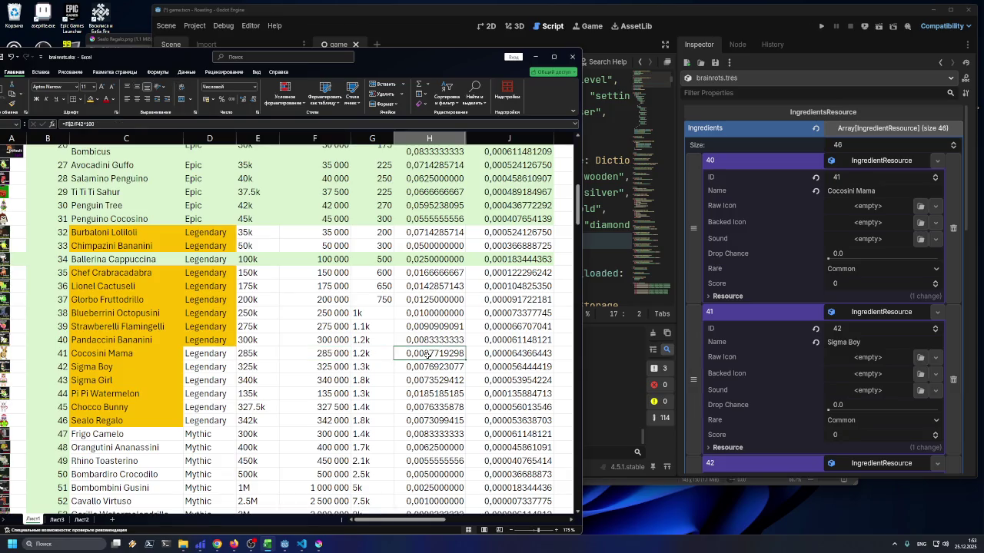
key("ctrl+c")
left_click(841, 253)
key("ctrl+v")
key("Return")
Set Cocosini Mama to Legendary with score 285000, then check rarity cell D41
key("alt+Tab")
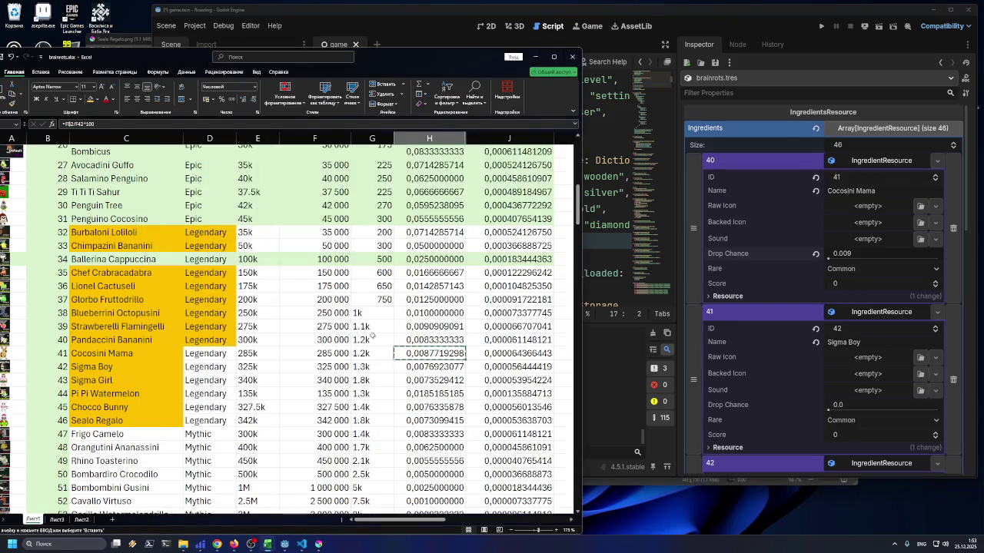
key("alt+Tab")
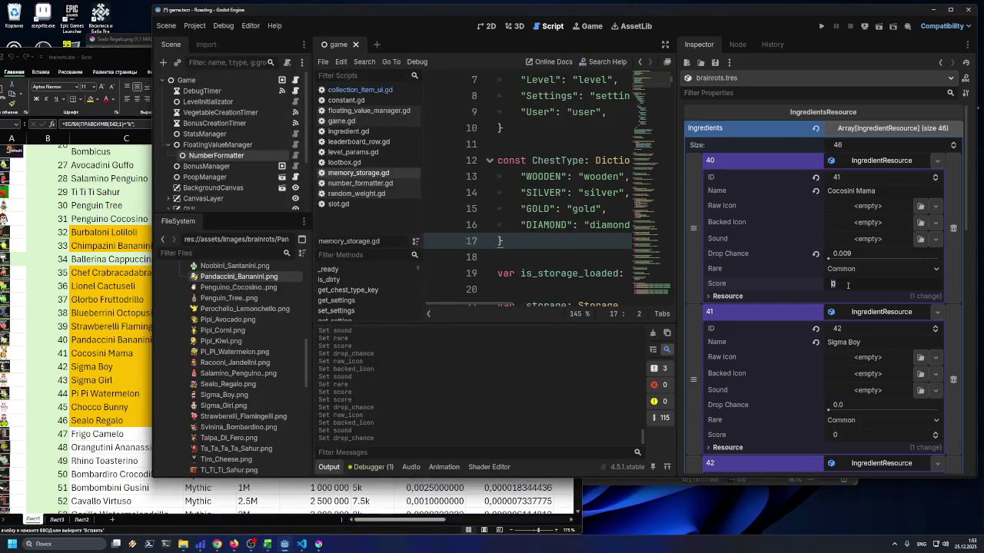
left_click(841, 269)
left_click(862, 319)
left_click(853, 284)
type("28")
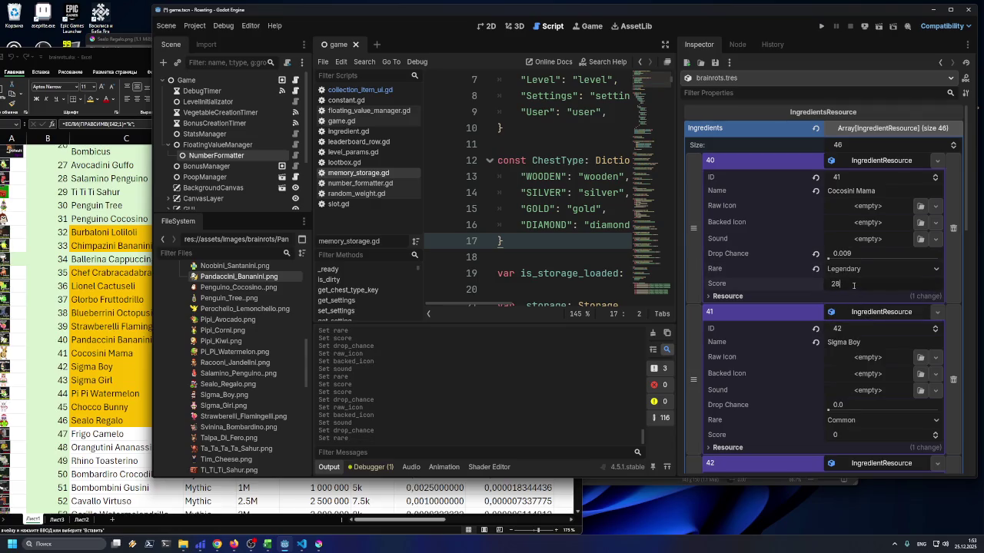
type("5000")
key("Return")
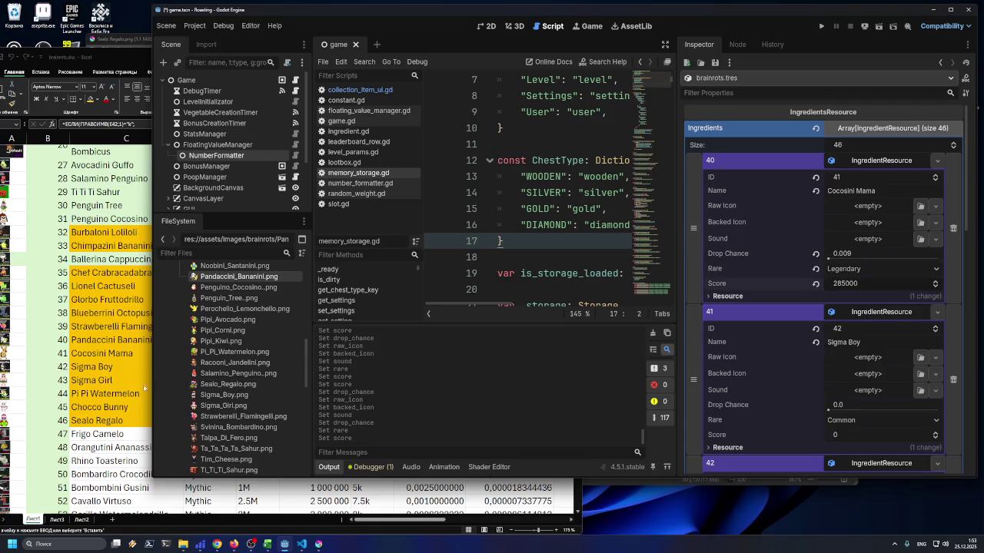
key("alt+Tab")
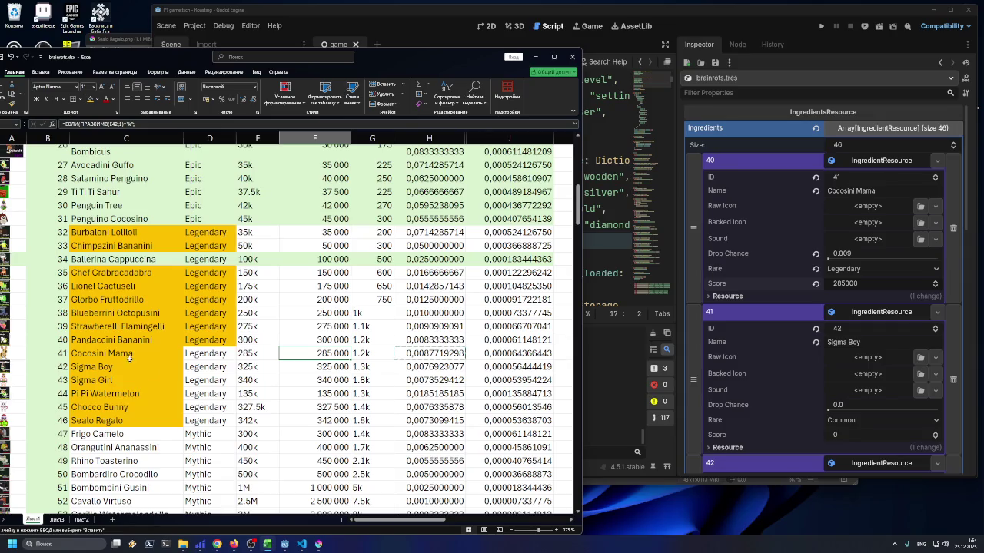
left_click(204, 351)
Check Cocosini Mama's cells C41, D41, E41 and F41, then bring Godot forward
left_click(298, 357)
left_click_drag(712, 15, 707, 10)
left_click(115, 353)
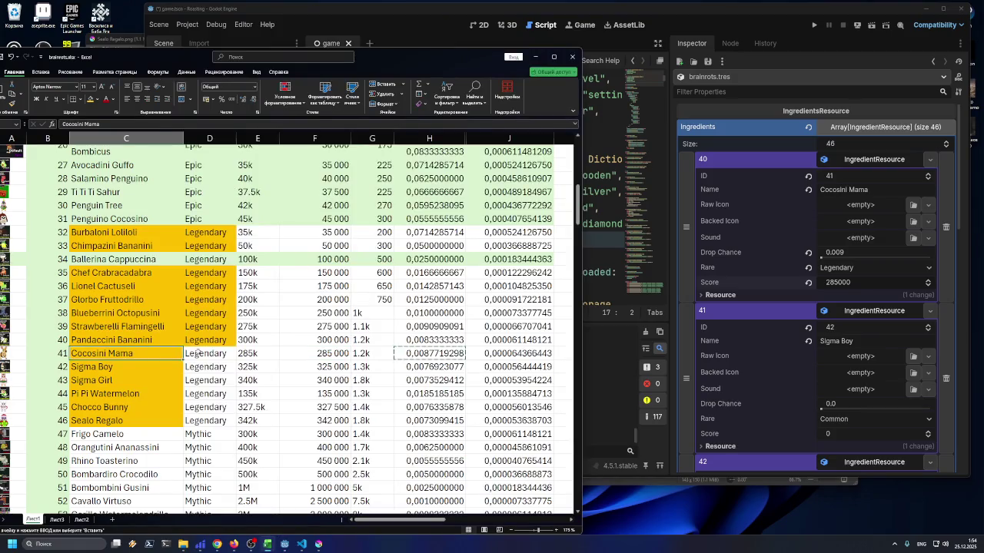
left_click(198, 353)
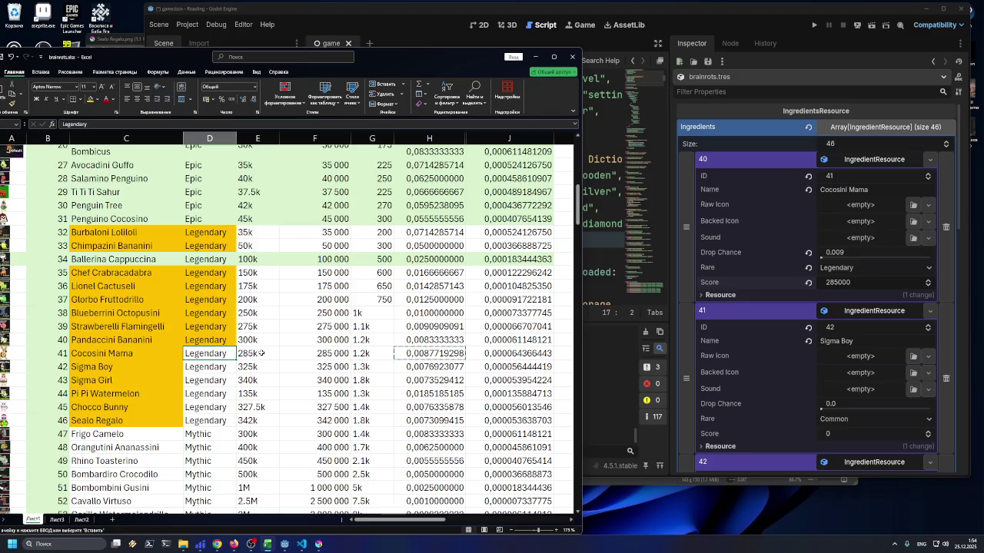
left_click(261, 352)
left_click(319, 352)
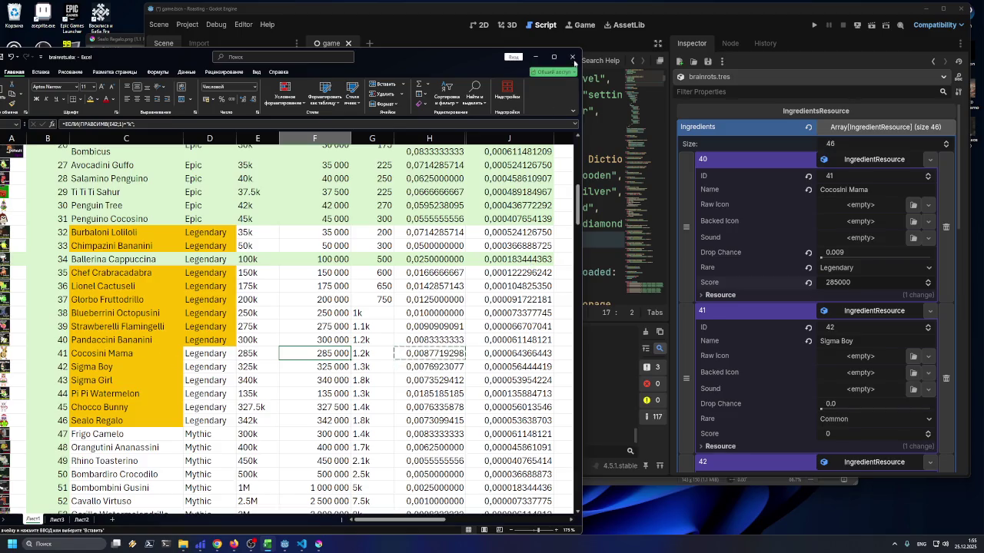
left_click(604, 21)
scroll(256, 321, "up", 5)
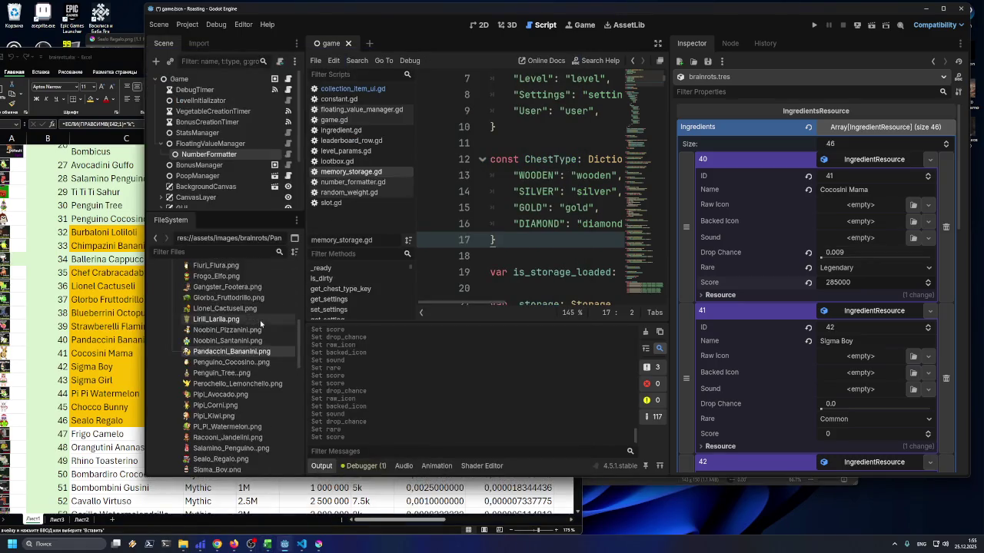
Give Cocosini Mama the Cocosini_Mama.png icon and Cocosini_Mama.mp3 sound, then return to Excel
mouse_move(231, 330)
left_mouse_down()
mouse_move(860, 205)
mouse_move(873, 238)
left_mouse_up()
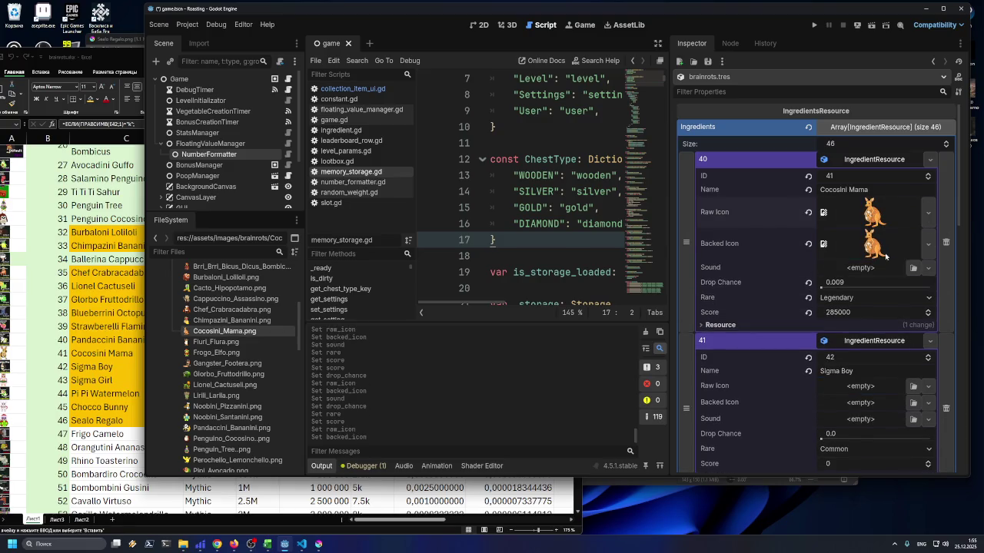
left_click(913, 267)
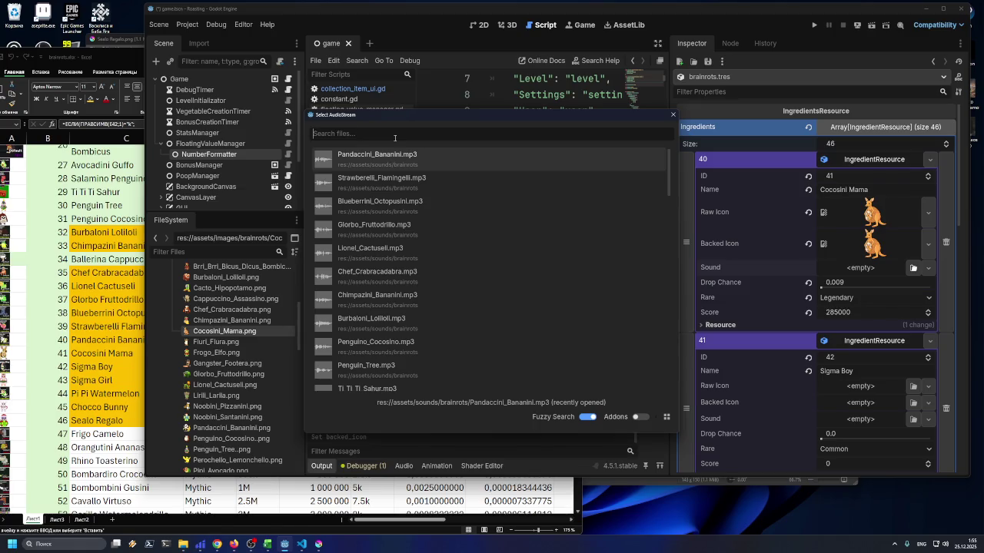
type("co")
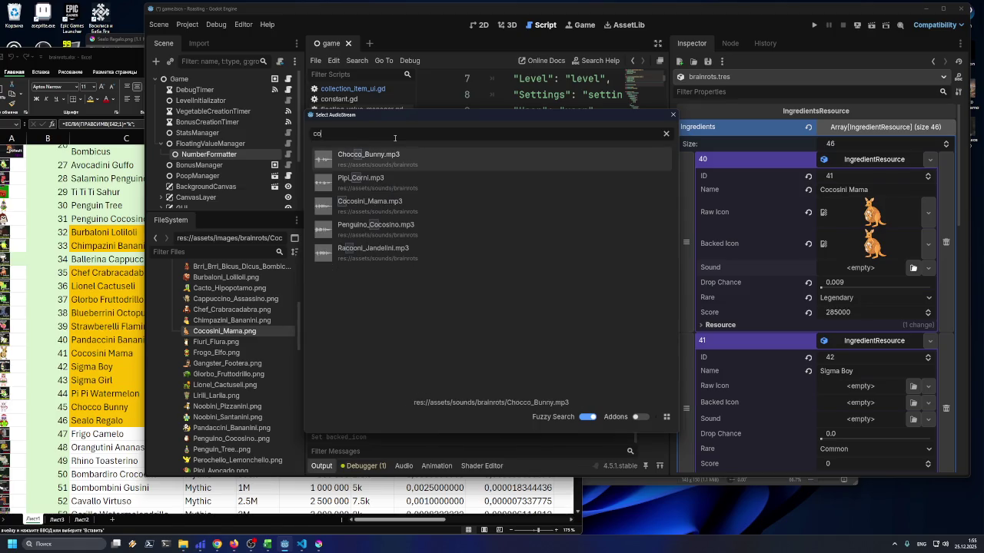
type("c")
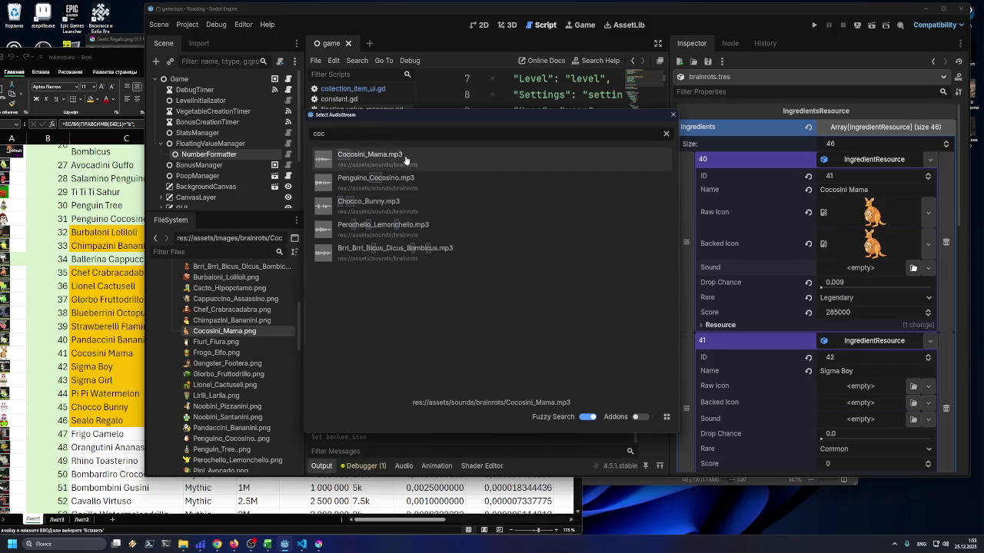
double_click(406, 158)
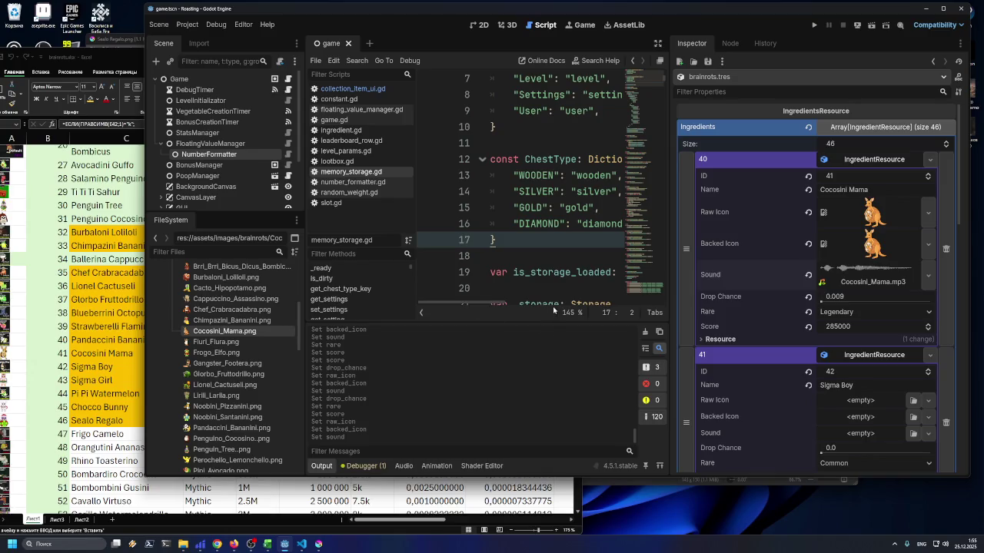
scroll(799, 253, "down", 3)
scroll(810, 261, "up", 3)
scroll(67, 304, "down", 1)
scroll(67, 303, "up", 1)
left_click(84, 309)
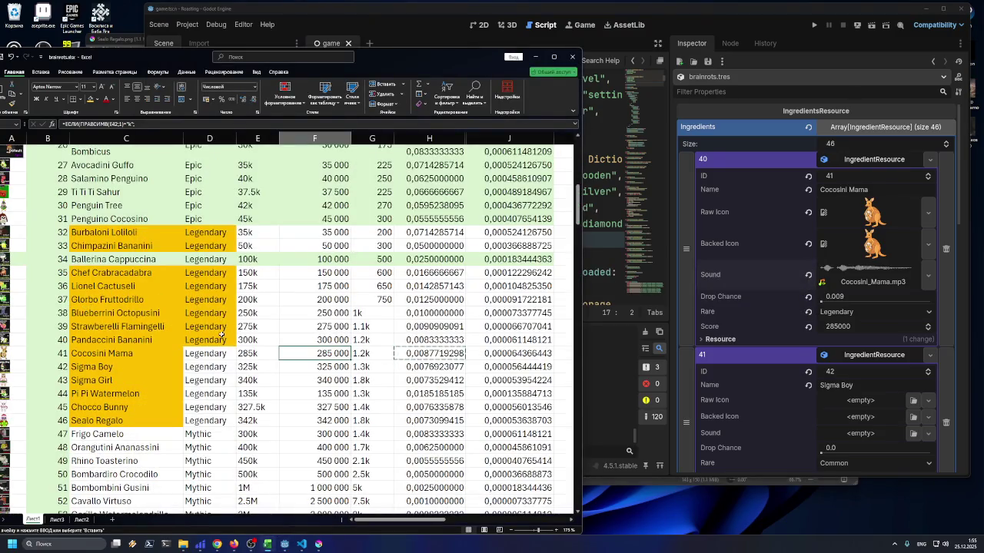
Narrow the Excel window, check cells H41, E41 and D41, then select Sigma Boy's score F42
left_click(415, 354)
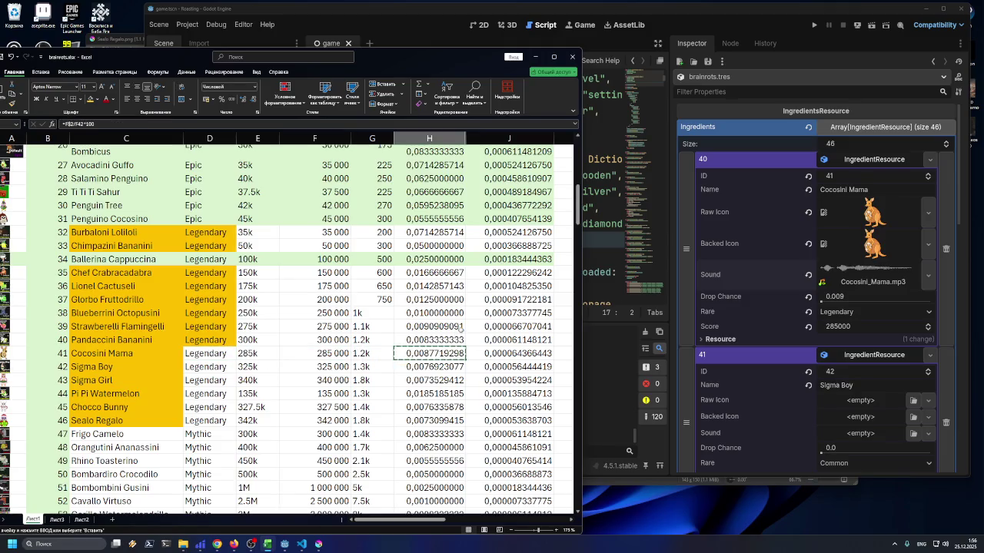
left_click_drag(582, 229, 546, 229)
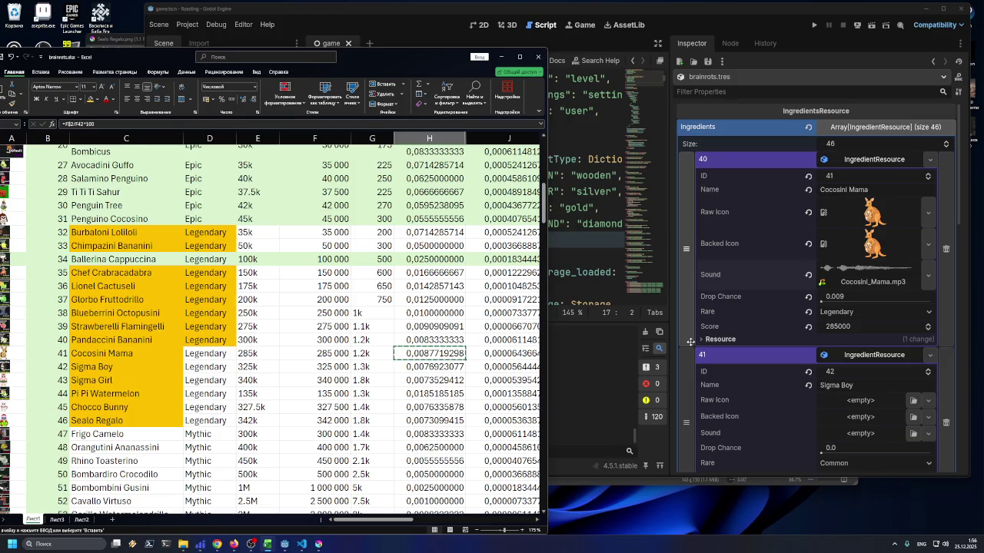
left_click(247, 356)
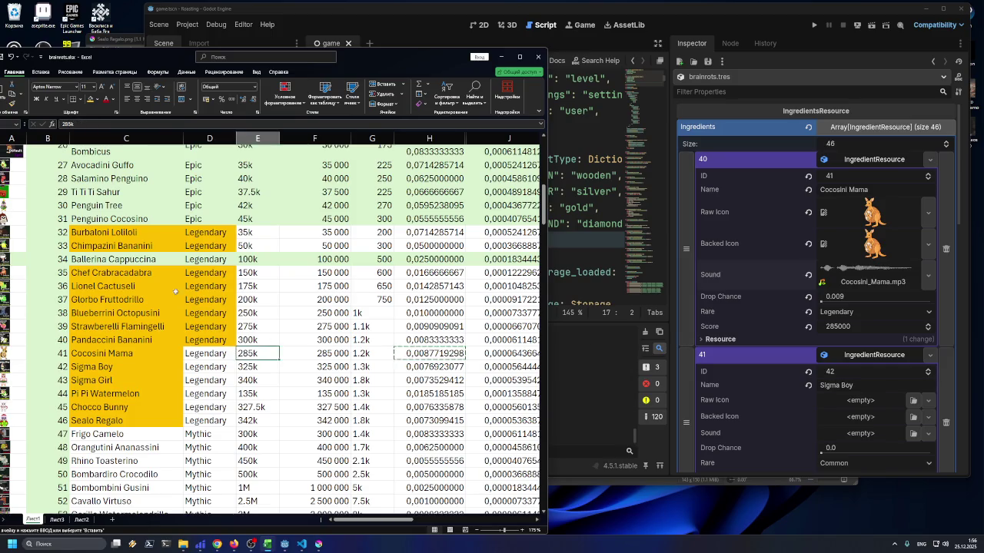
left_click(205, 353)
key("Escape")
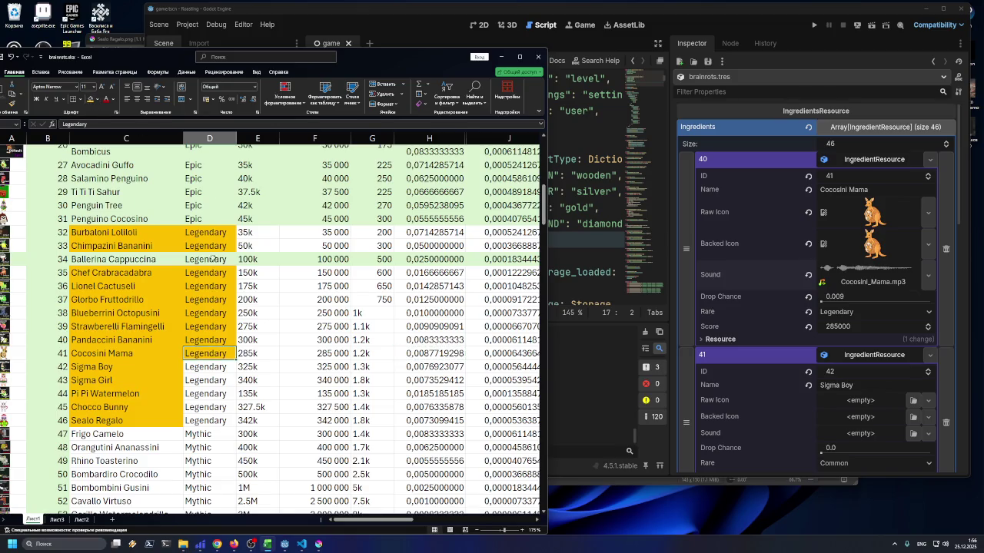
left_click(321, 370)
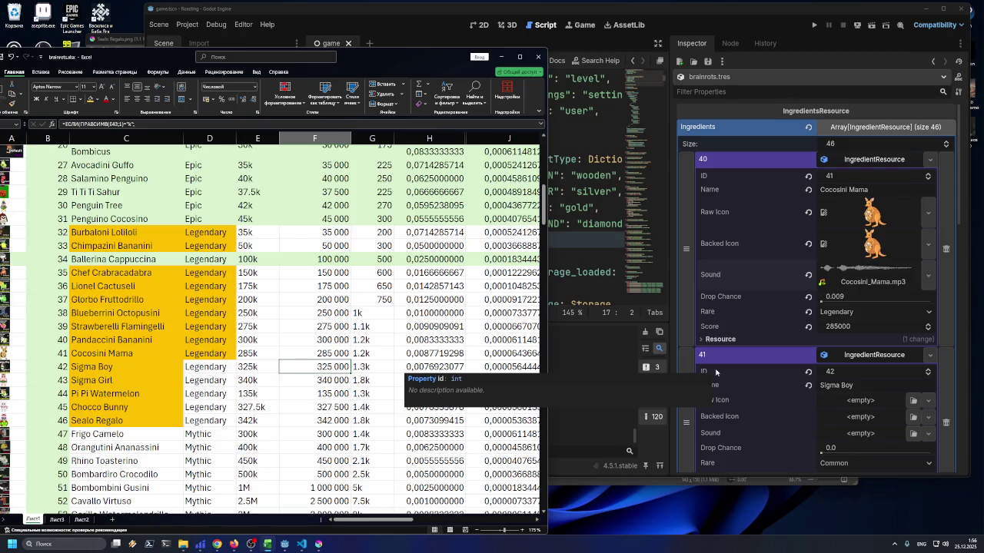
Set Sigma Boy's rarity to Legendary and assign Sigma_Boy.png as its raw icon
scroll(728, 365, "down", 3)
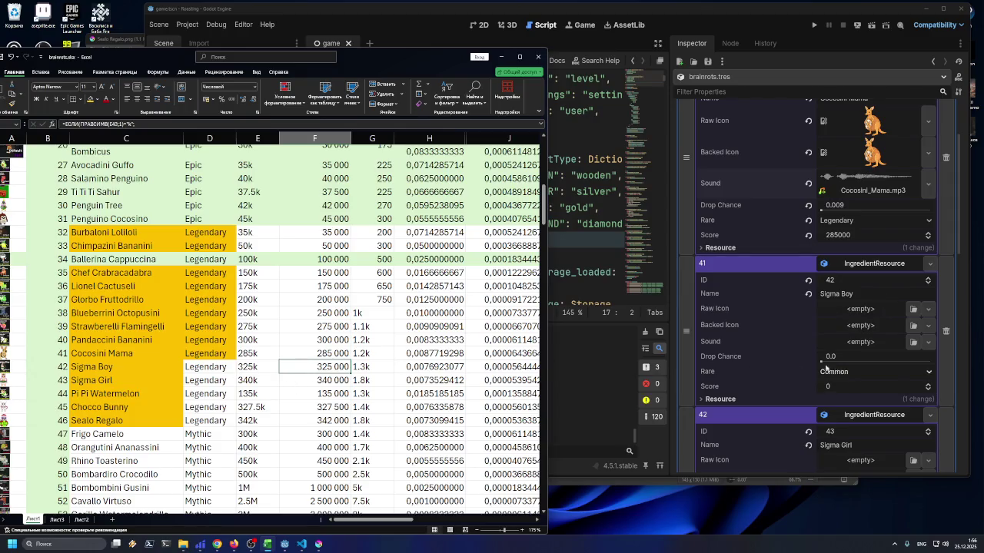
left_click(899, 373)
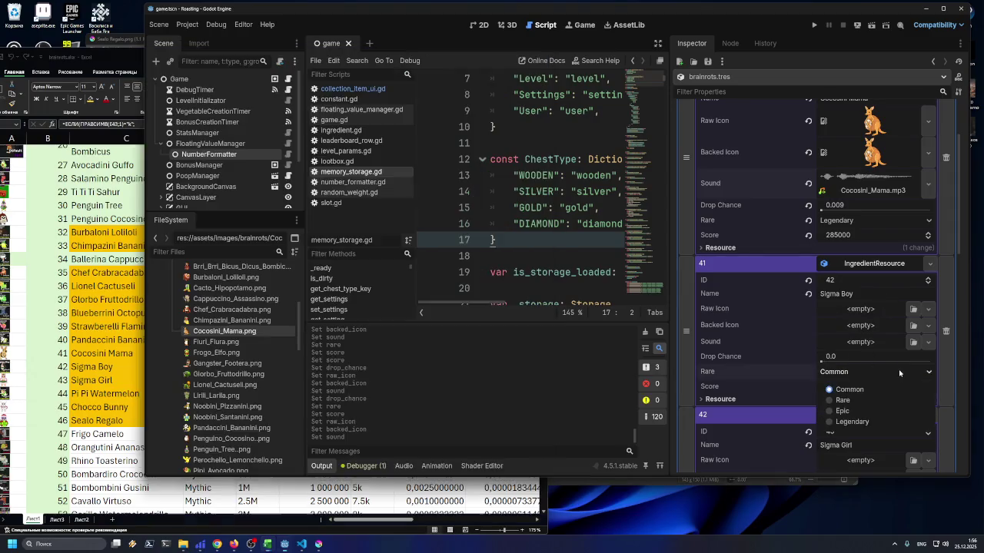
left_click(853, 423)
scroll(243, 377, "down", 5)
scroll(243, 376, "down", 5)
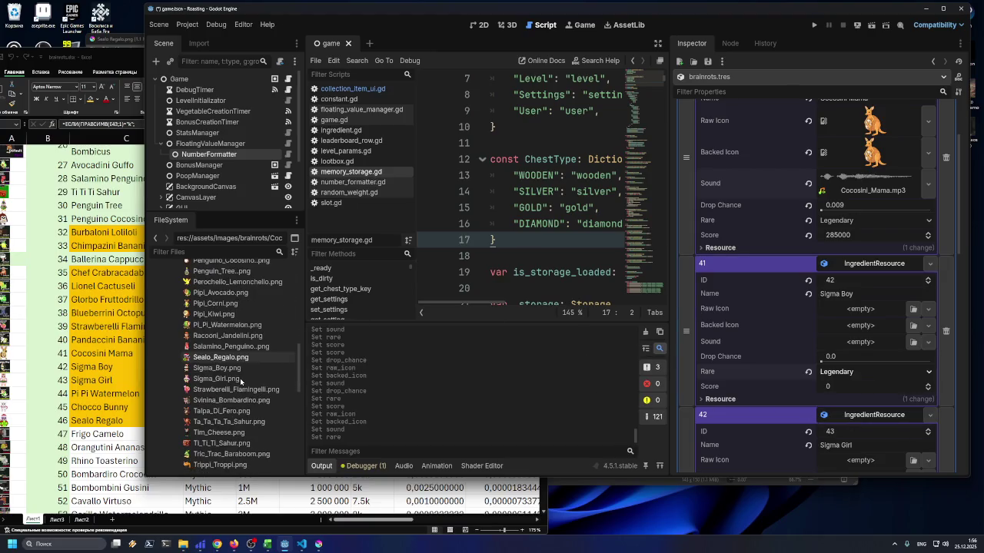
mouse_move(221, 372)
left_mouse_down()
mouse_move(871, 316)
mouse_move(871, 342)
left_mouse_up()
Load Sigma_Boy.mp3 as Sigma Boy's sound and save
scroll(871, 342, "down", 2)
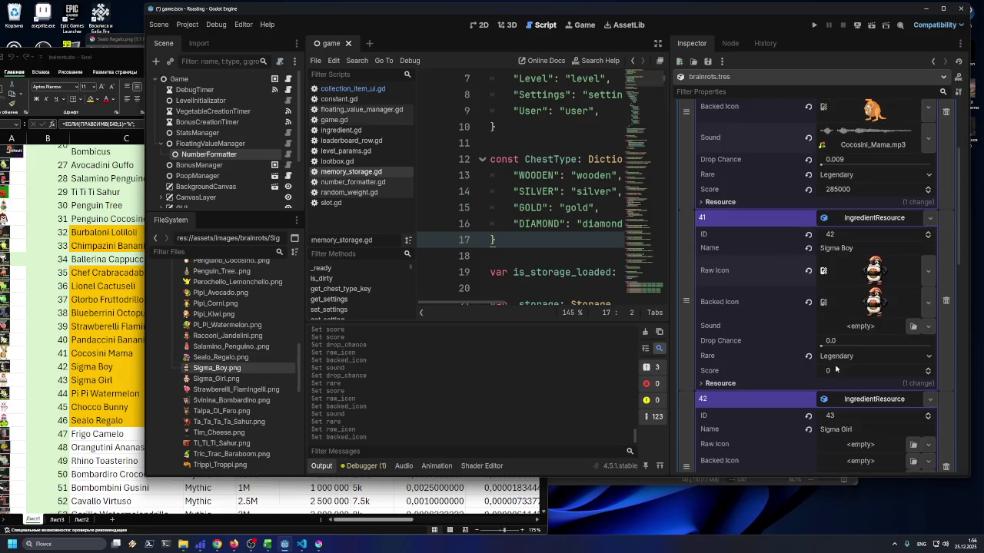
left_click(915, 327)
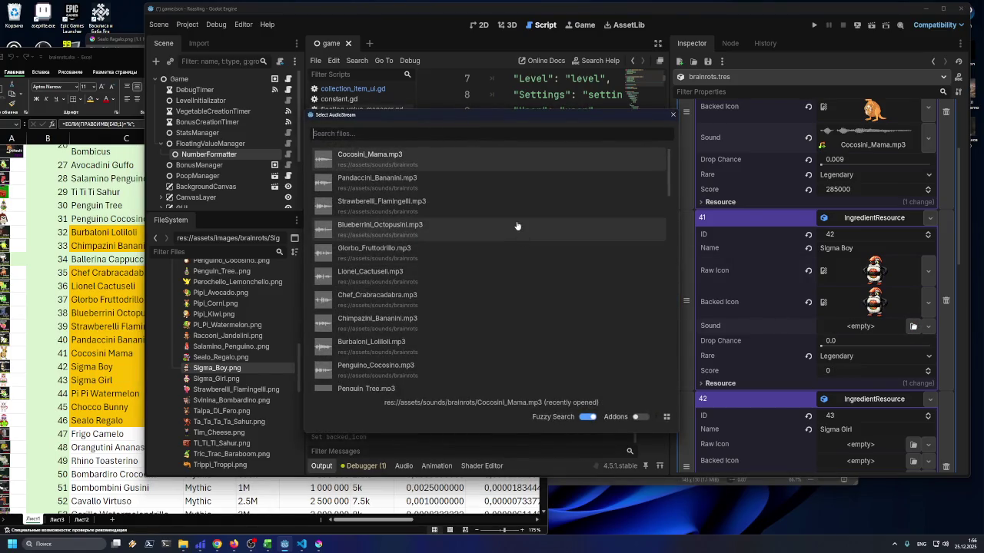
type("sig")
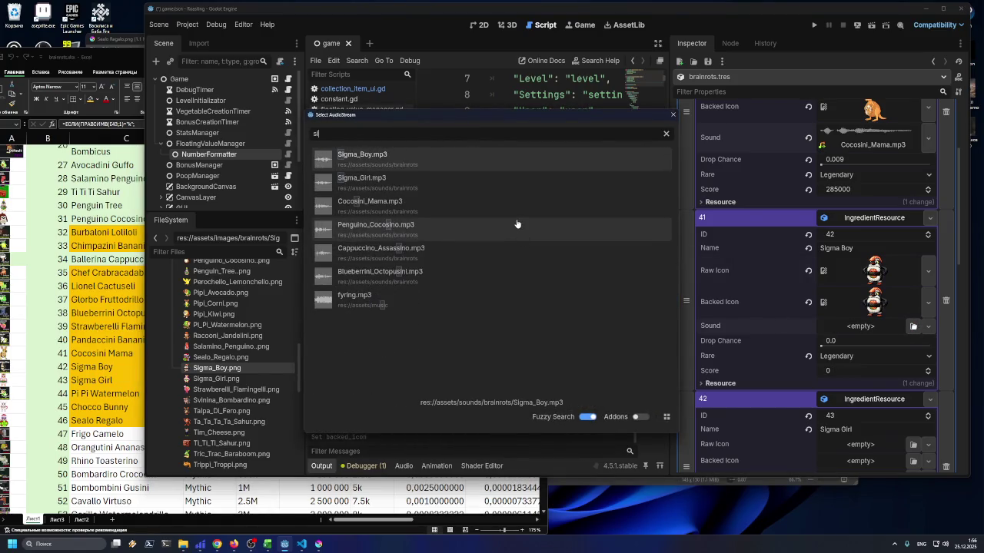
double_click(419, 154)
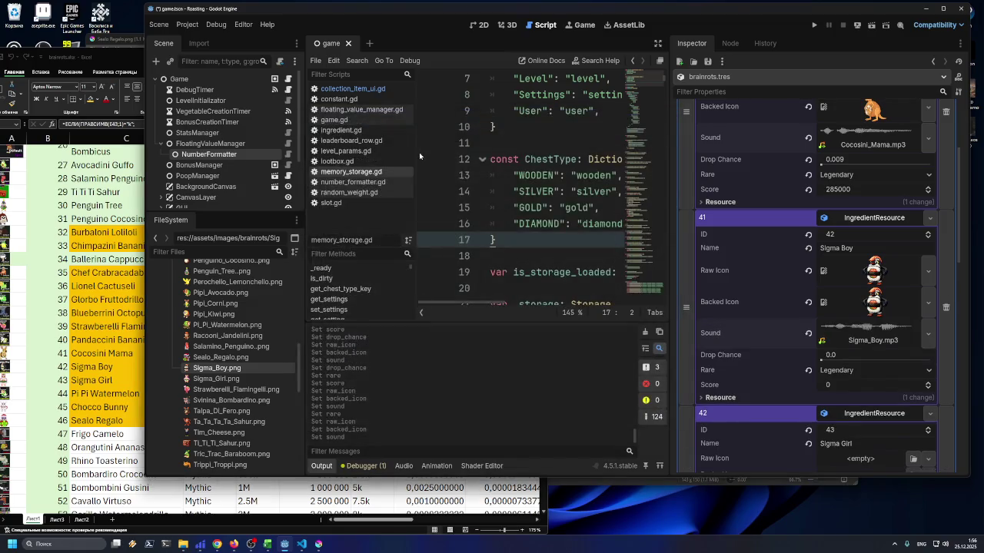
key("ctrl+s")
Paste the 0.008 drop chance from cell H42 into Sigma Boy's Drop Chance
key("alt+Tab")
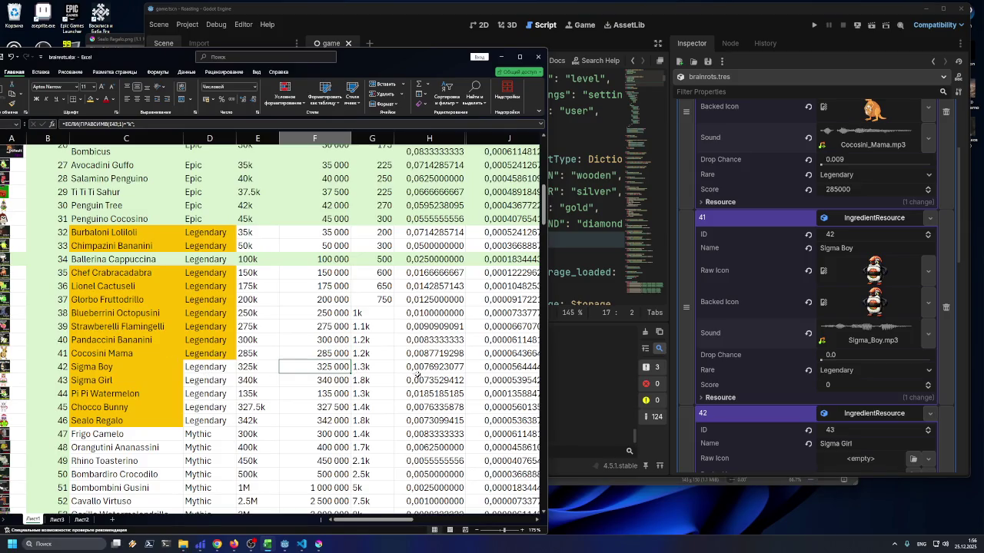
left_click(416, 366)
key("ctrl+c")
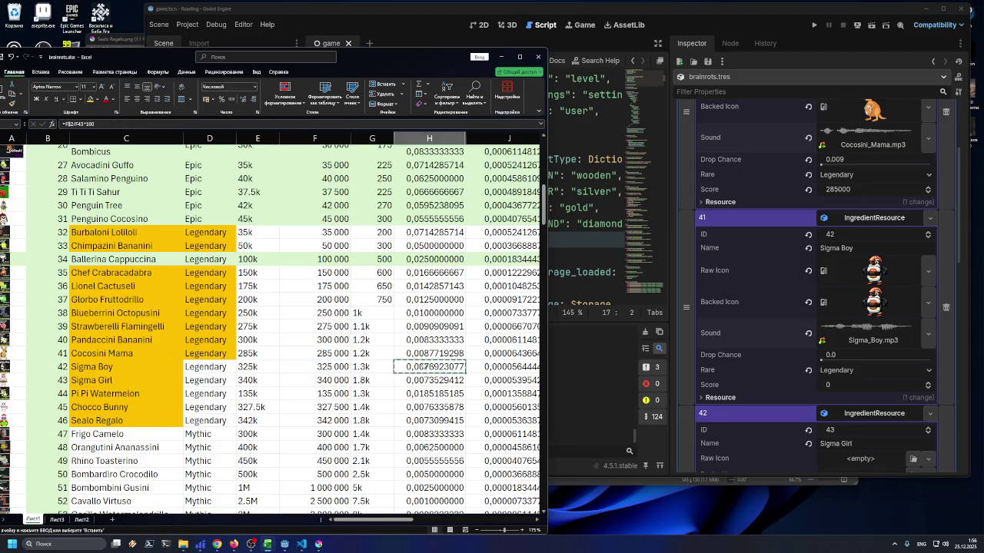
left_click(851, 392)
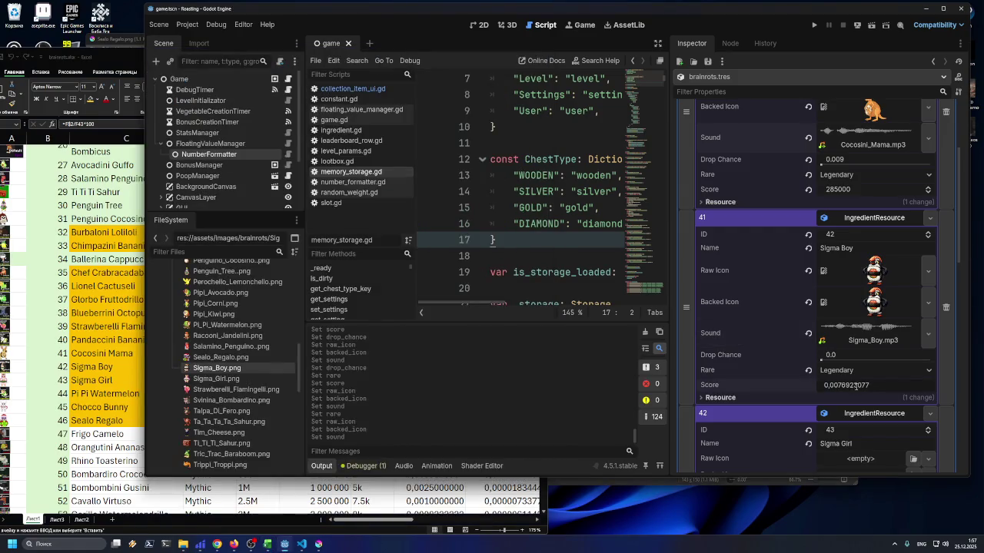
left_click(847, 356)
key("ctrl+v")
key("Return")
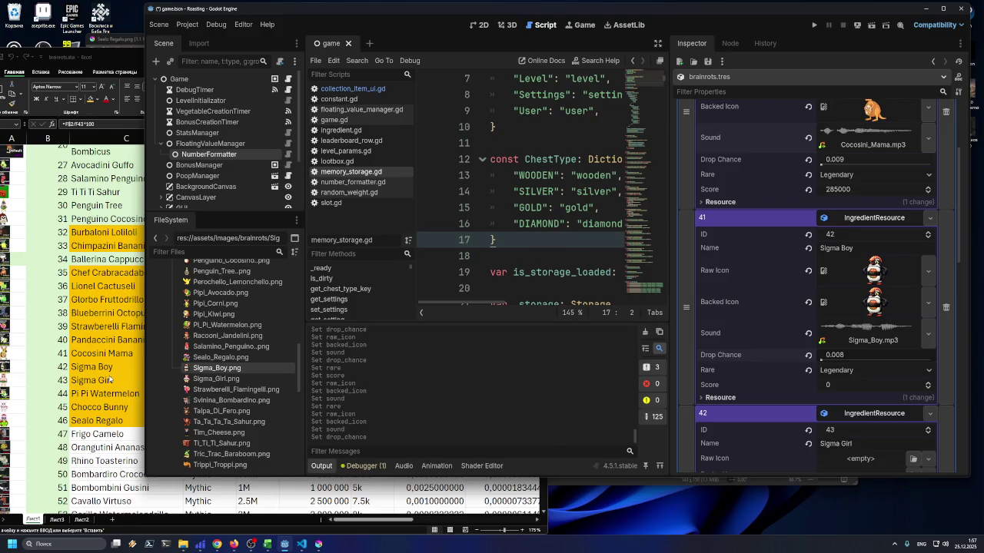
Set Sigma Boy's score to 325000, then check rarity cells D42 and D43
key("alt+Tab")
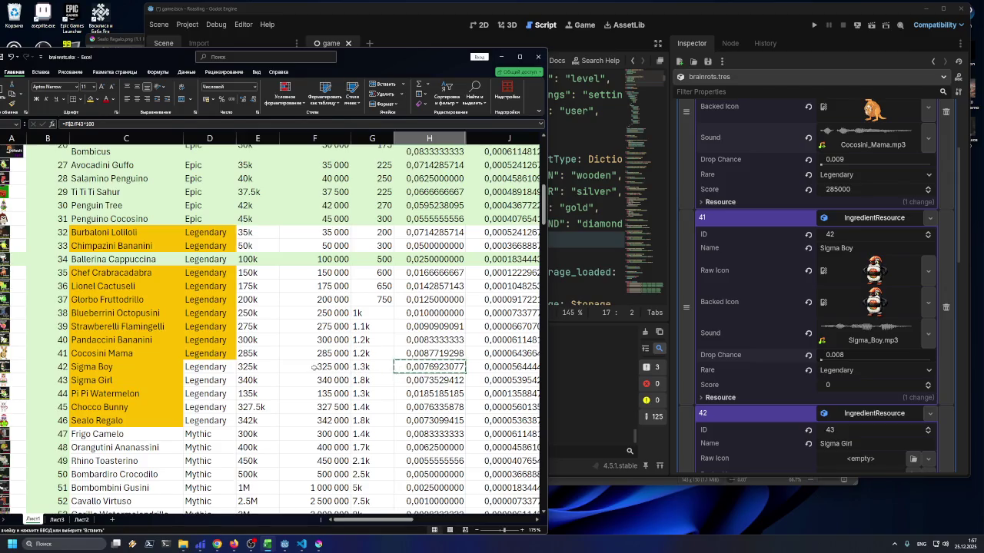
left_click(314, 367)
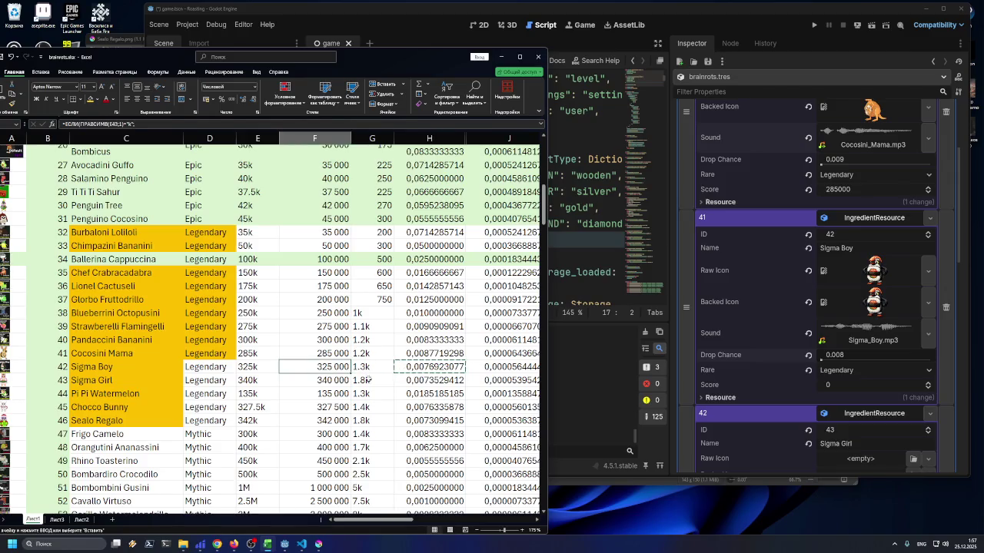
left_click(857, 385)
type("00")
key("Return")
key("alt+Tab")
key("Left")
key("Left")
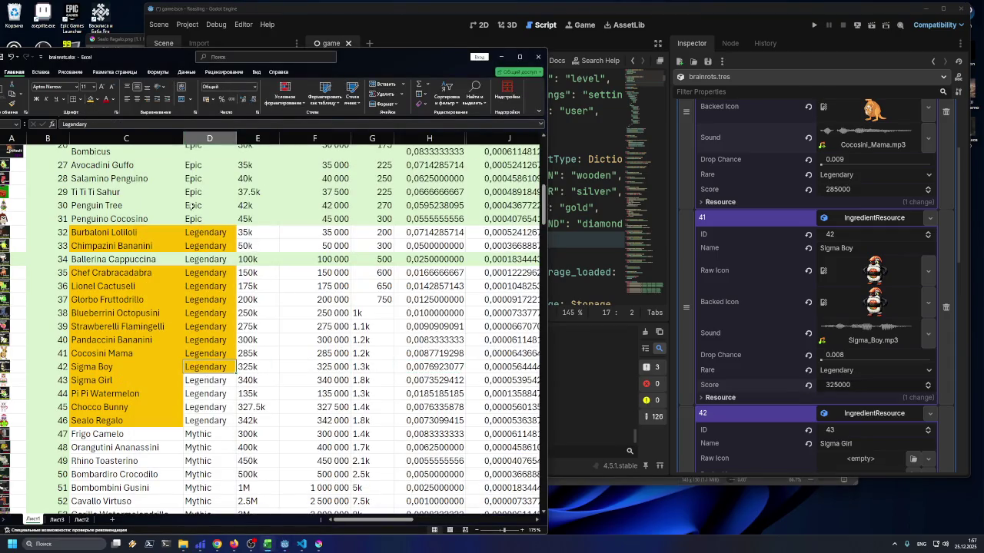
left_click(200, 381)
scroll(824, 348, "down", 4)
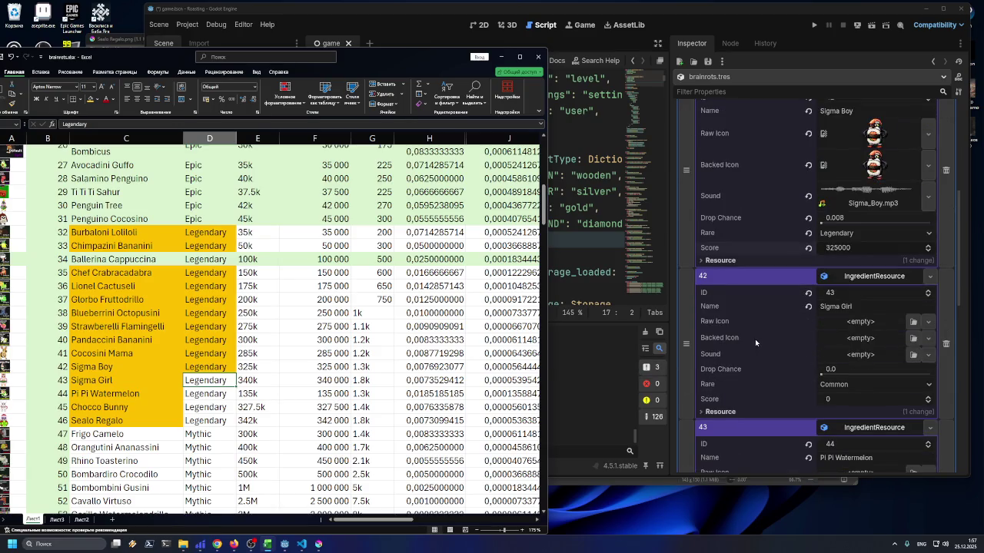
Give Sigma Girl its raw icon image and the Sigma_Girl.mp3 sound
left_click(183, 544)
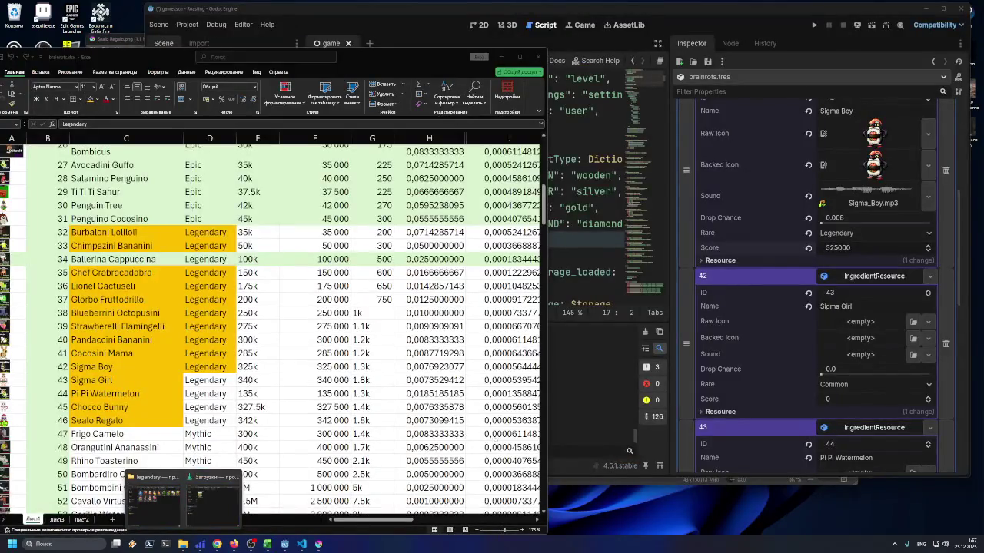
left_click(726, 482)
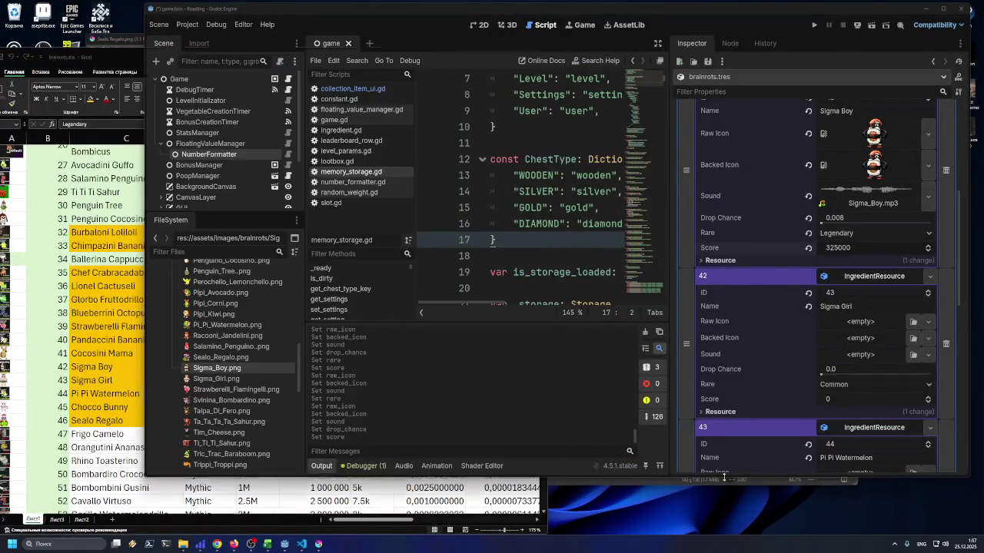
mouse_move(226, 382)
left_mouse_down()
mouse_move(709, 387)
mouse_move(850, 332)
left_mouse_up()
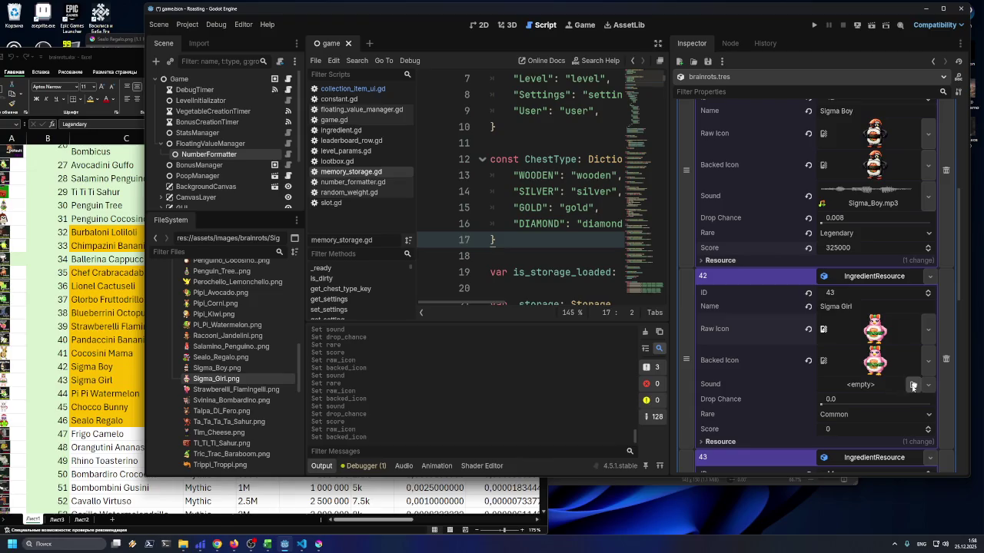
left_click(913, 385)
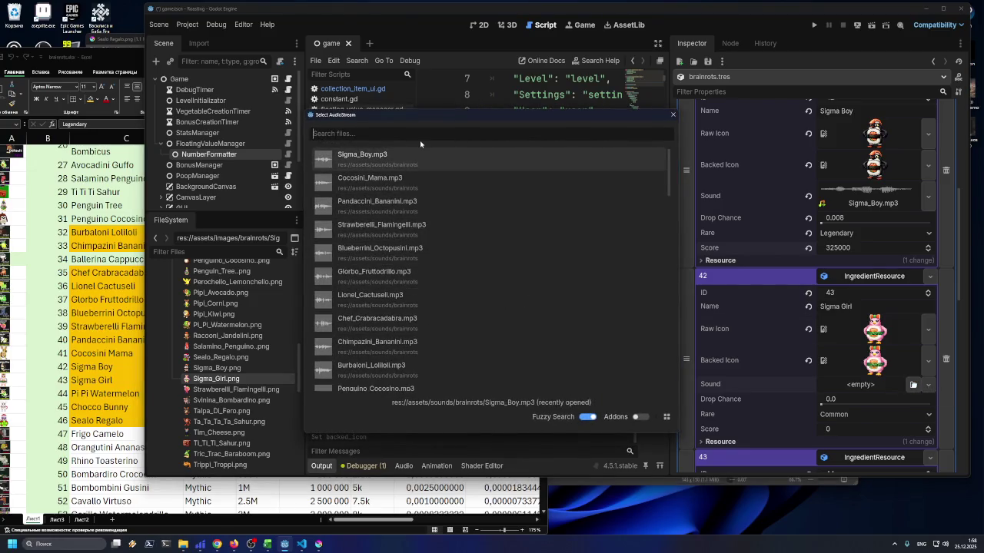
type("sigm")
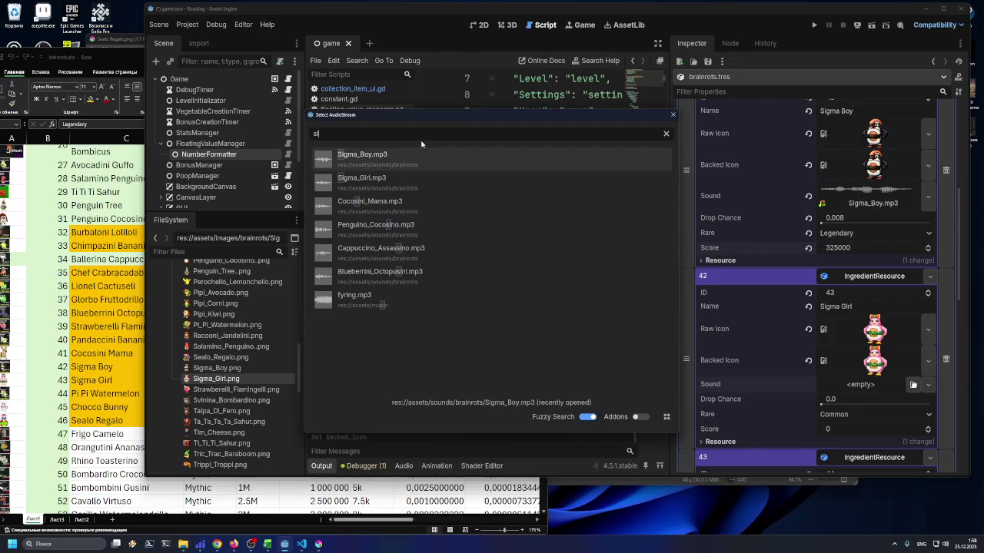
double_click(424, 176)
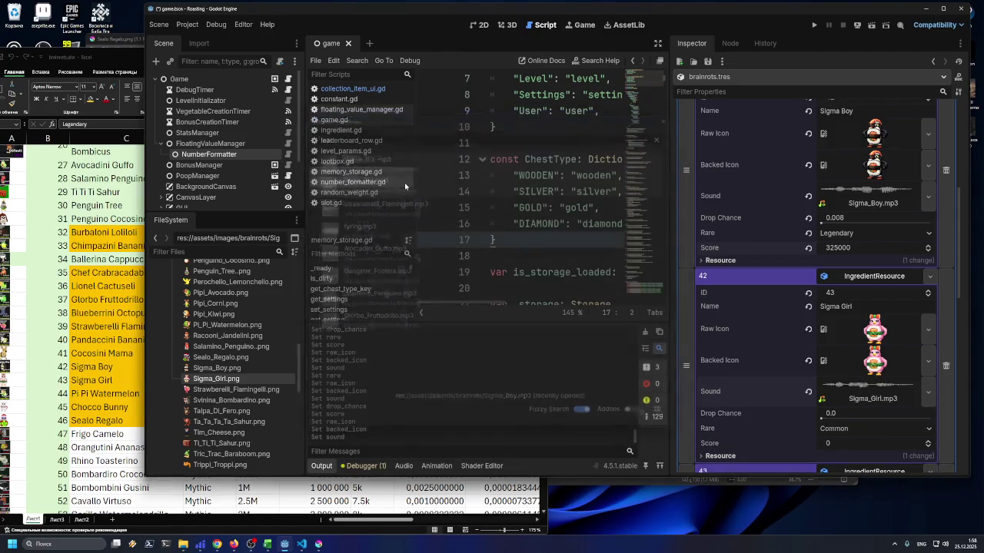
Look up cells F43 and H43, then set Sigma Girl's drop chance to 0.007
scroll(862, 363, "down", 2)
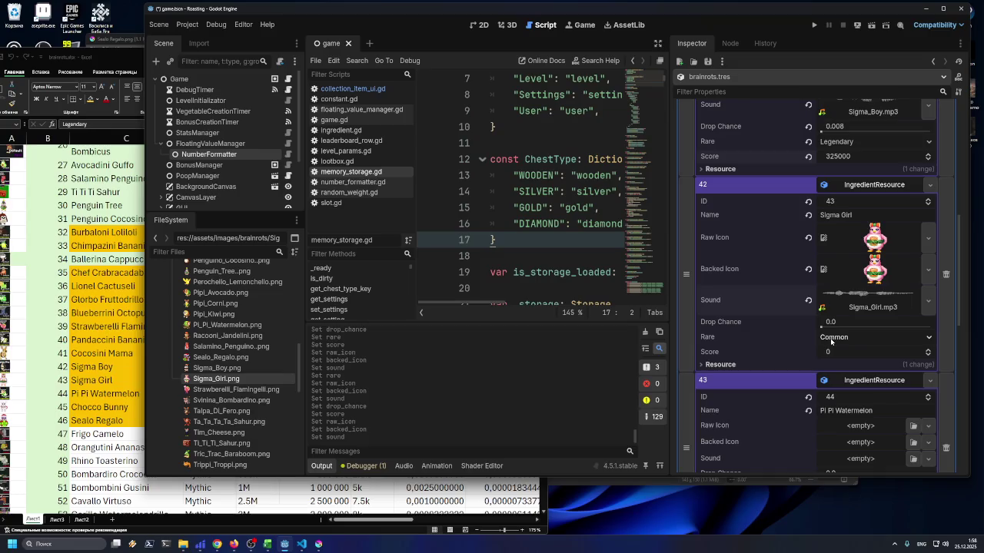
left_click(123, 430)
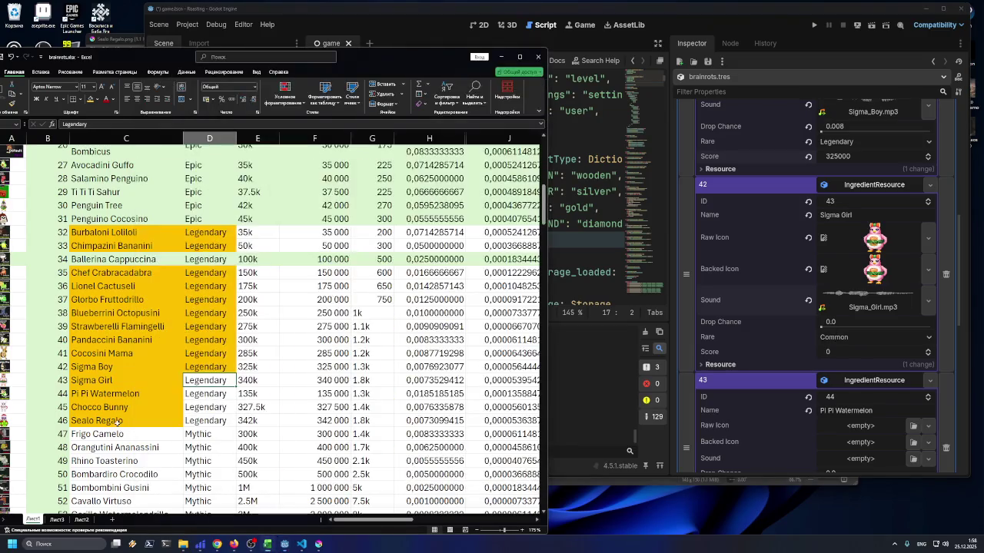
left_click(318, 380)
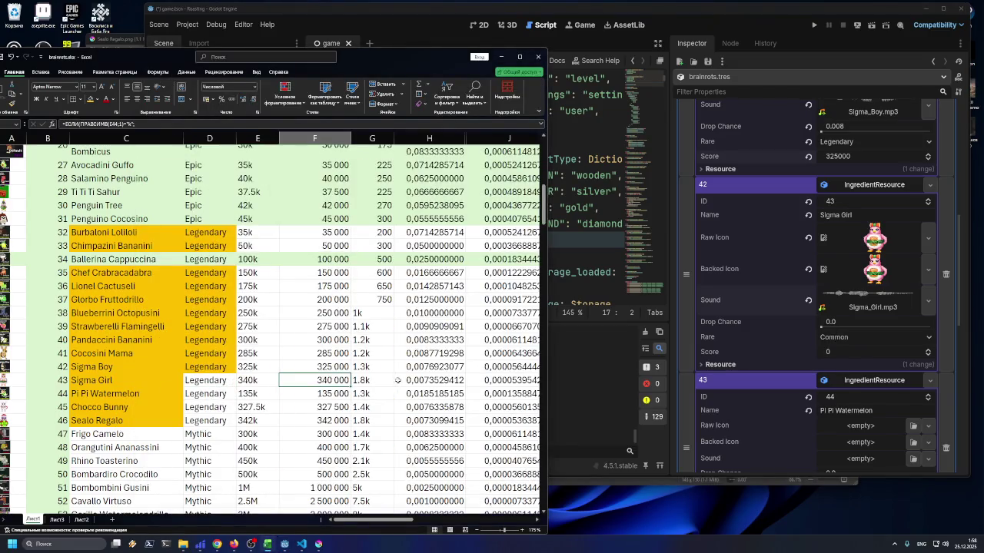
left_click(419, 379)
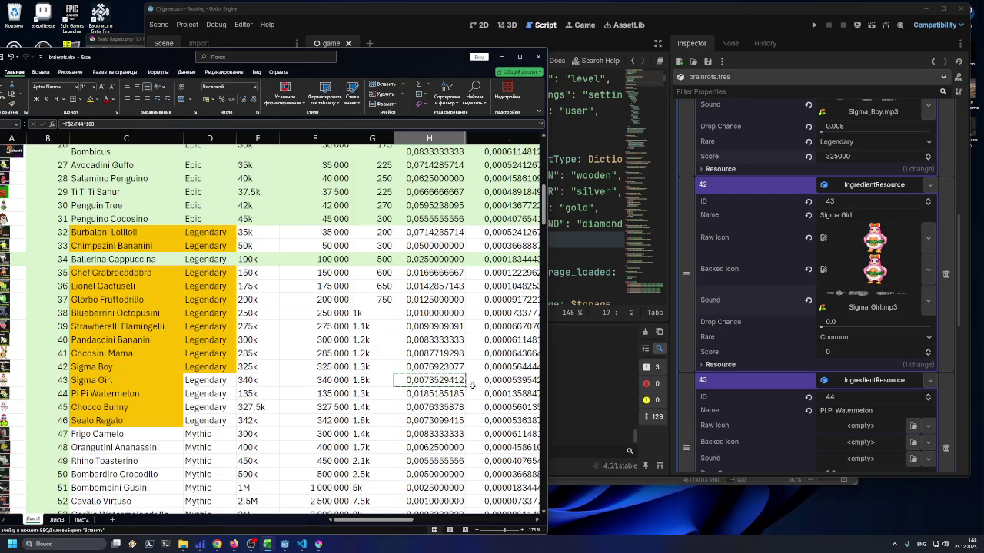
left_click(848, 354)
left_click(838, 322)
type("0.007")
key("Return")
Set Sigma Girl's score to 340000 and rarity to Legendary, then save
left_click(69, 395)
key("Left")
key("Left")
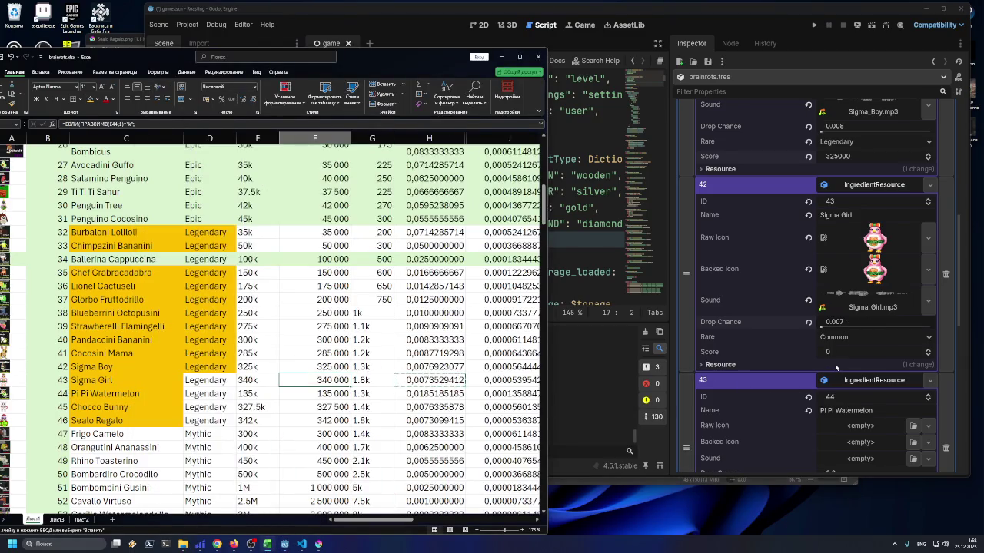
left_click(849, 353)
type("340000")
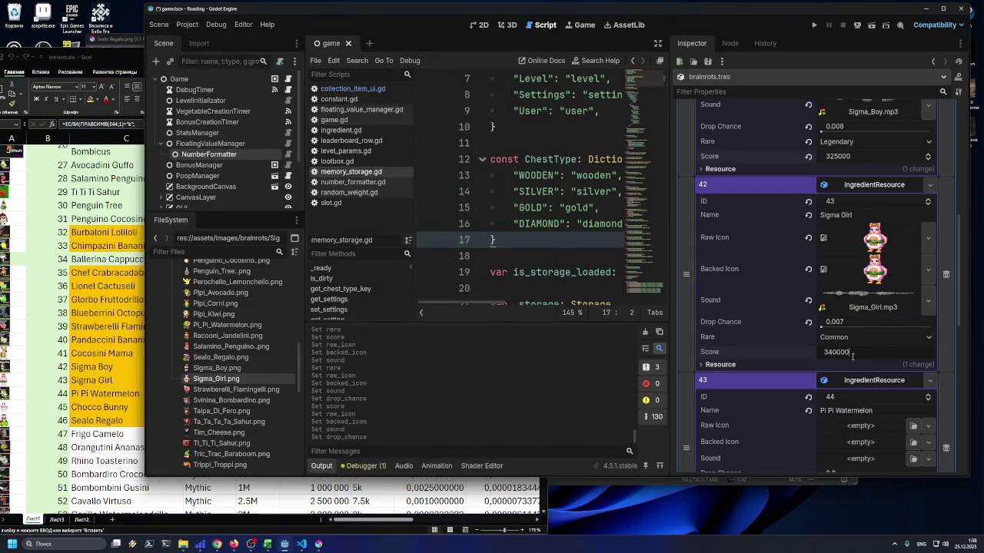
key("Return")
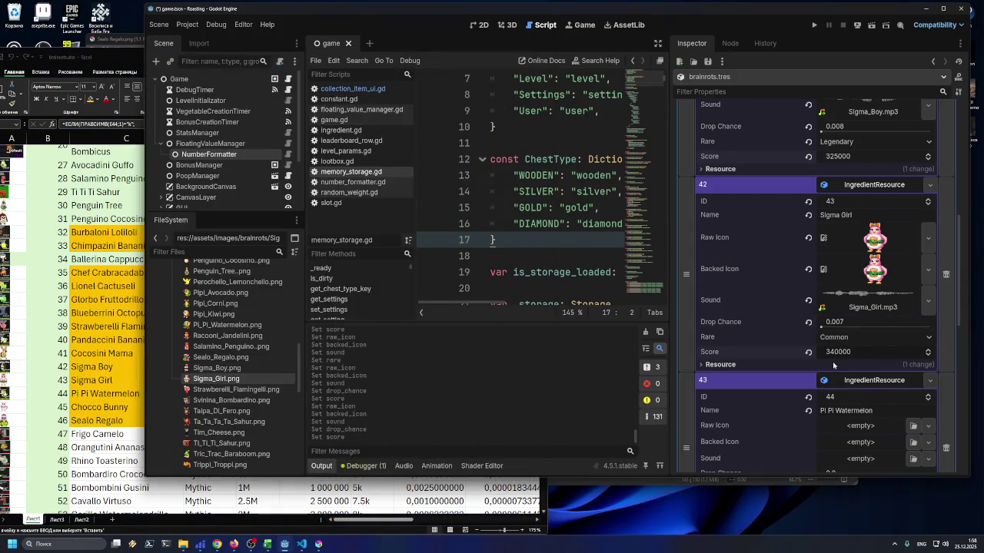
left_click(834, 339)
left_click(839, 381)
key("ctrl+s")
scroll(847, 365, "down", 3)
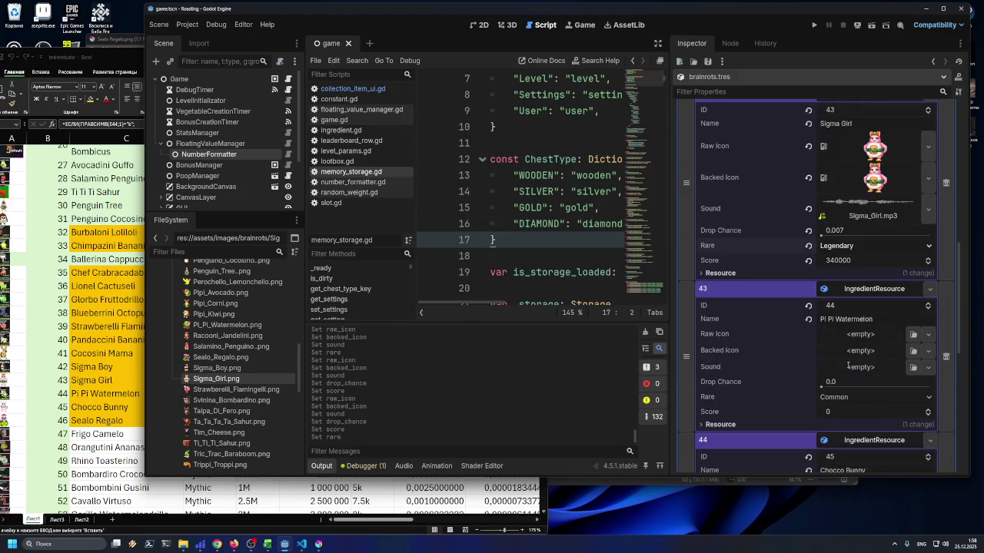
left_click(267, 544)
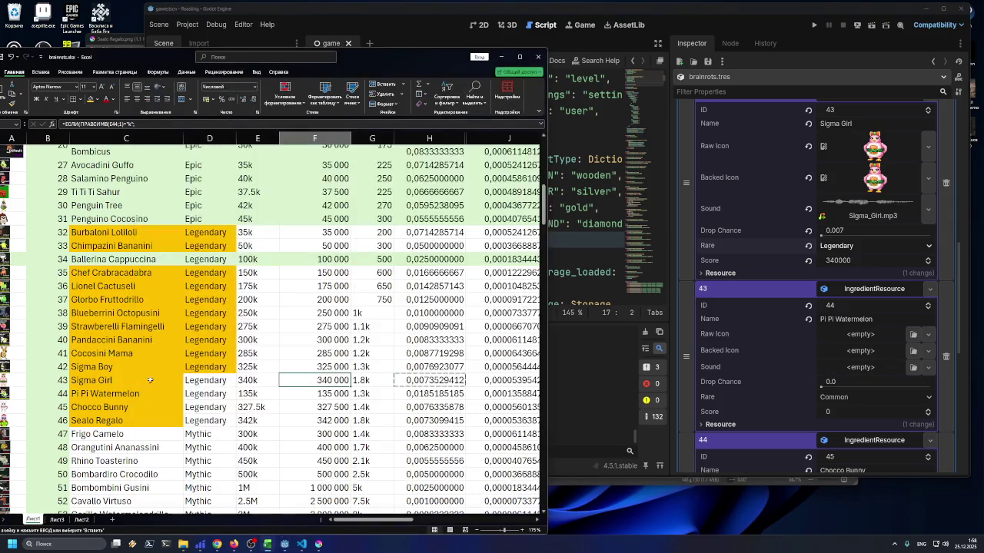
Set Pi Pi Watermelon's score to 135000, looked up from the spreadsheet
key("Left")
key("Left")
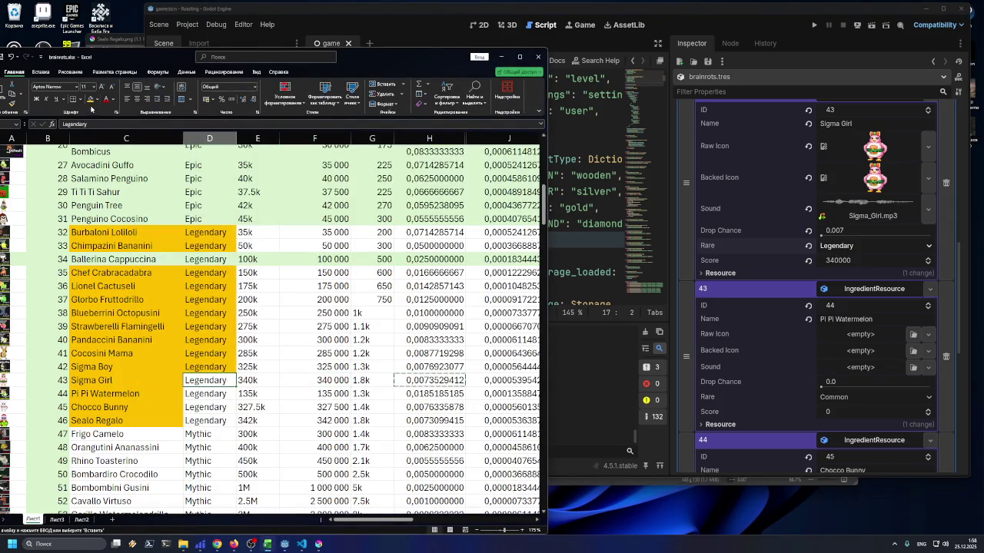
key("Escape")
left_click(232, 395)
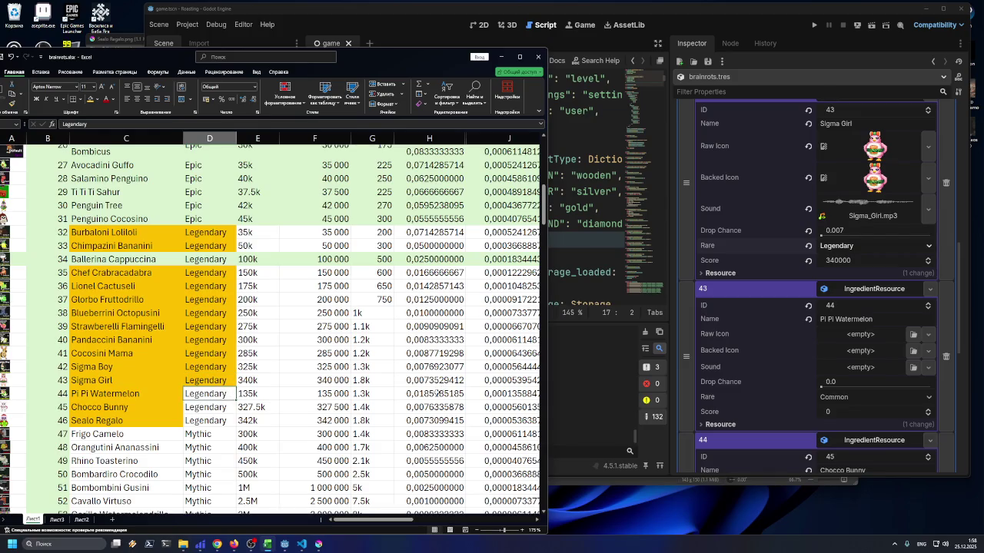
left_click(332, 395)
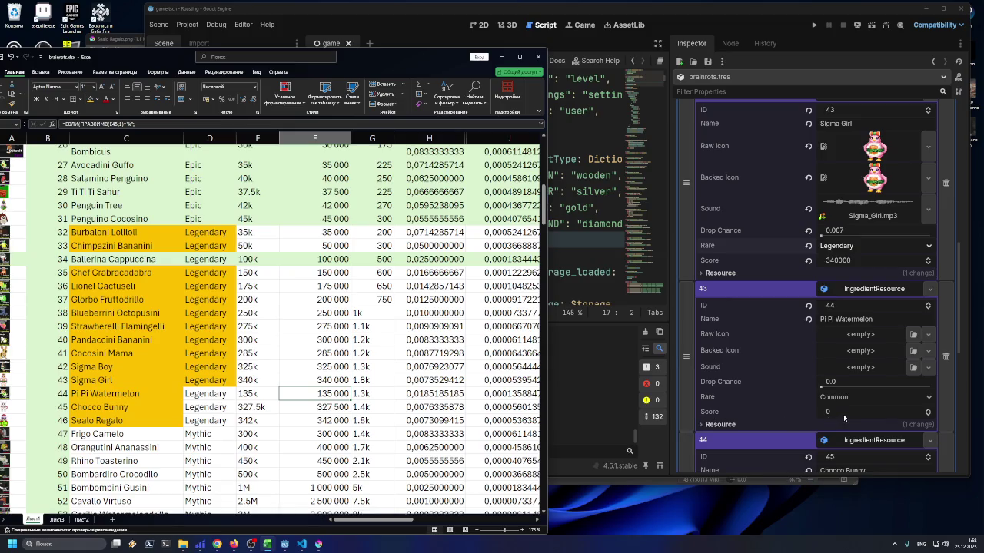
left_click(843, 414)
type("135000")
key("Return")
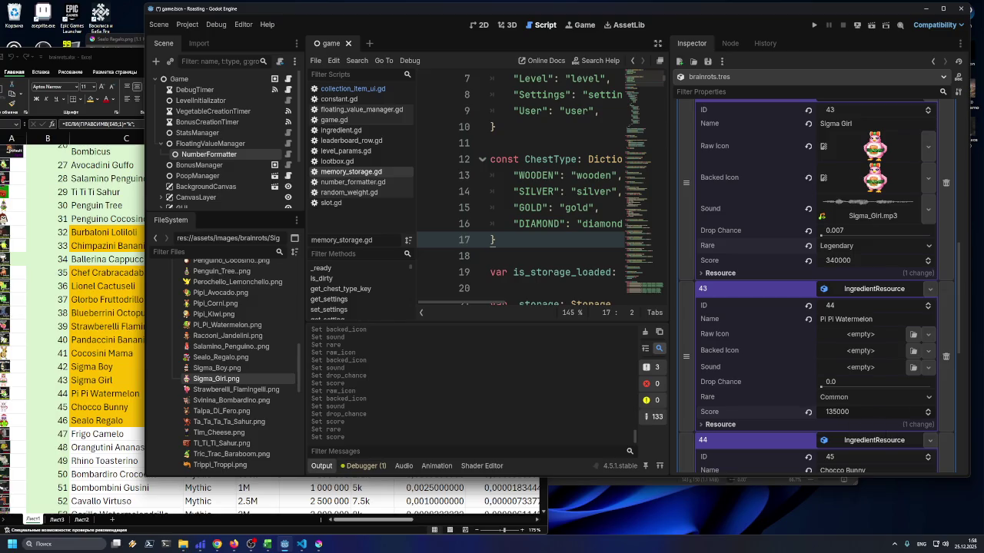
Copy the 0.019 drop chance from the spreadsheet into Pi Pi Watermelon's entry
left_click(122, 374)
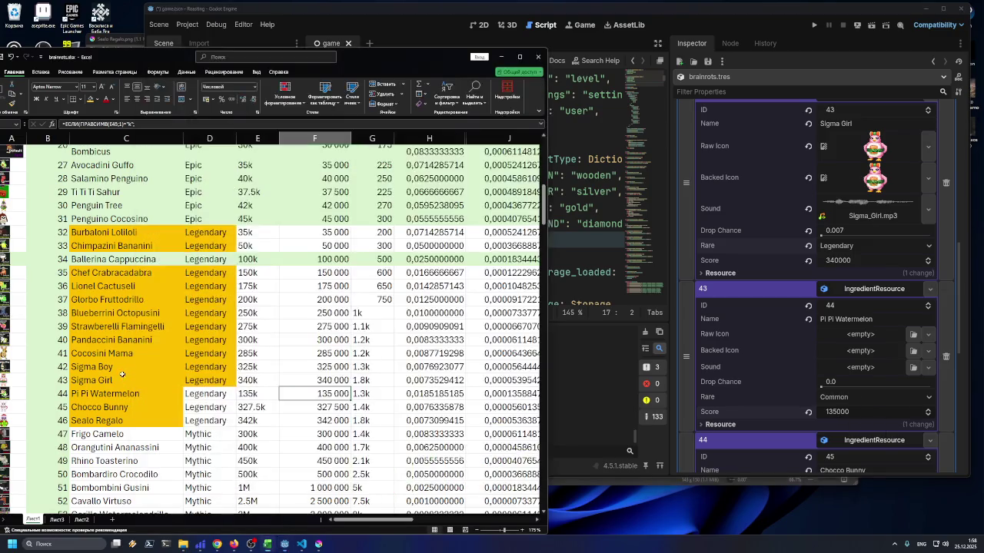
left_click(420, 395)
key("ctrl+c")
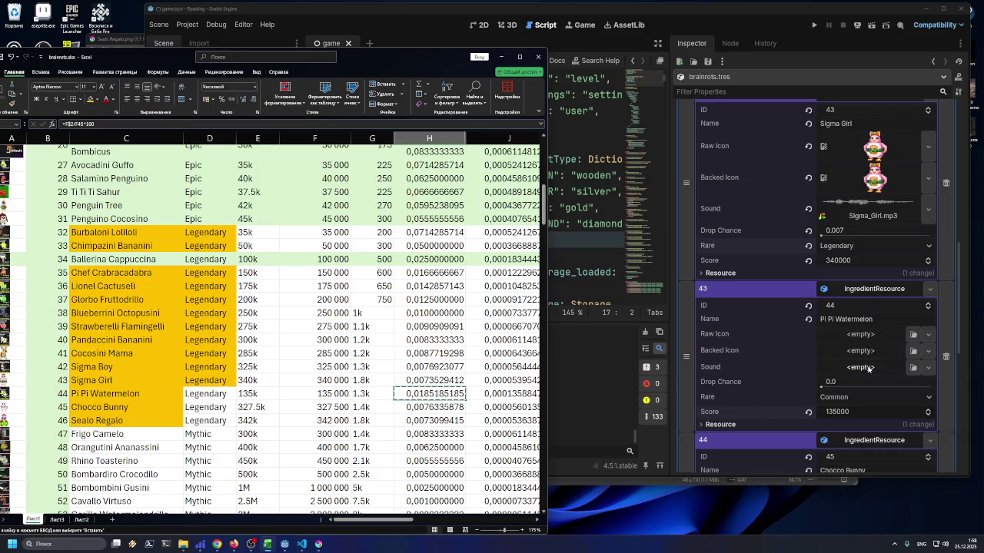
left_click(861, 382)
key("ctrl+v")
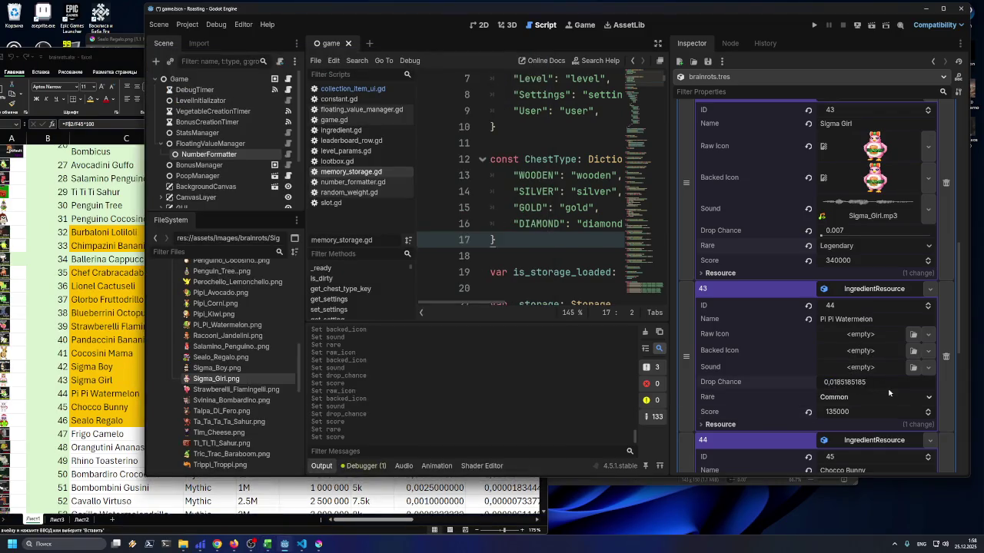
key("Return")
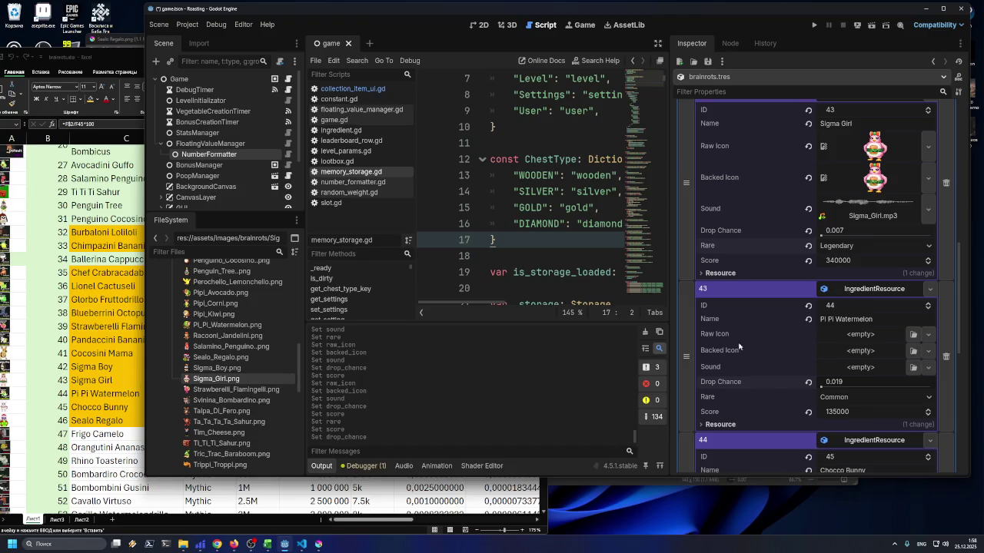
Use Pi_Pi_Watermelon.png as both the raw and backed icon
scroll(254, 384, "down", 3)
scroll(238, 345, "up", 3)
left_click_drag(235, 328, 876, 340)
left_click_drag(876, 341, 876, 375)
Load Pi_Pi_Watermelon.mp3 as the entry's sound
left_click(913, 398)
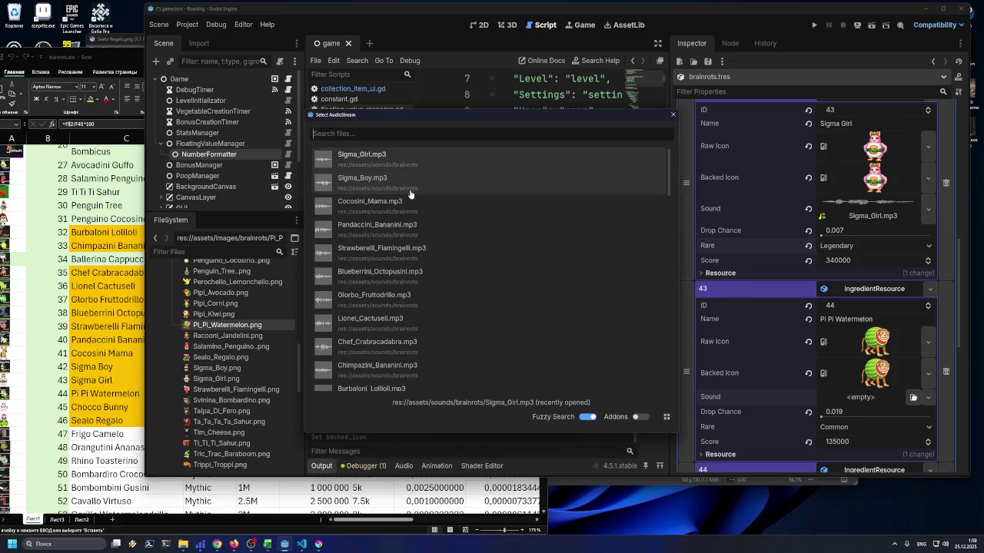
type("pi")
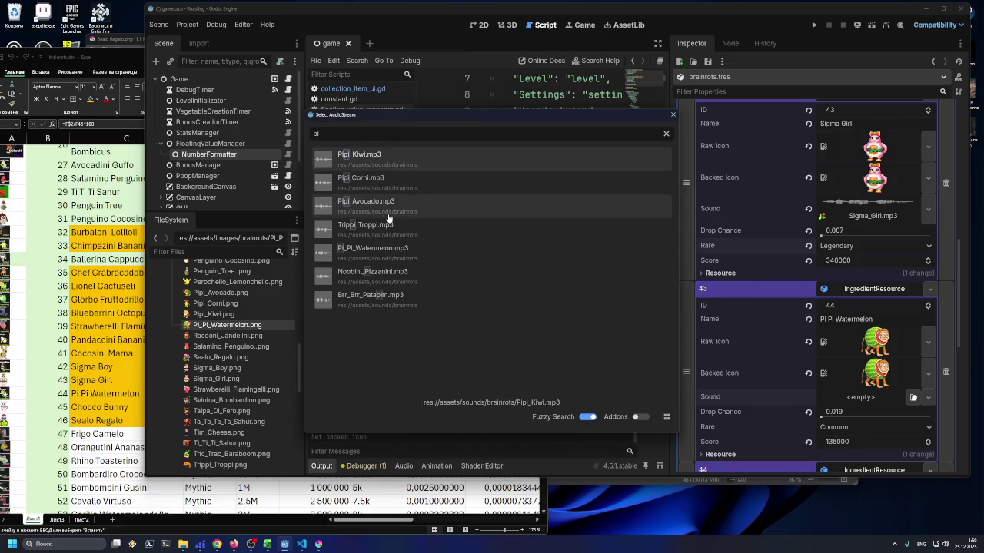
double_click(373, 250)
scroll(799, 348, "down", 1)
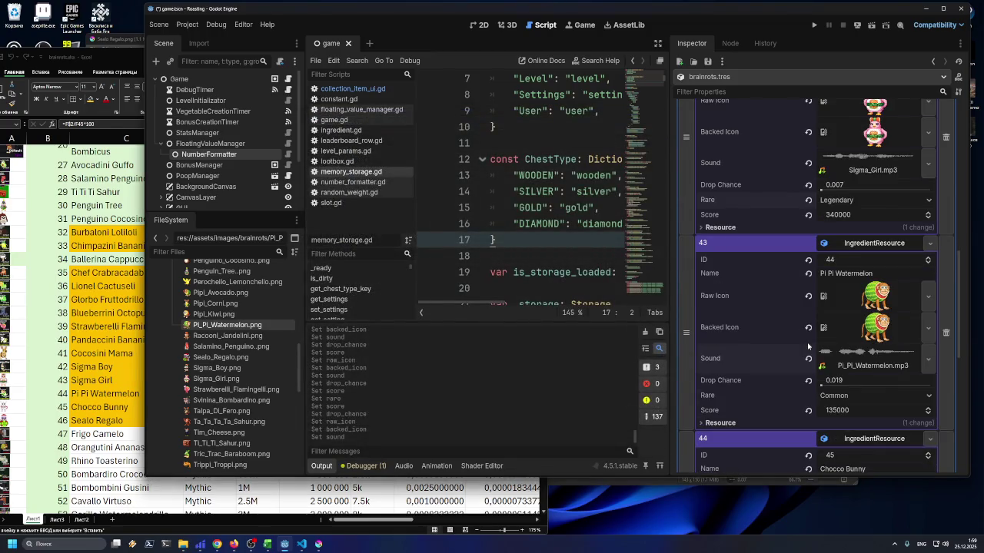
Recheck Pi Pi Watermelon's rarity, score and drop chance in the spreadsheet
key("alt+Tab")
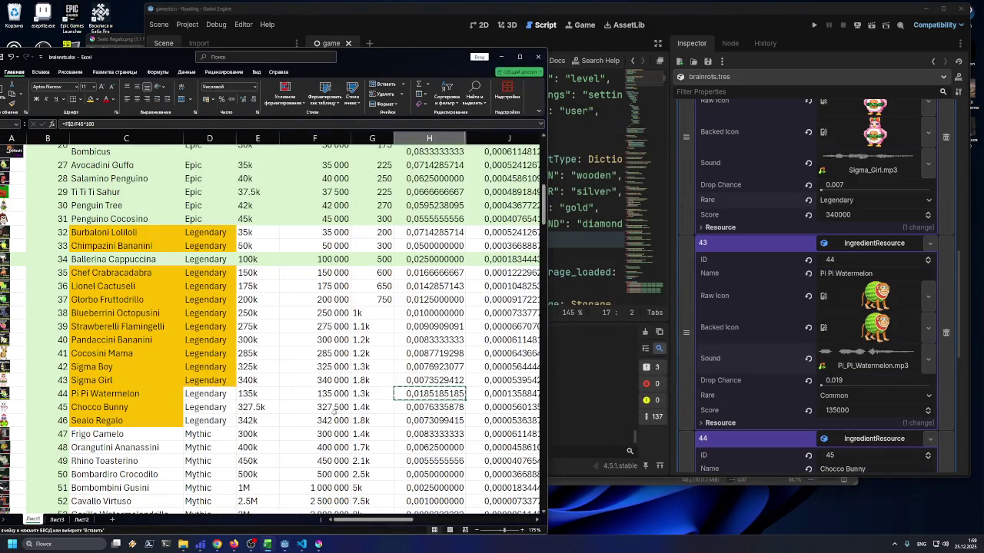
left_click(205, 395)
key("Escape")
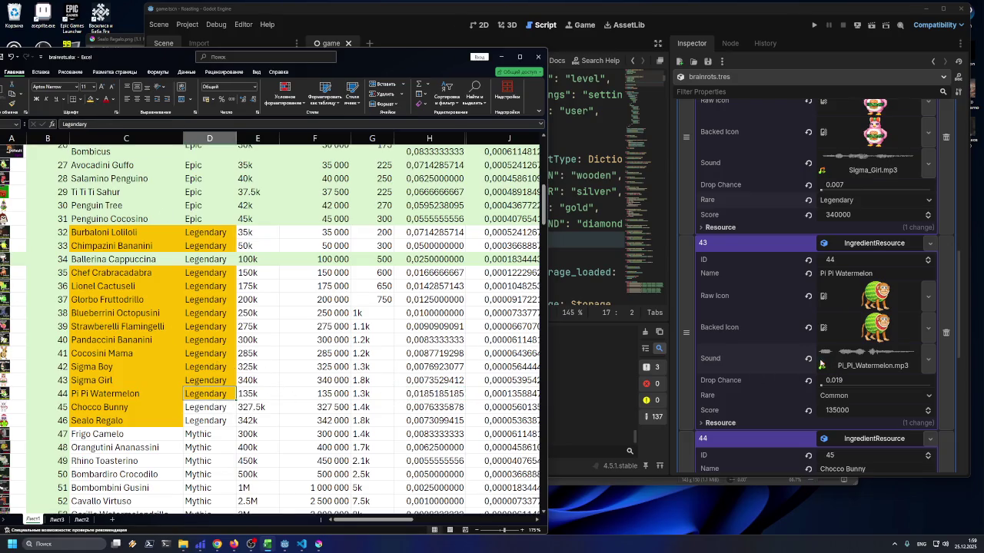
left_click(301, 391)
left_click(431, 395)
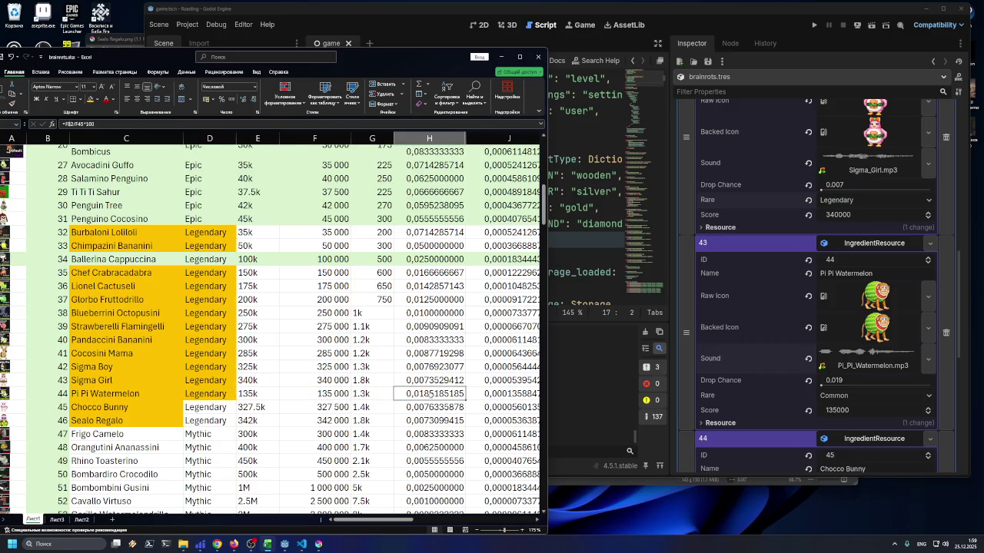
scroll(806, 345, "down", 4)
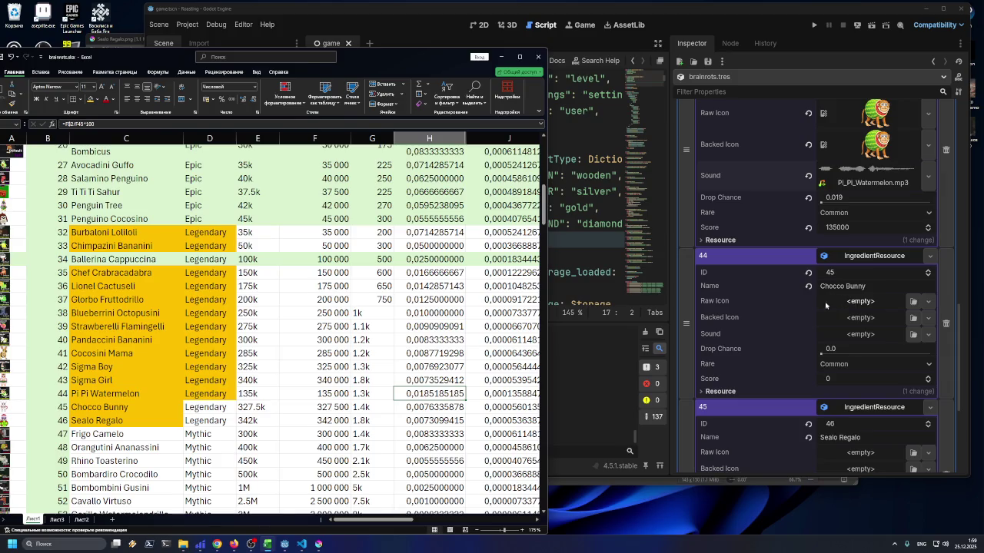
Set Sealo_Regalo.png as item 45's raw and backed icons
left_click(592, 330)
scroll(257, 354, "up", 3)
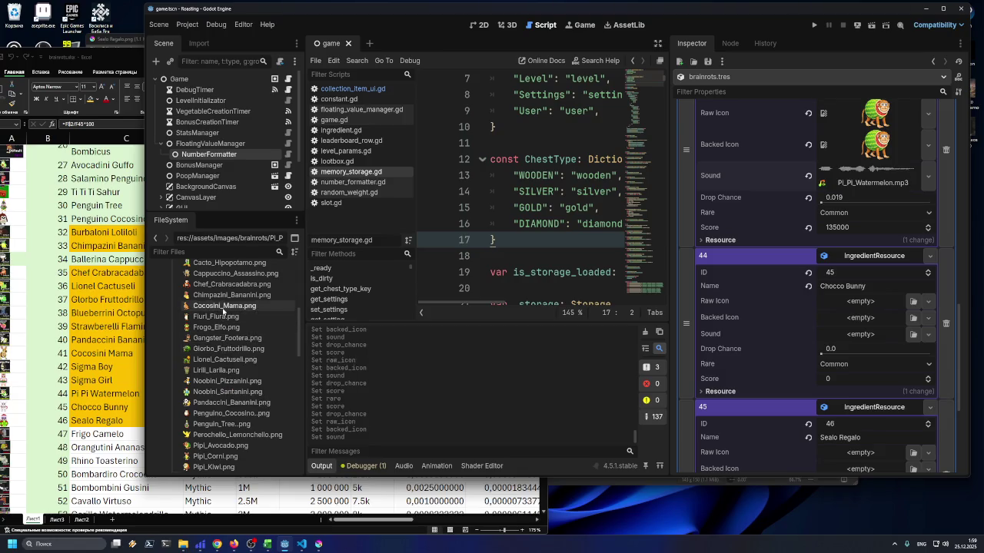
mouse_move(223, 310)
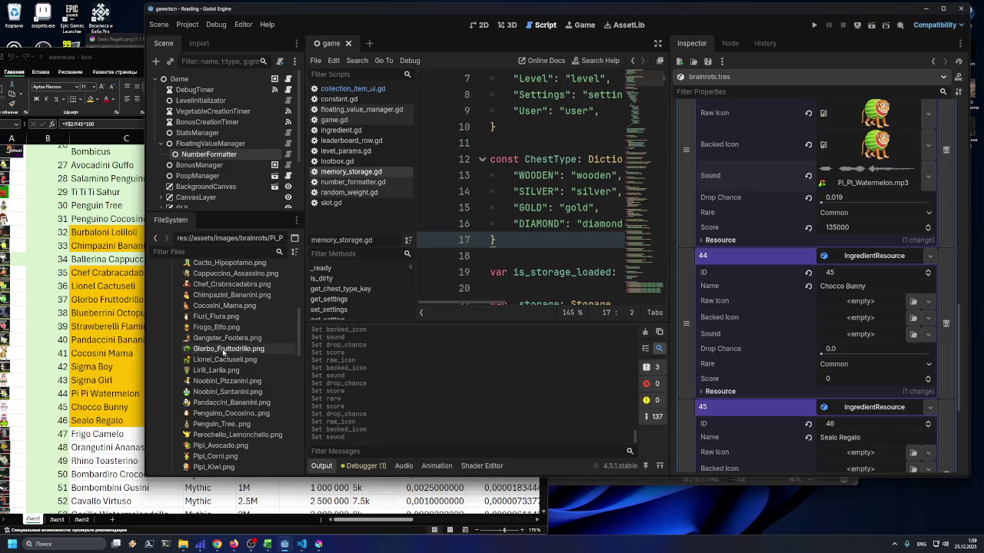
scroll(299, 338, "up", 2)
scroll(300, 339, "up", 2)
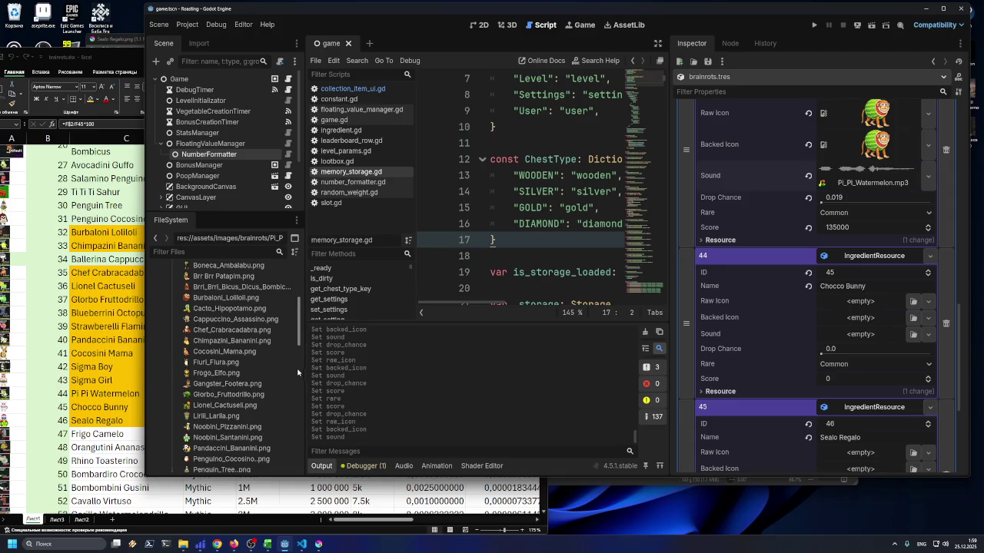
scroll(293, 334, "up", 3)
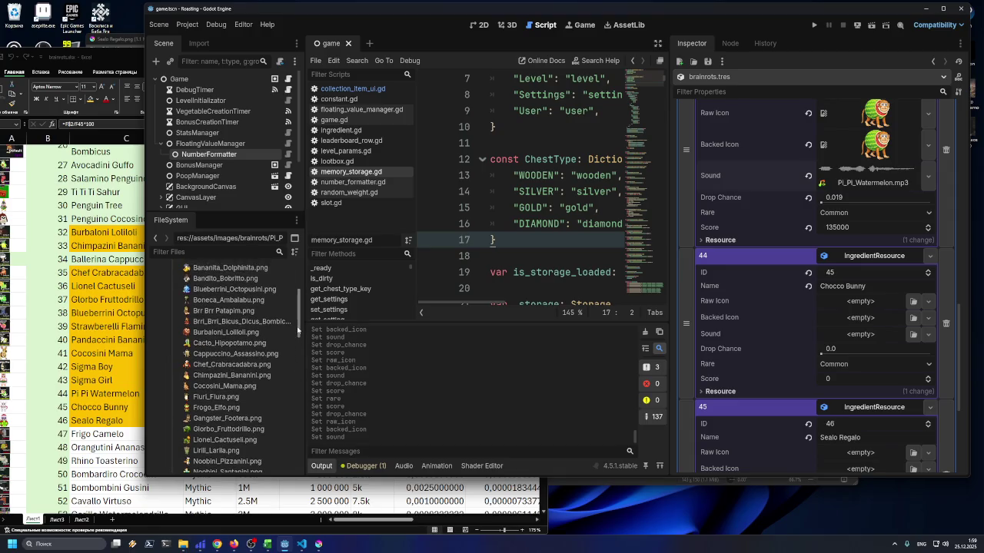
scroll(295, 319, "up", 2)
scroll(294, 315, "down", 6)
scroll(293, 340, "down", 3)
scroll(293, 355, "down", 7)
scroll(294, 391, "up", 3)
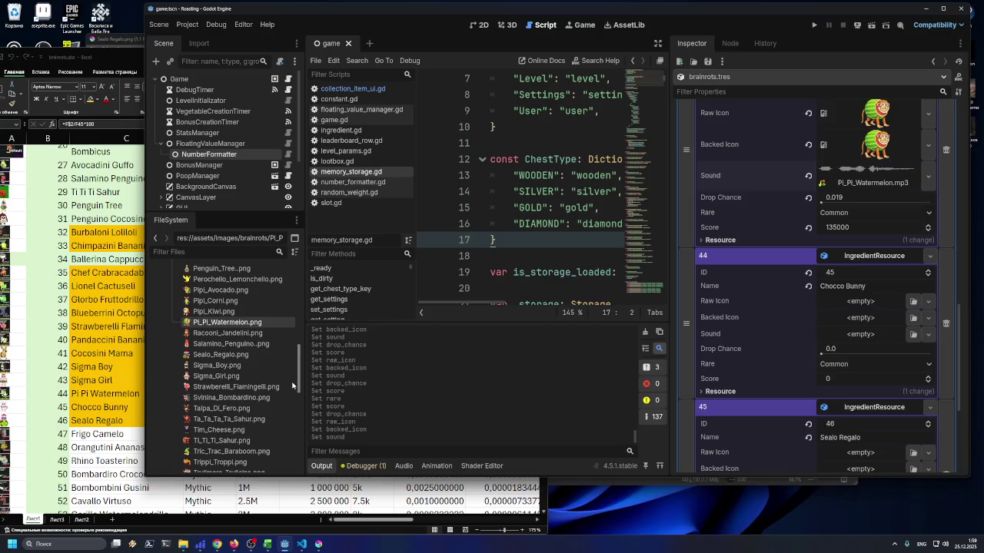
scroll(294, 386, "down", 2)
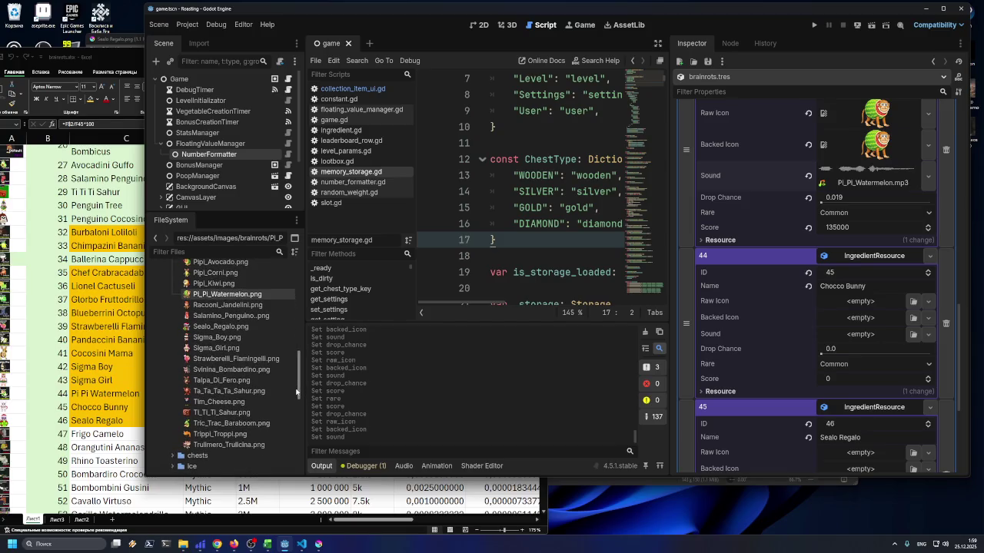
left_click(230, 327)
mouse_move(228, 332)
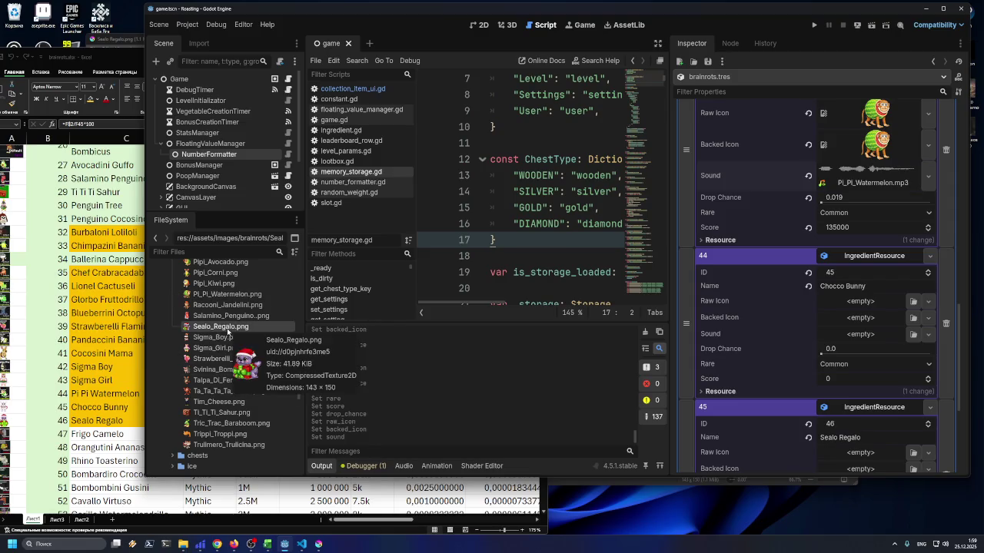
left_click_drag(221, 332, 861, 453)
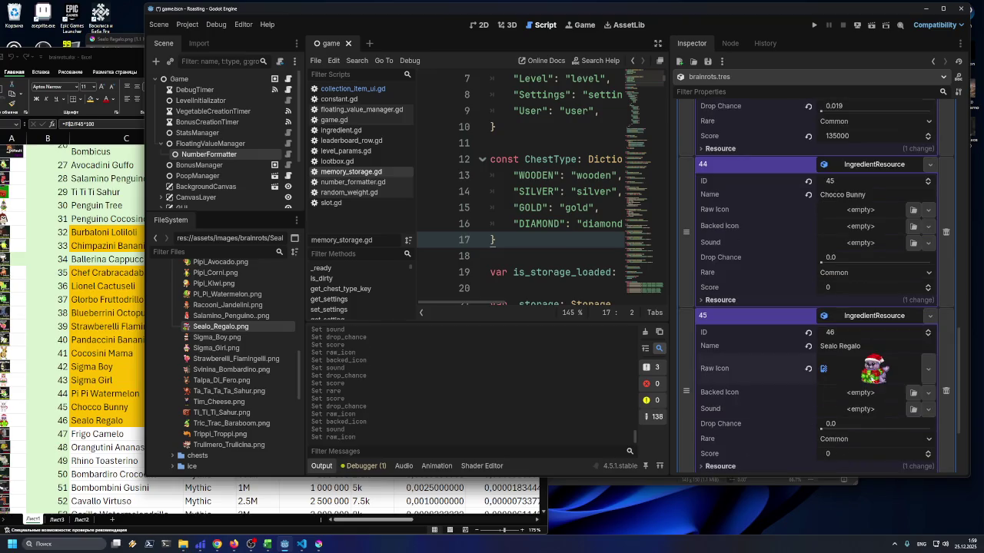
left_click_drag(873, 369, 861, 400)
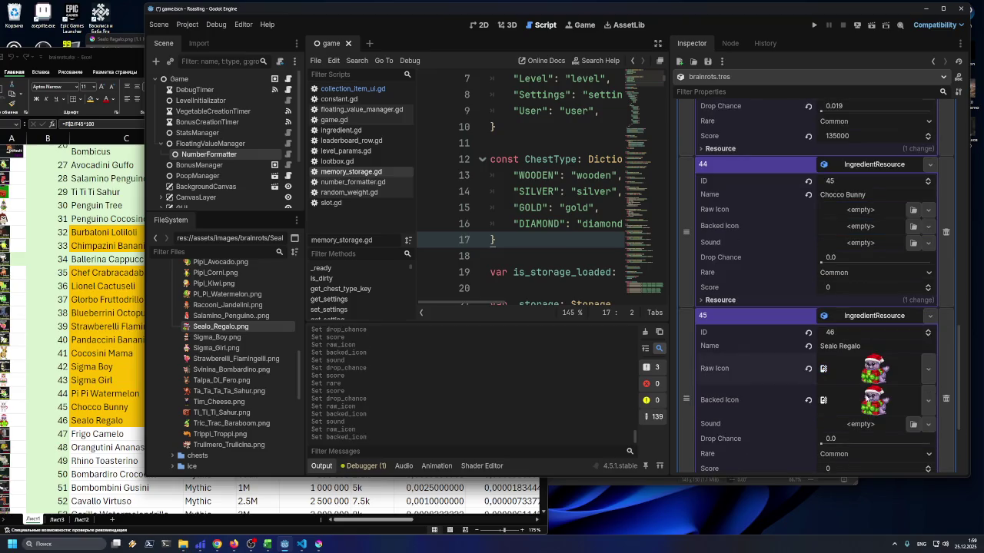
Load Sealo_Regalo.mp3 as item 45's sound and look up its 342k score
left_click(909, 425)
type("s")
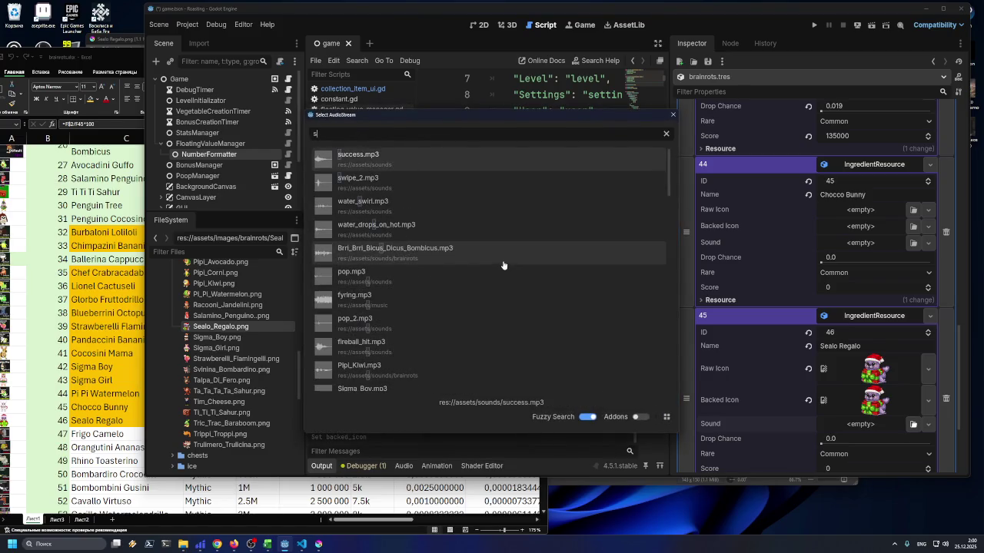
type("ea")
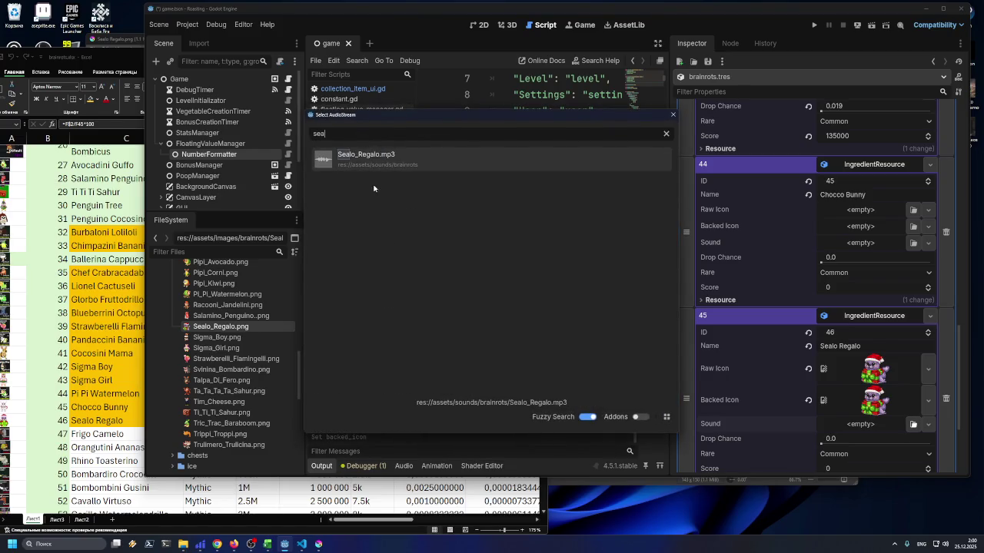
double_click(376, 169)
scroll(907, 375, "down", 1)
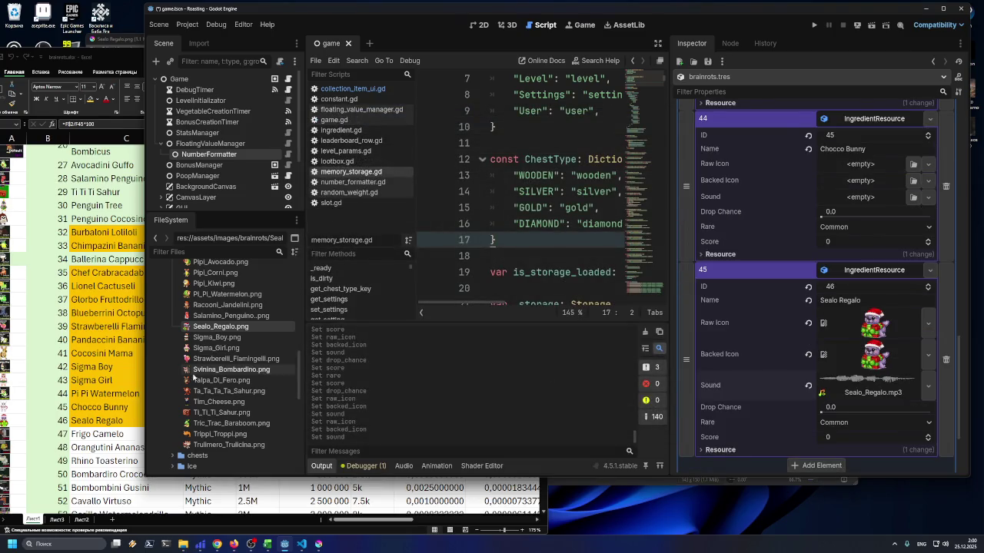
left_click(116, 361)
left_click(258, 420)
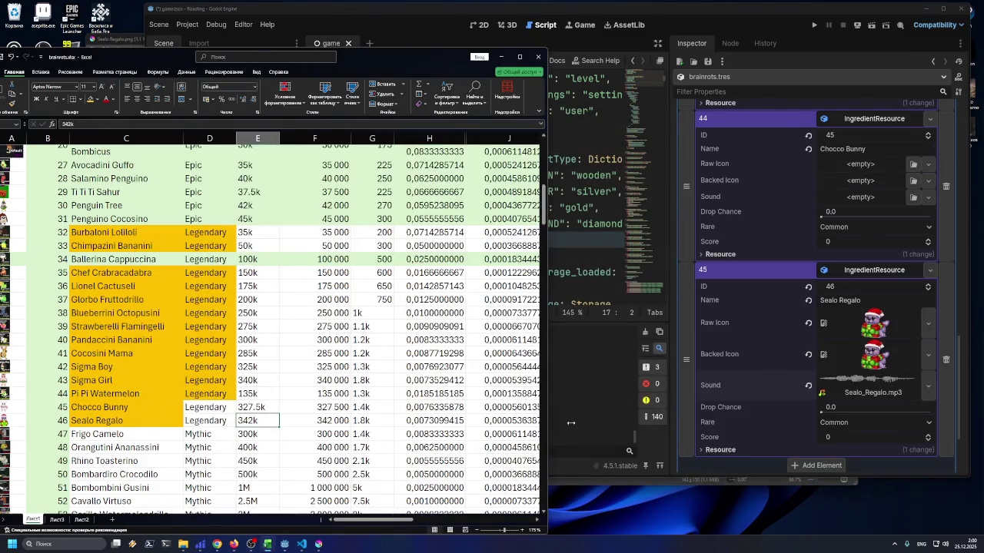
Give Sealo Regalo score 342000, drop chance 0.007 and Legendary rarity
left_click(848, 436)
type("342")
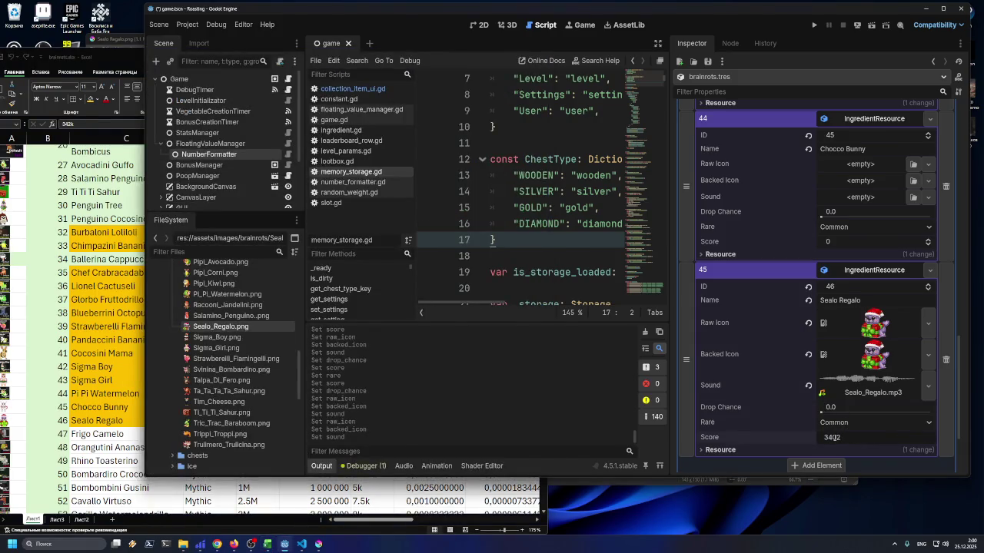
type("000")
key("Return")
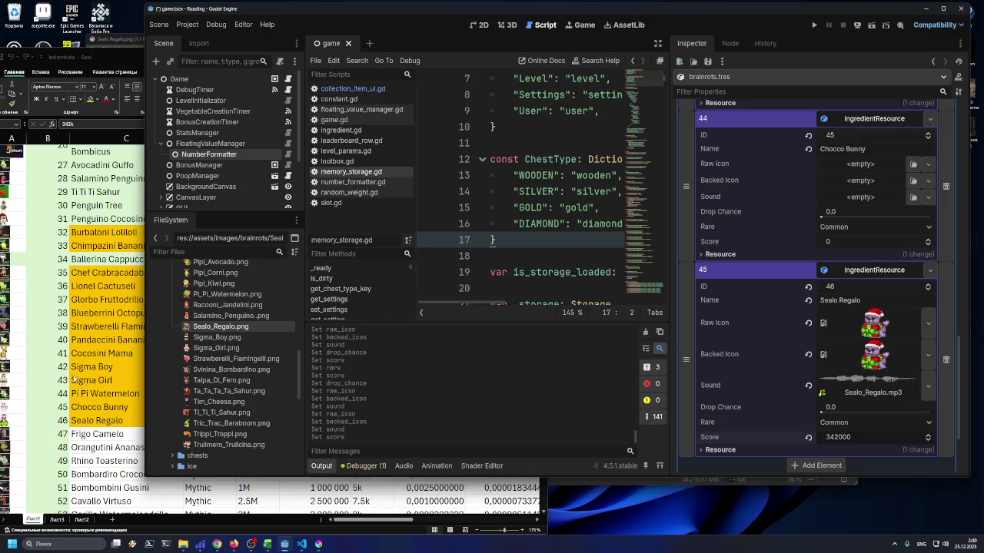
key("alt+Tab")
left_click(418, 421)
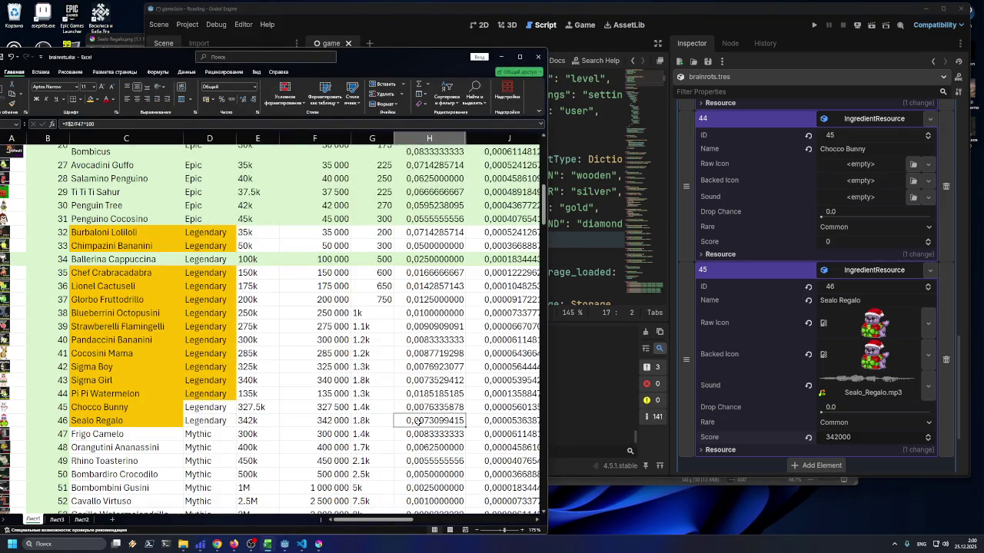
key("ctrl+c")
left_click(856, 408)
key("ctrl+v")
key("Return")
left_click(859, 423)
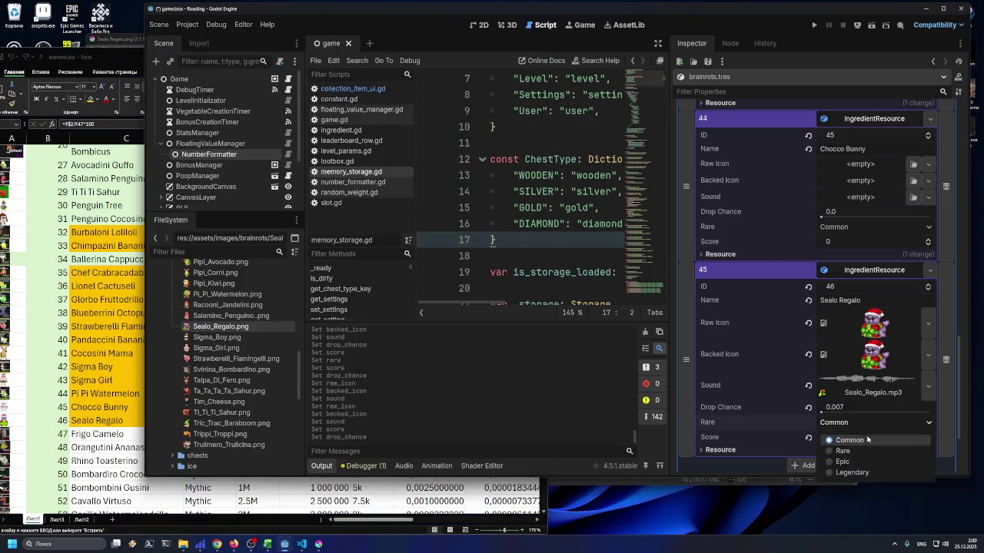
left_click(865, 469)
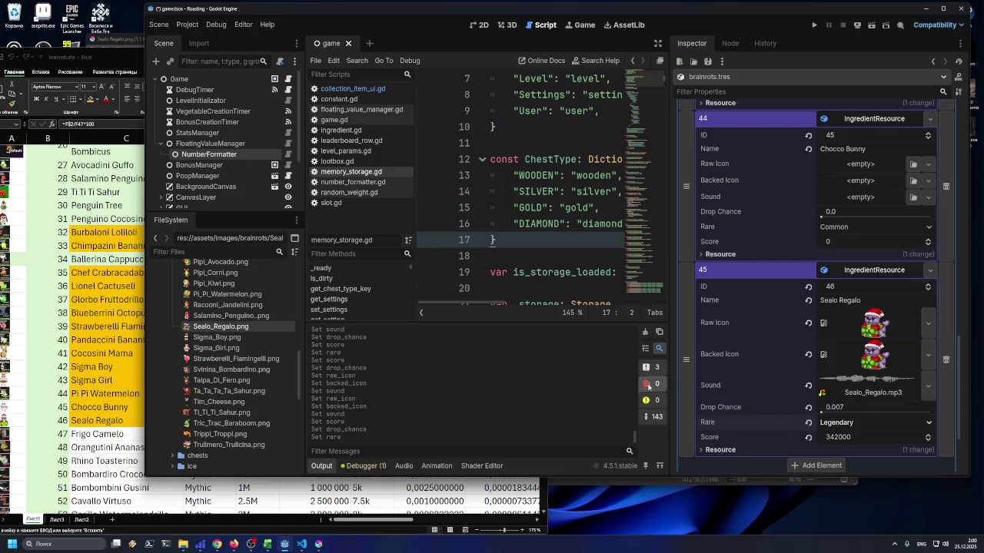
Give Chocco Bunny drop chance 0.008, Legendary rarity and score 327500
key("alt+Tab")
left_click(422, 409)
type("08")
left_click(837, 226)
left_click(849, 280)
key("alt+Tab")
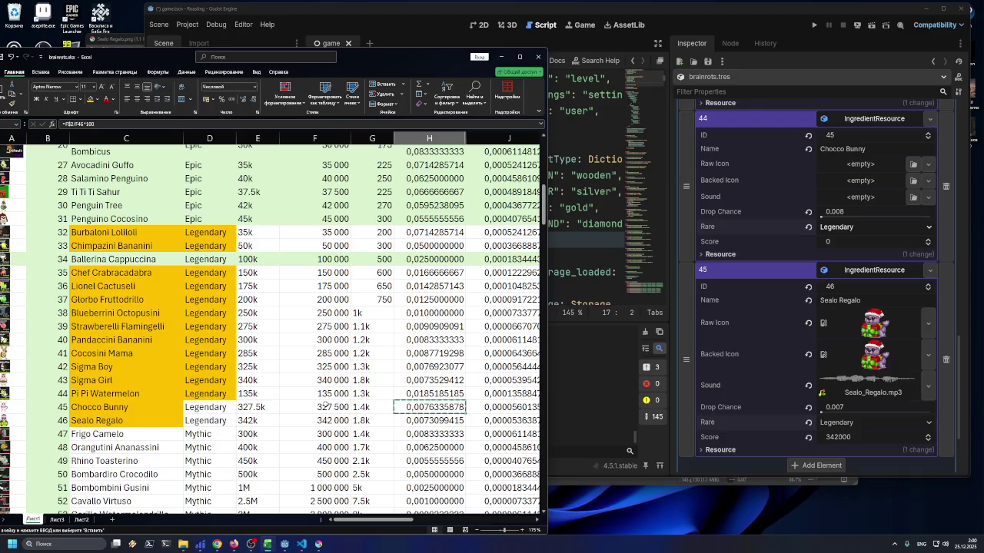
left_click(333, 408)
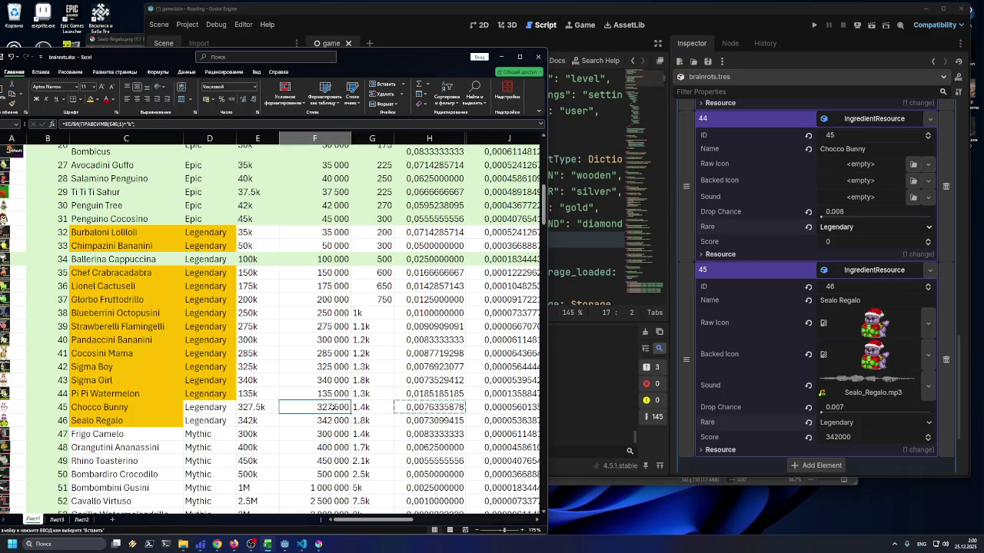
left_click(851, 241)
key("BackSpace")
type("27")
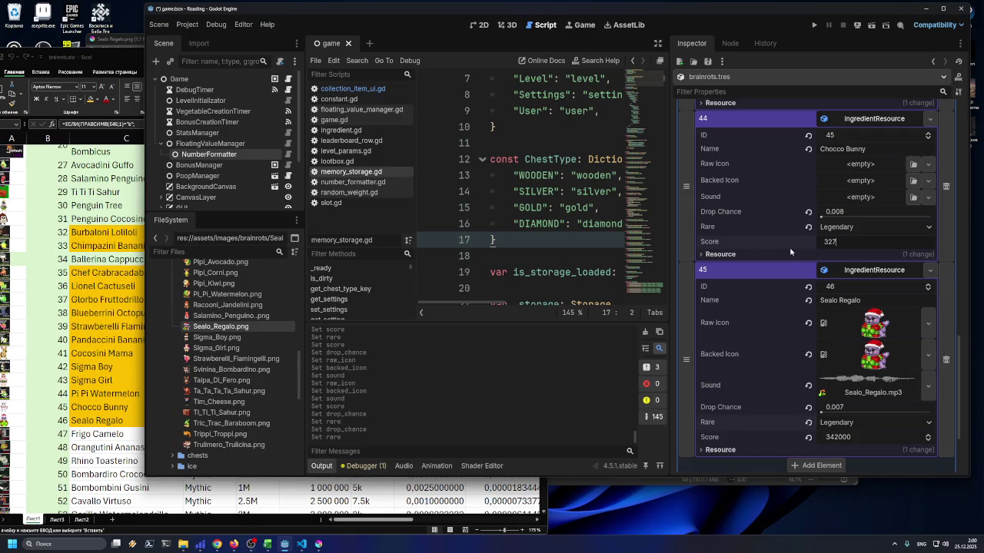
type("500")
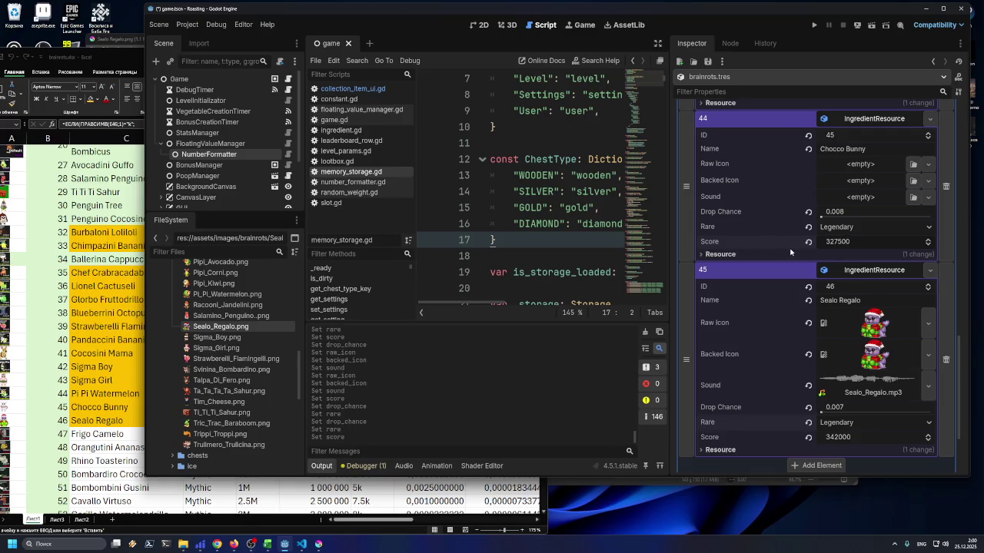
key("alt+Tab")
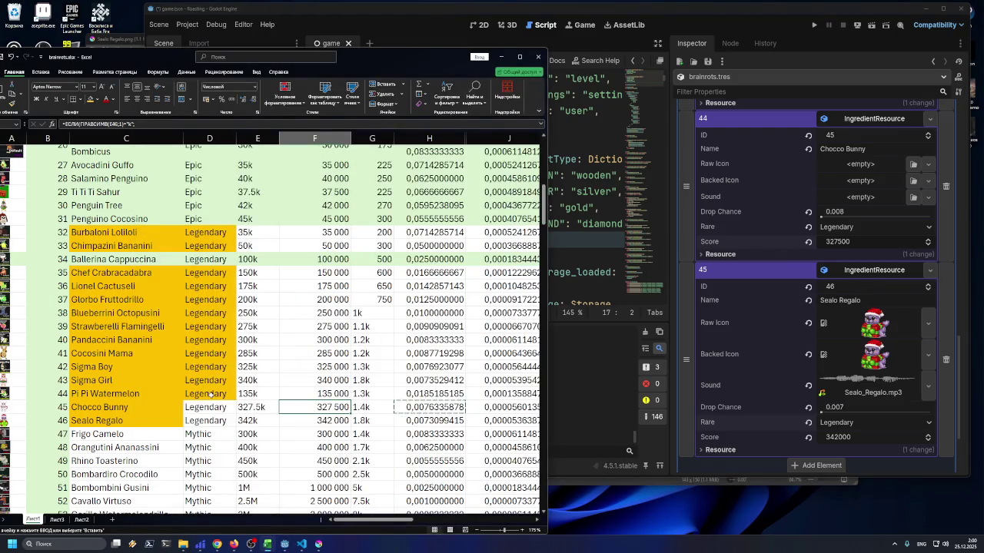
left_click(215, 407)
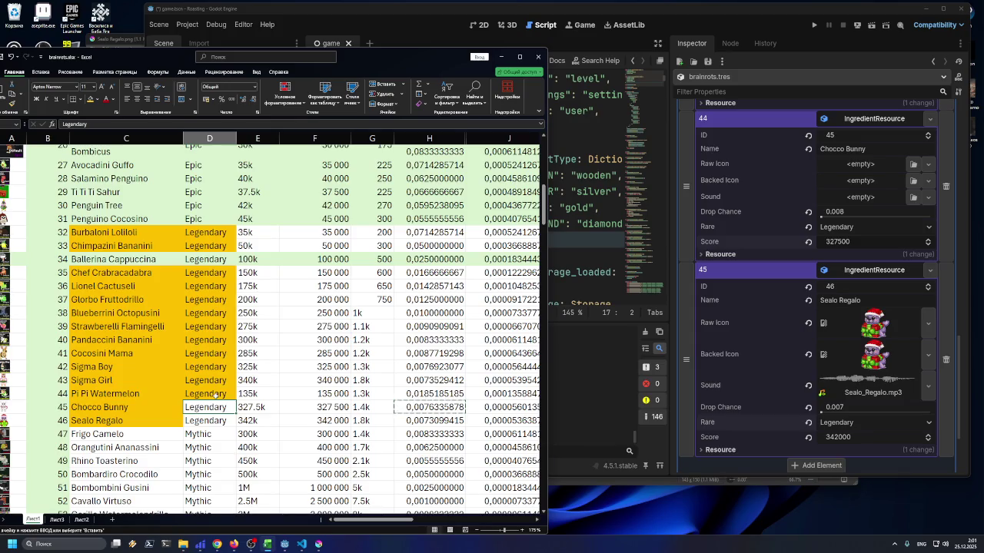
left_click(583, 354)
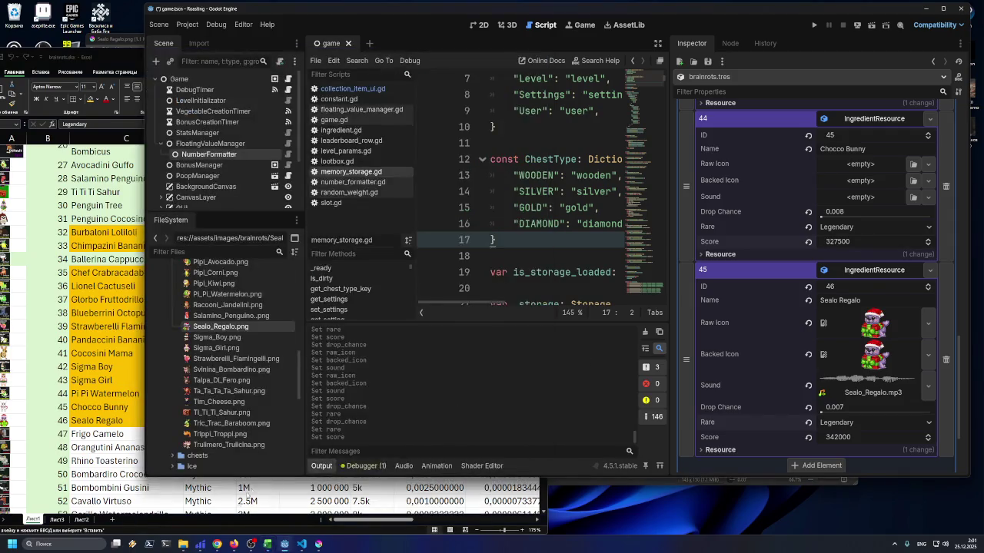
Go from the legendary folder up to brainrot/source and select Chocco Bunny.png
mouse_move(183, 544)
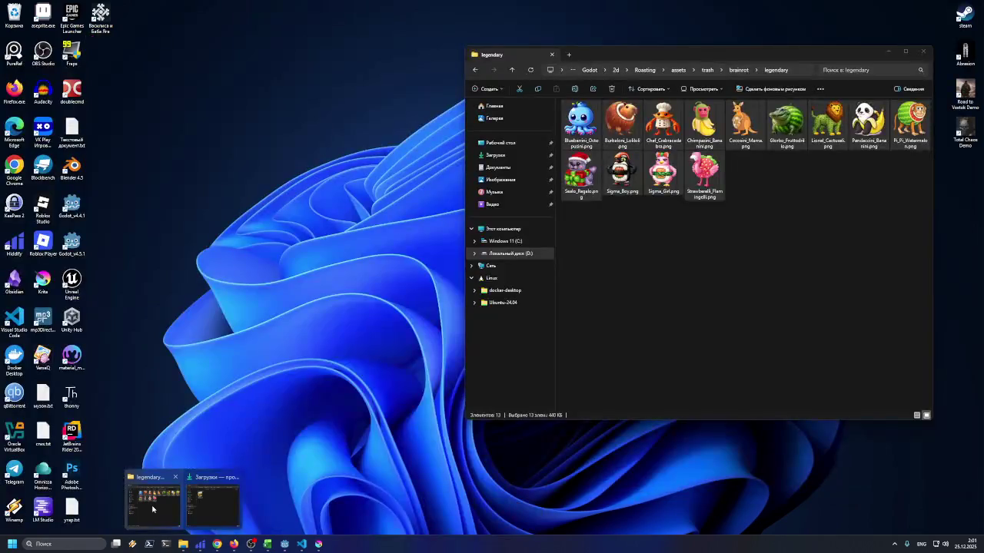
left_click(153, 509)
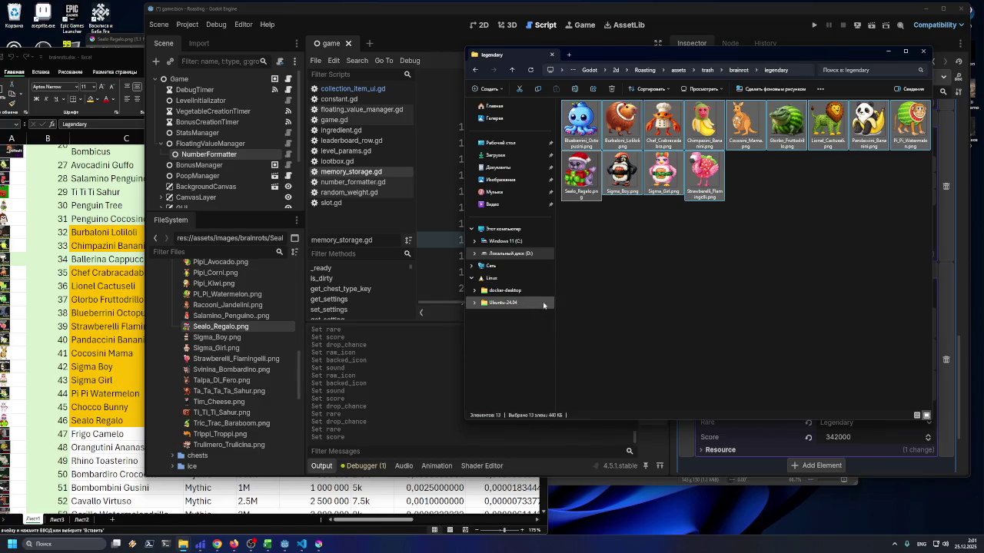
left_click(512, 70)
double_click(710, 130)
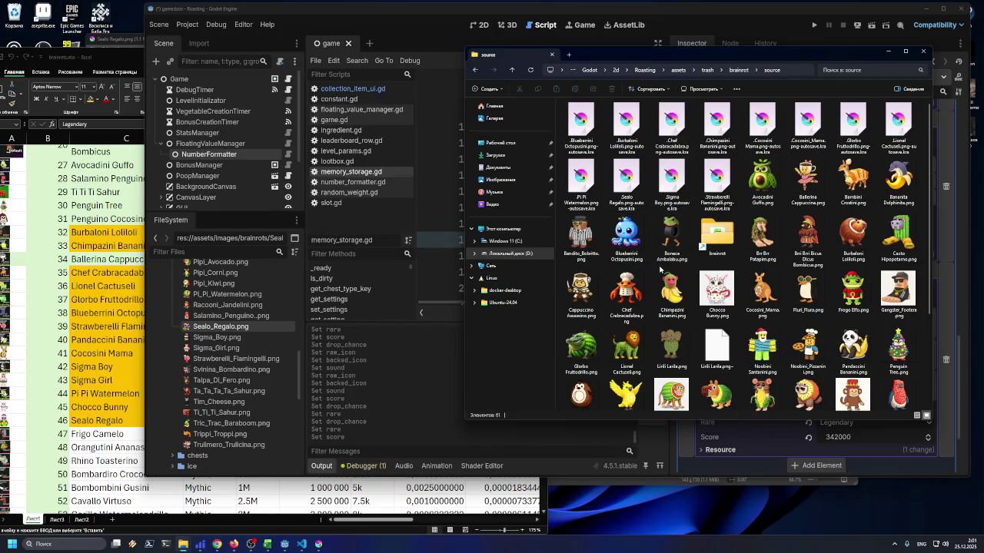
left_click(716, 292)
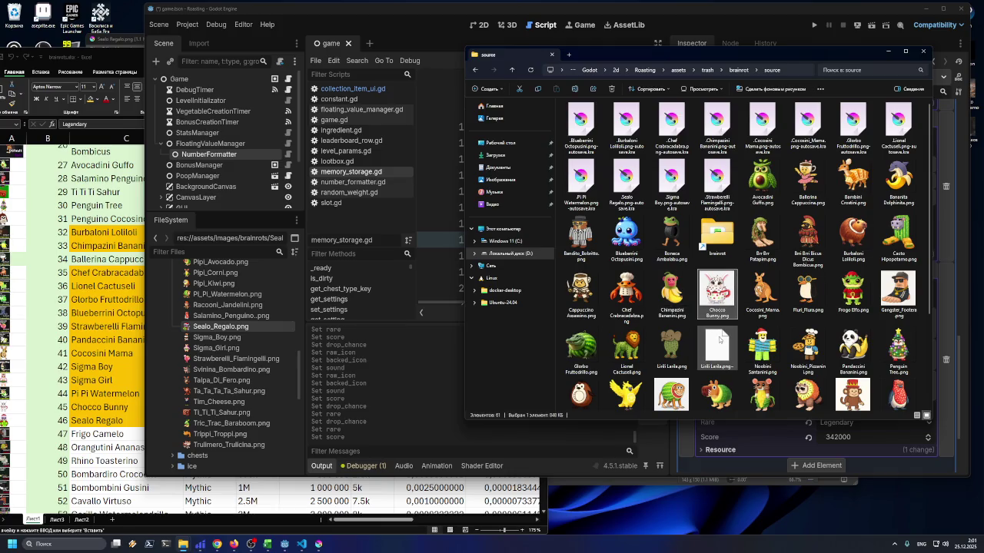
mouse_move(268, 543)
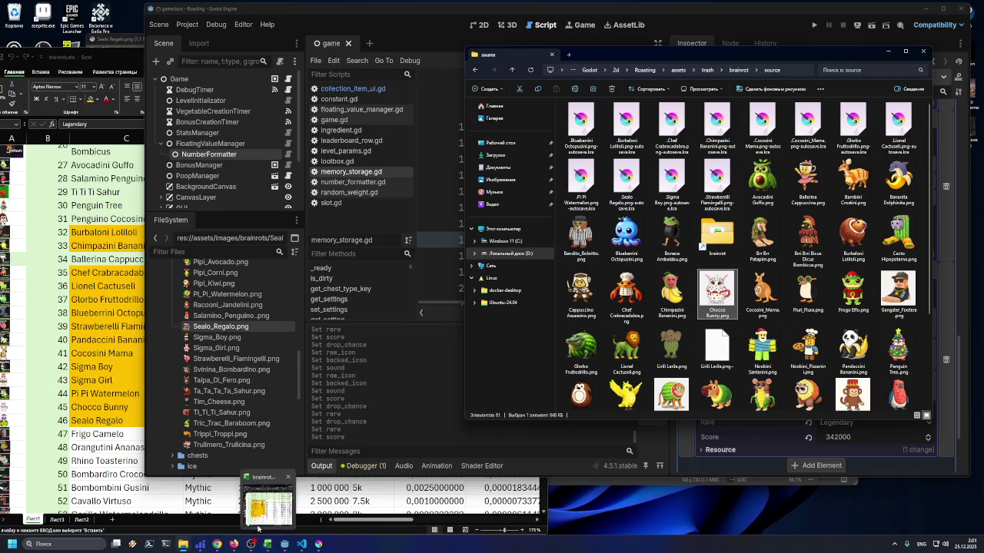
left_click(233, 544)
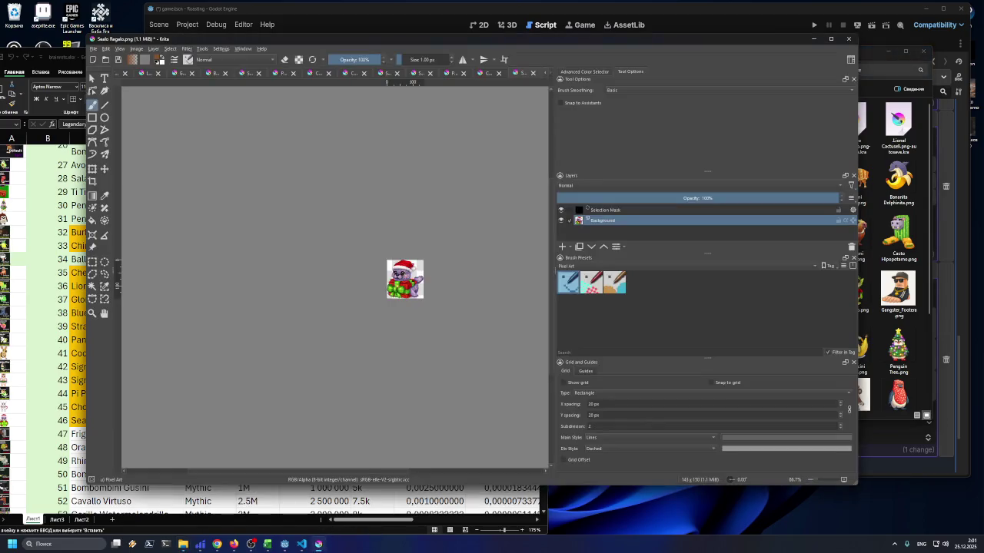
Open Chocco Bunny.png in Krita as a new document
left_click(855, 293)
mouse_move(717, 292)
left_mouse_down()
mouse_move(450, 241)
mouse_move(389, 199)
left_mouse_up()
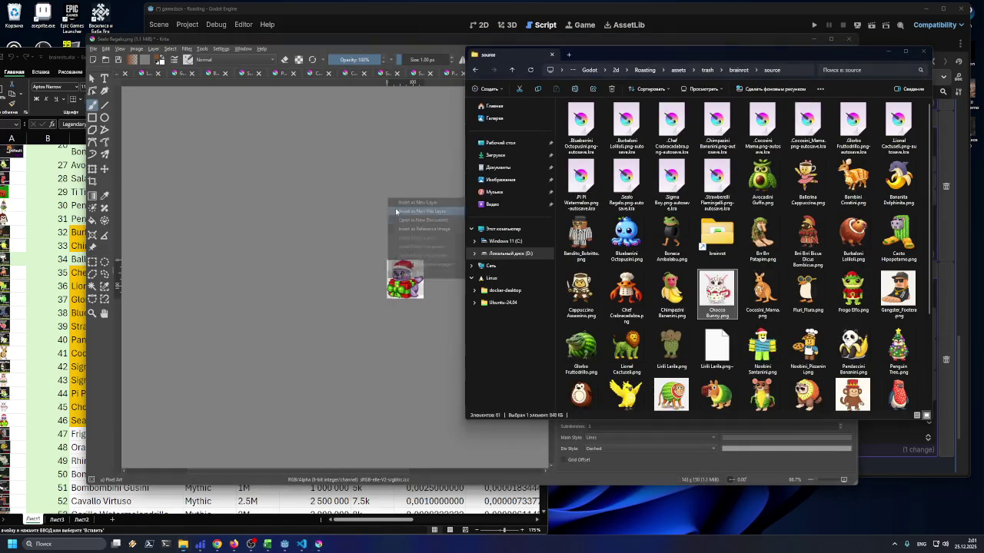
left_click(409, 220)
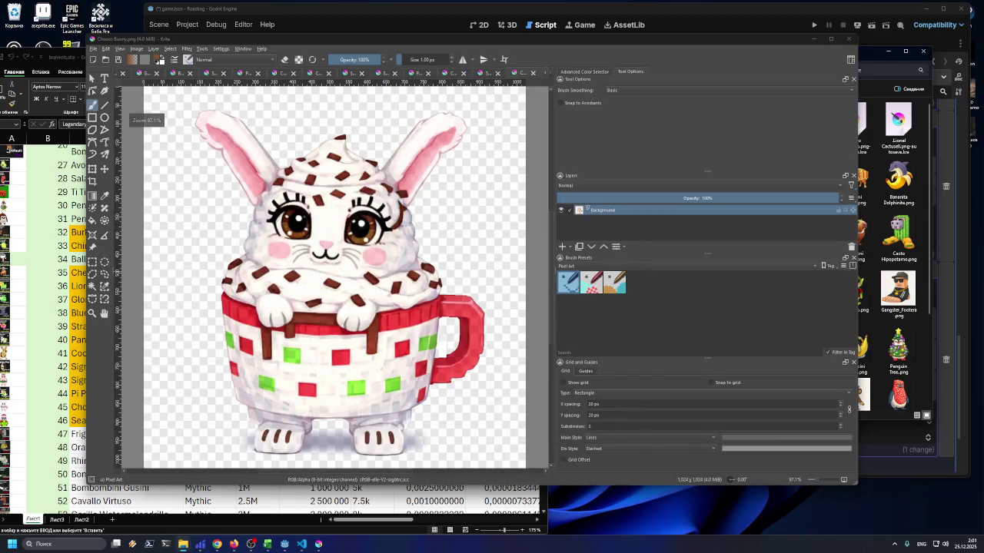
Select the background around the bunny by contiguous colour, trying thresholds 5, 4 and 7
left_click(92, 286)
left_click(209, 212)
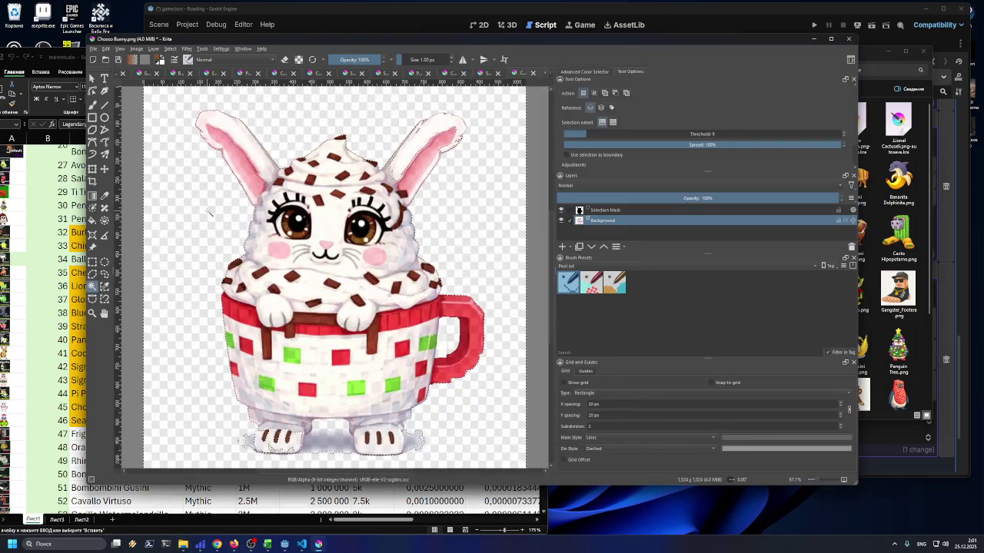
left_click_drag(588, 132, 569, 133)
left_click(515, 173)
left_click(485, 181)
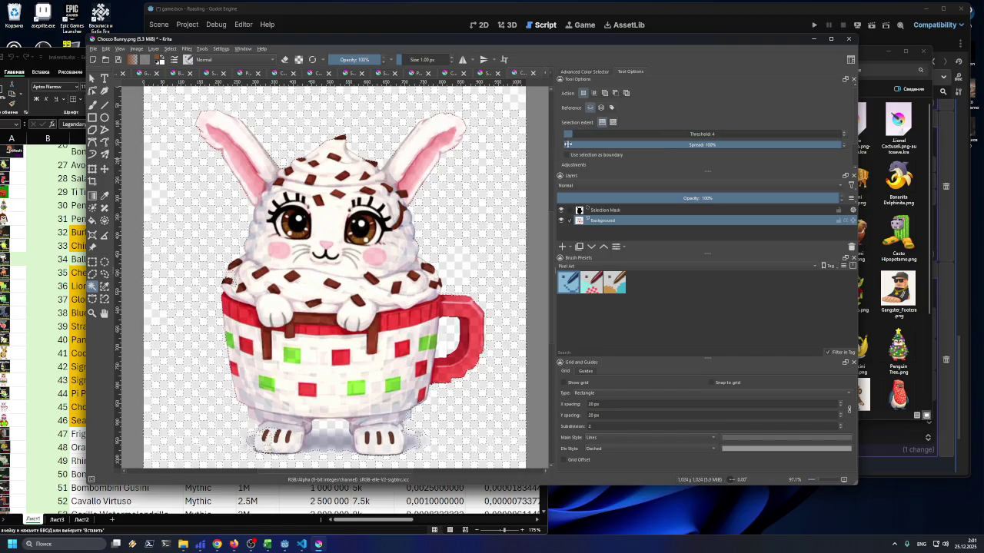
left_click(581, 134)
left_click(500, 123)
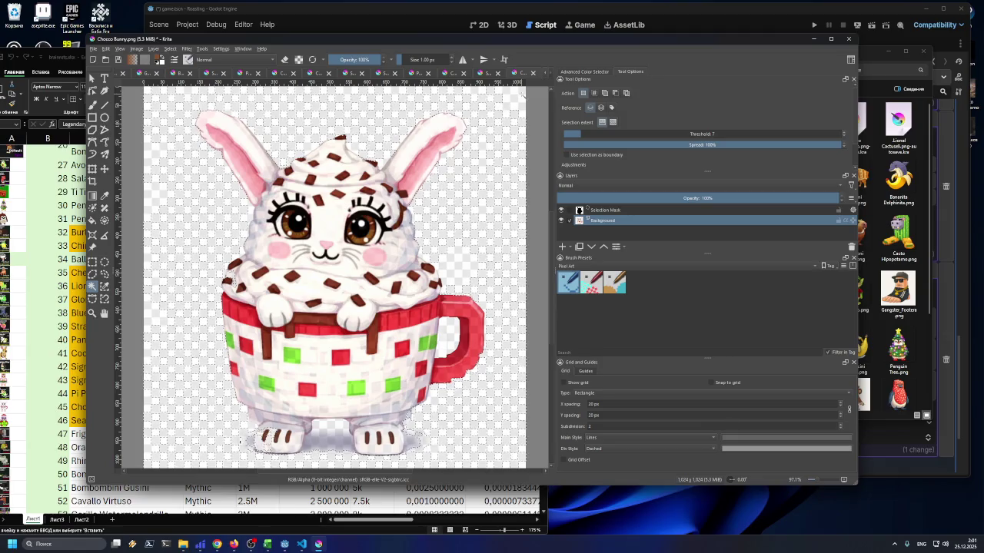
Retune the selection threshold through 10, 9, 8 and 6, settling on 7
left_click(589, 134)
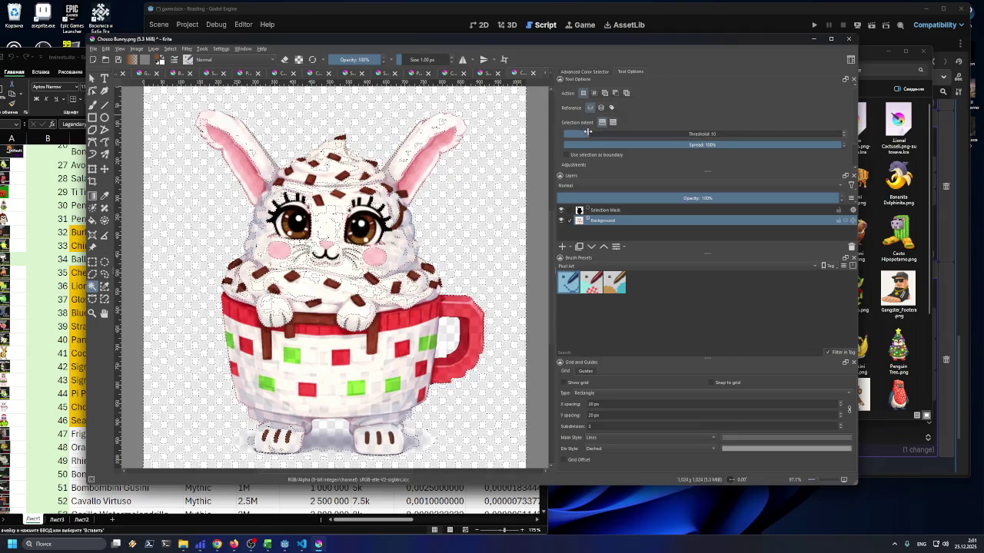
left_click(517, 102)
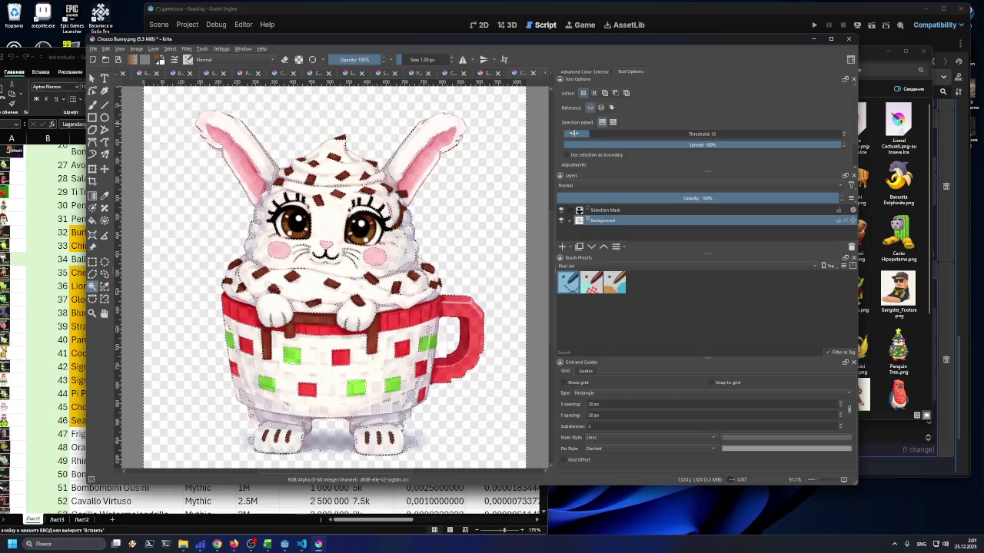
left_click(585, 134)
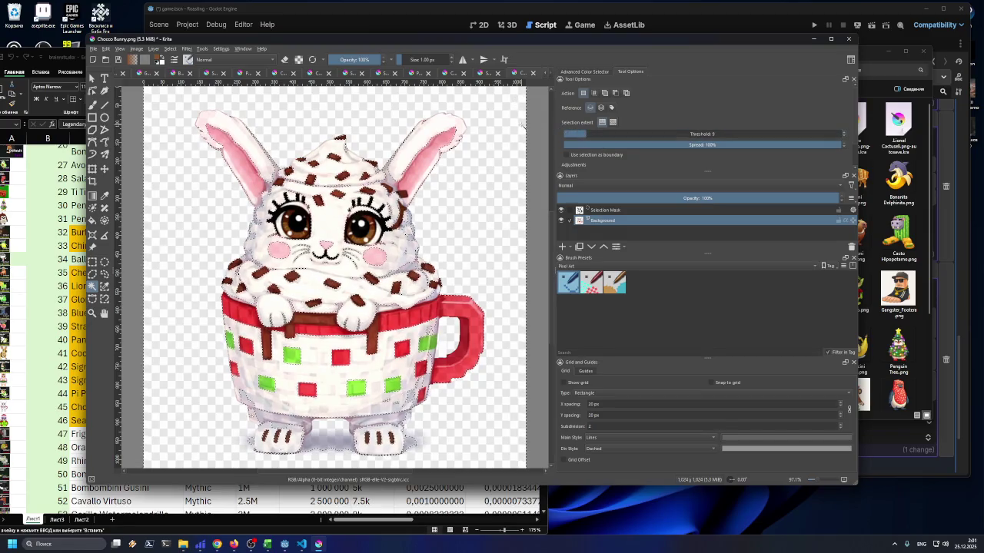
left_click(582, 133)
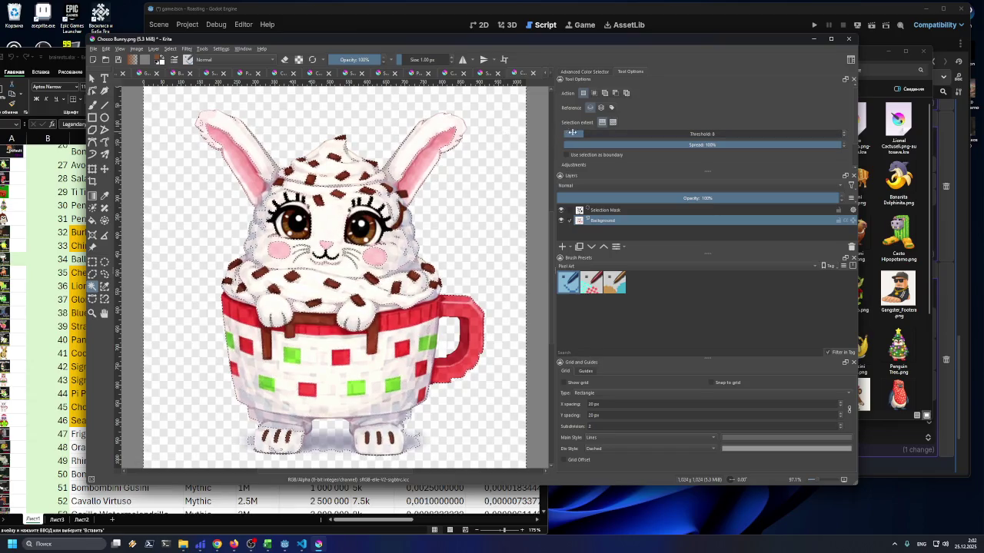
left_click(573, 134)
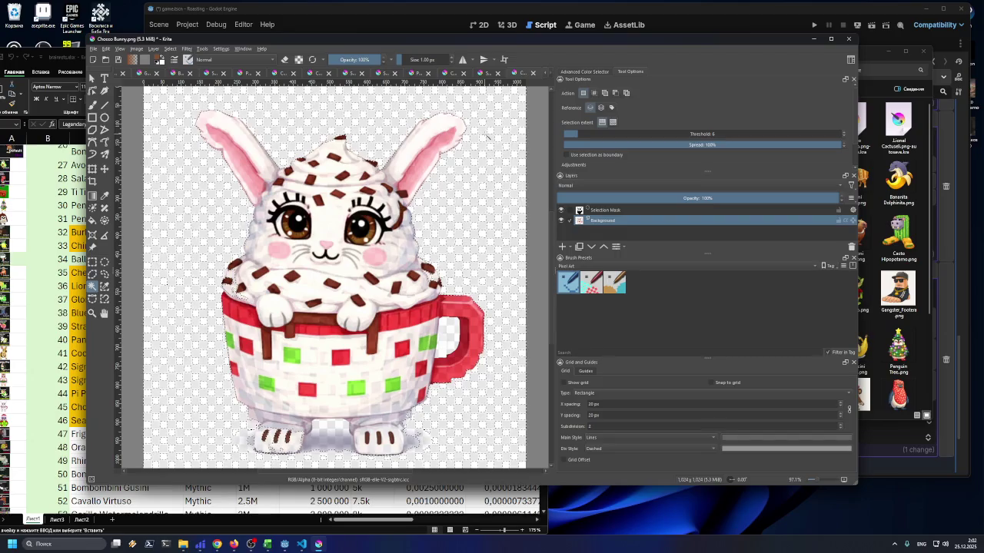
left_click(578, 134)
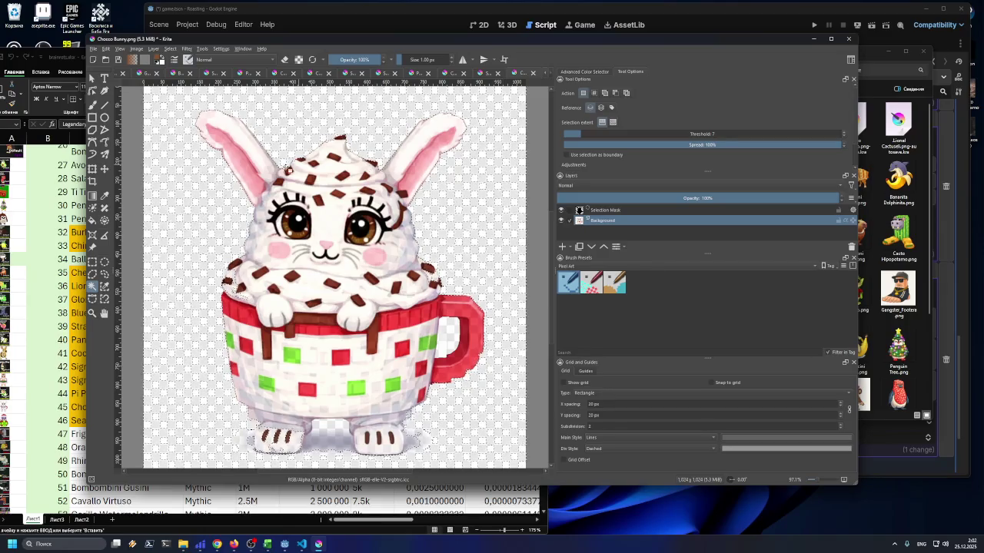
left_click(104, 274)
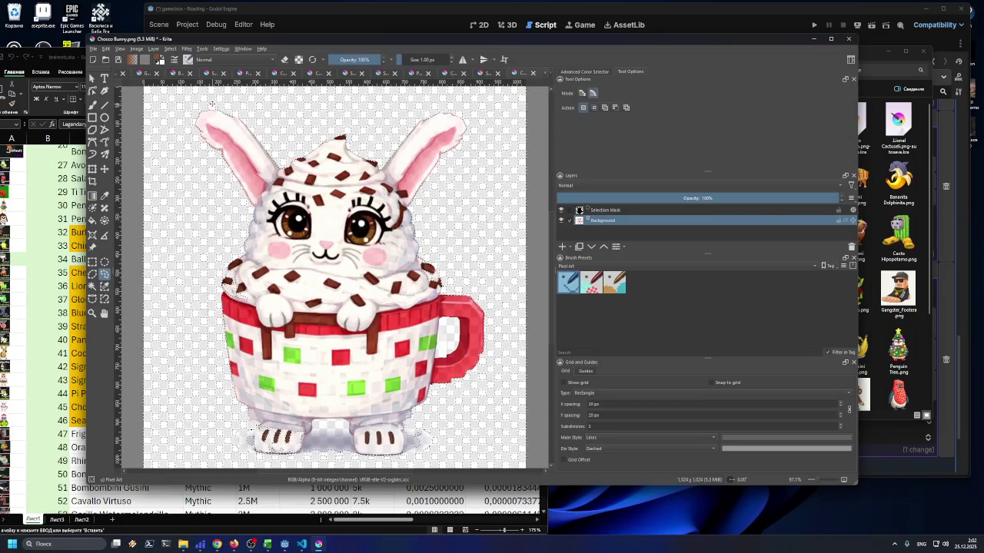
Deselect the bunny, then trace and cancel a freehand selection along the ear
left_click(170, 50)
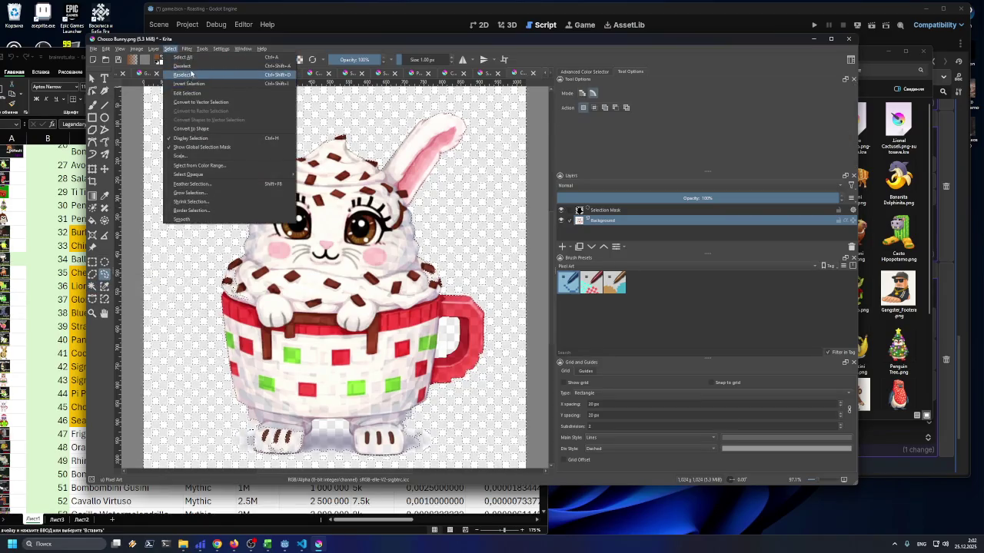
left_click(191, 75)
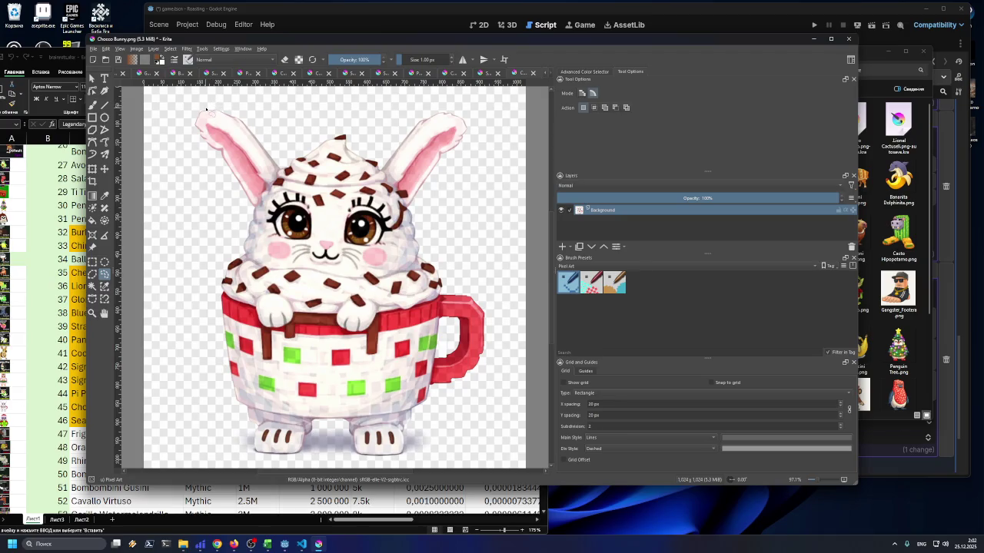
scroll(199, 108, "up", 5)
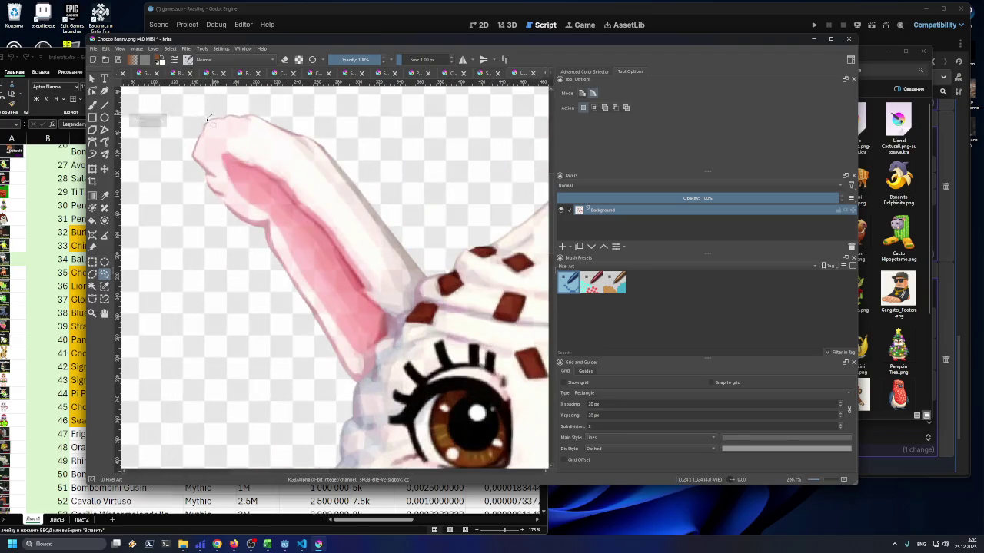
mouse_move(196, 131)
left_mouse_down()
mouse_move(191, 167)
mouse_move(256, 233)
mouse_move(296, 306)
left_mouse_up()
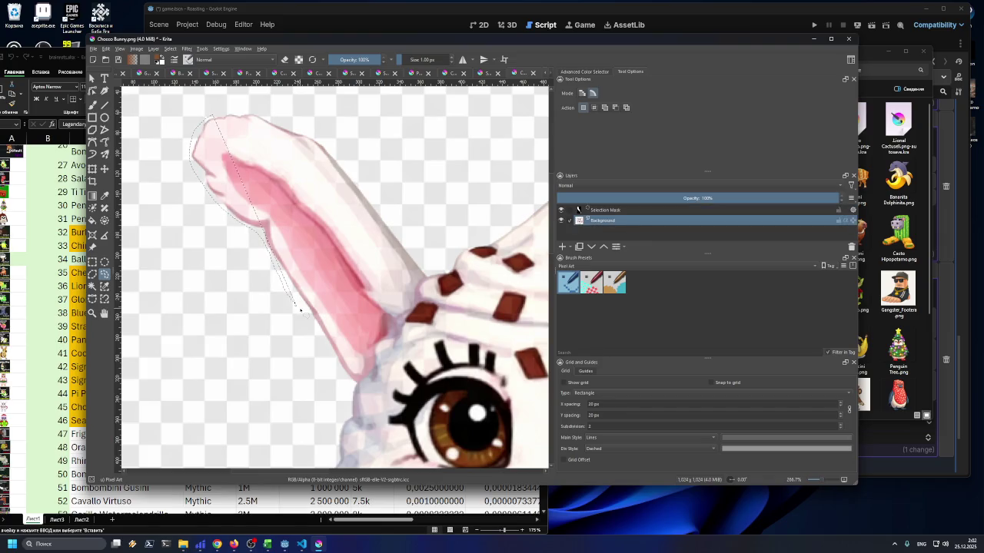
key("ctrl+shift+a")
scroll(414, 297, "down", 5)
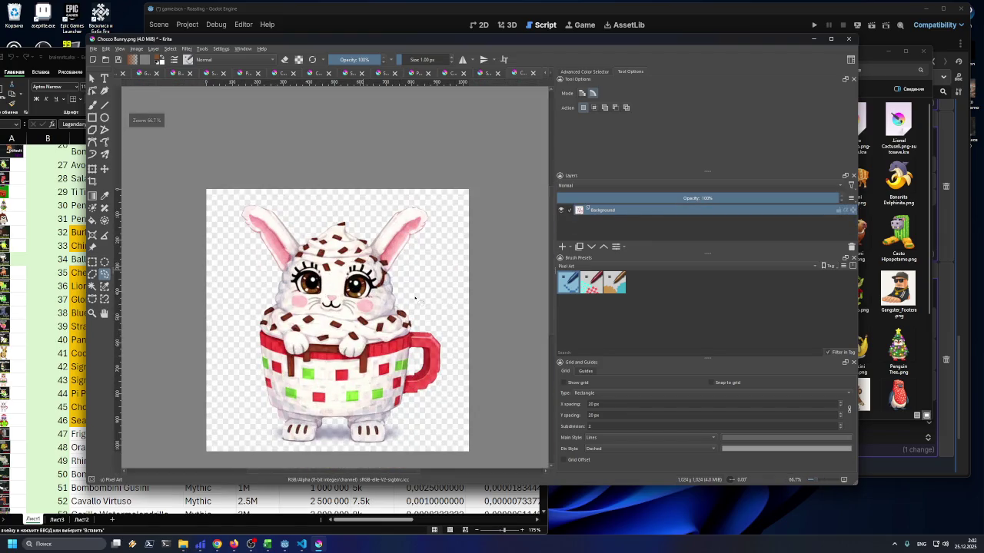
Move the spreadsheet aside, minimize it and launch Photoshop
left_click_drag(76, 56, 217, 68)
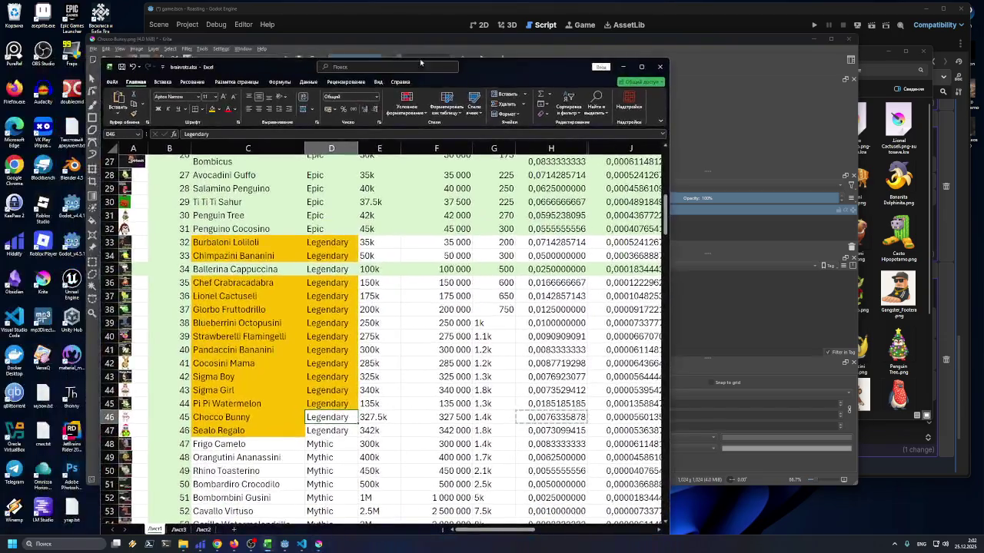
left_click(623, 67)
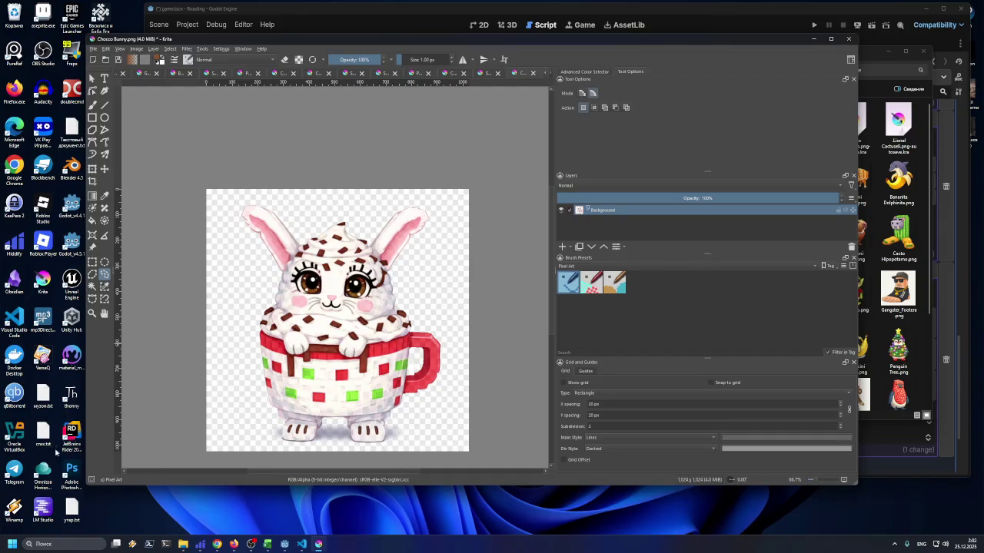
left_click(72, 471)
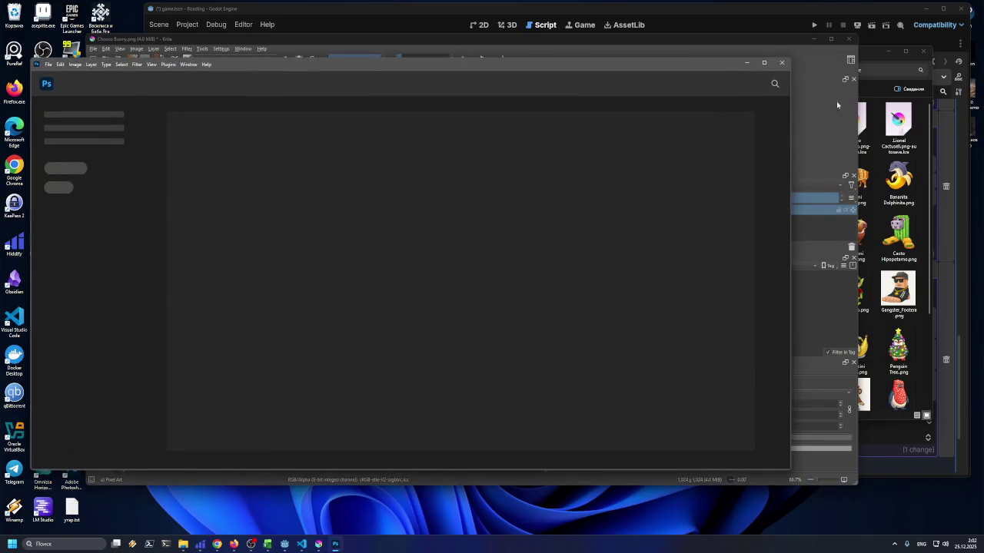
Open Chocco Bunny.png in Photoshop, leaving it without colour management
left_click_drag(873, 53, 896, 65)
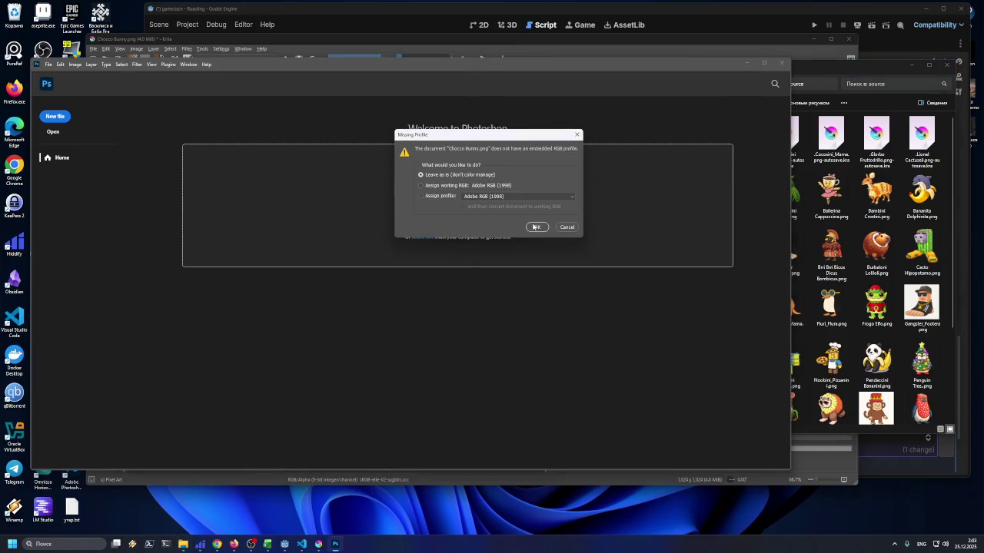
left_click(535, 227)
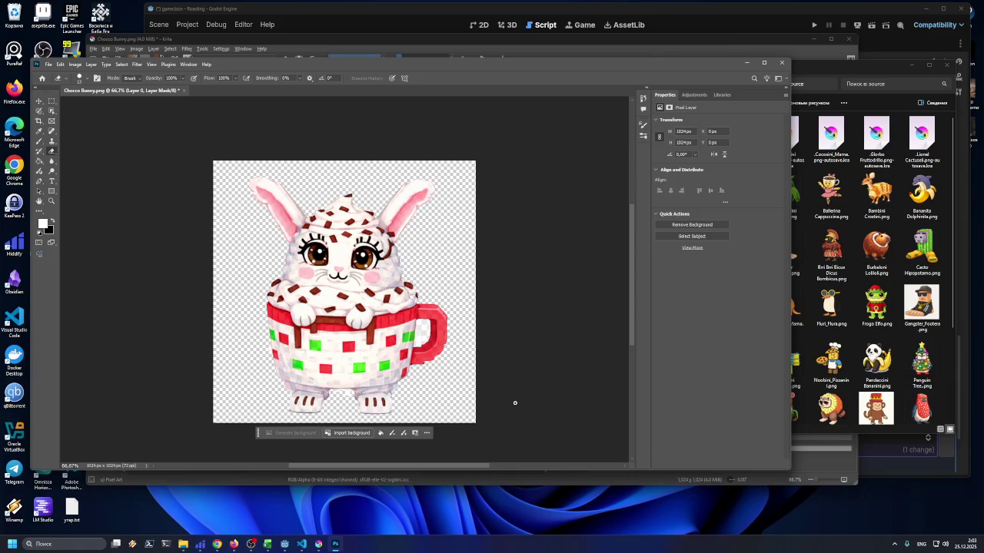
Zoom in on the cup handle and switch to the Polygonal Lasso Tool
scroll(418, 348, "up", 1)
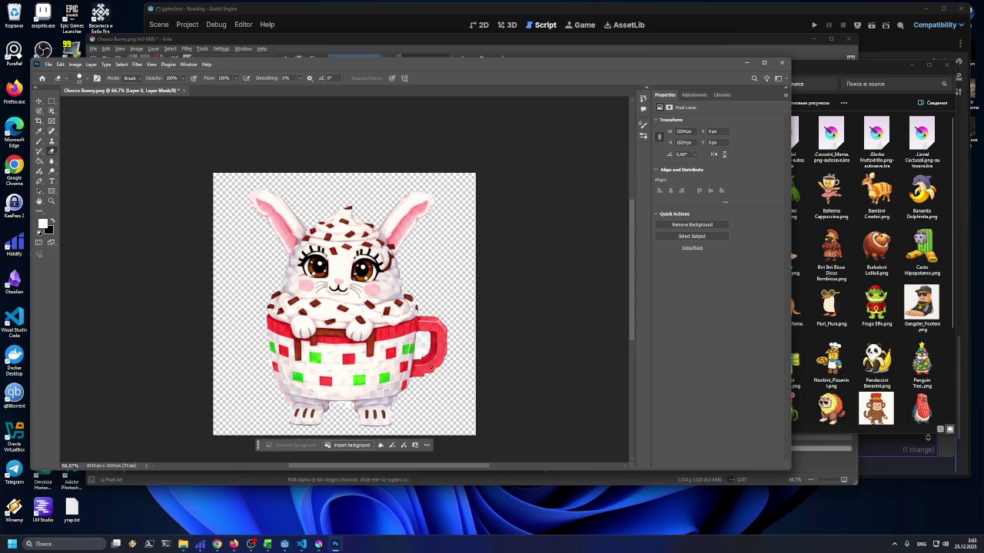
scroll(461, 372, "left", 2)
scroll(476, 375, "up", 1)
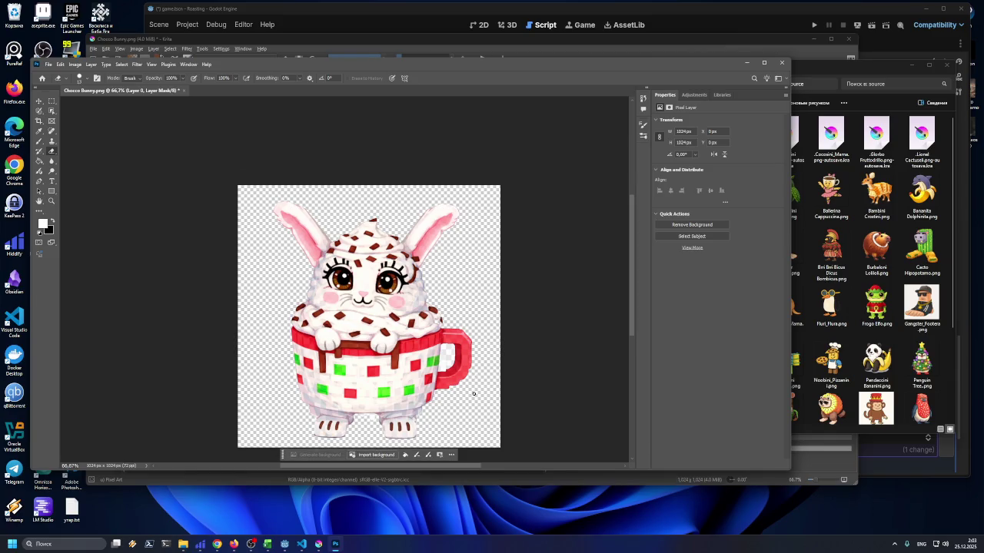
scroll(461, 371, "up", 8)
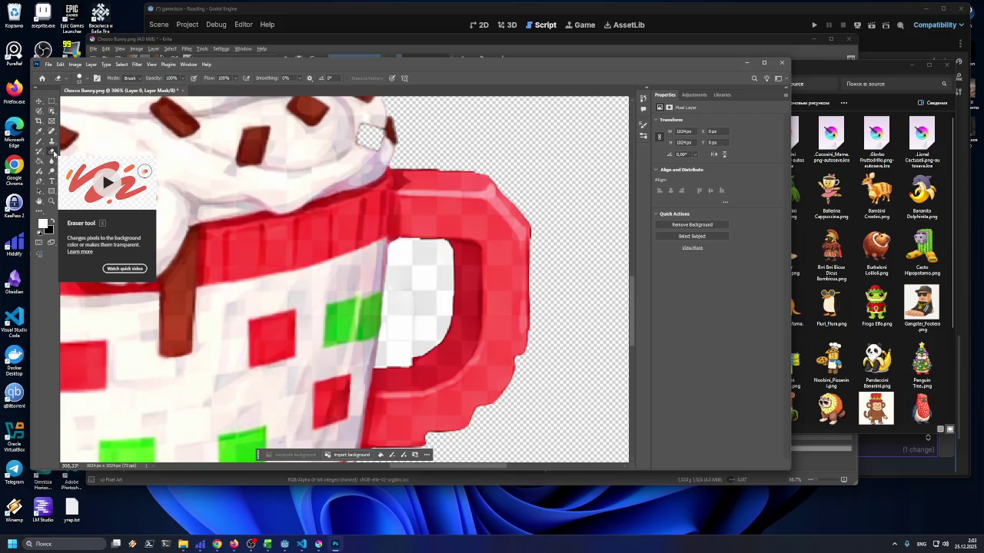
left_click(40, 113)
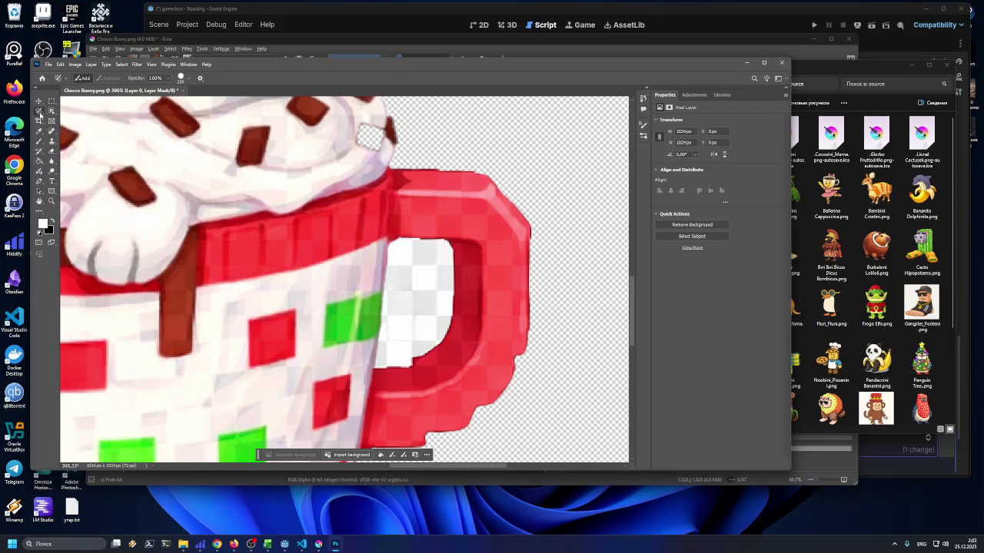
right_click(40, 112)
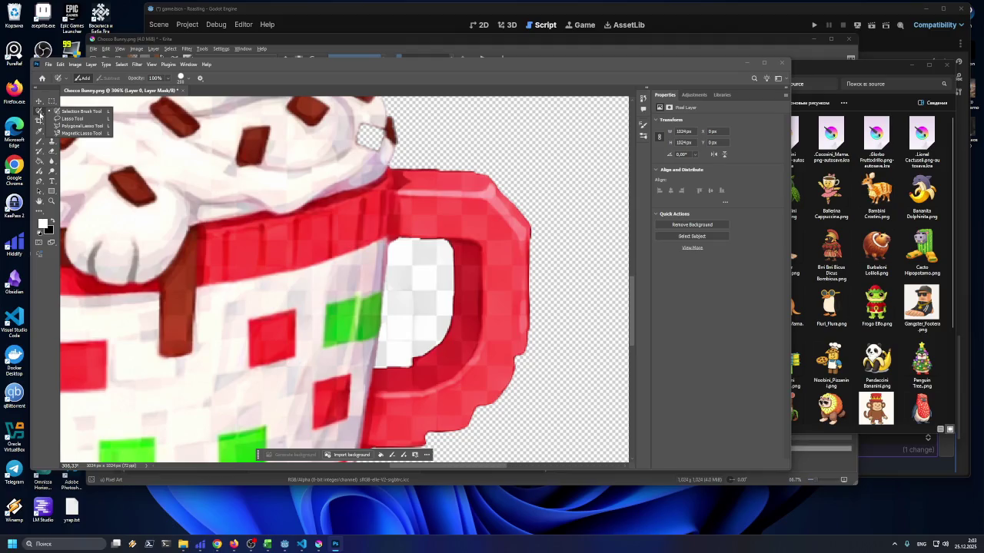
left_click(41, 114)
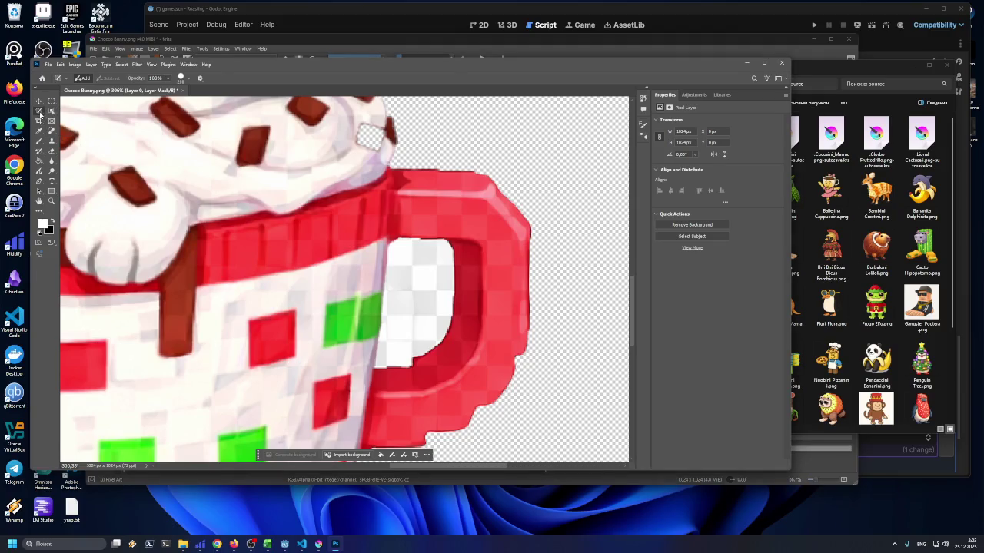
right_click(40, 114)
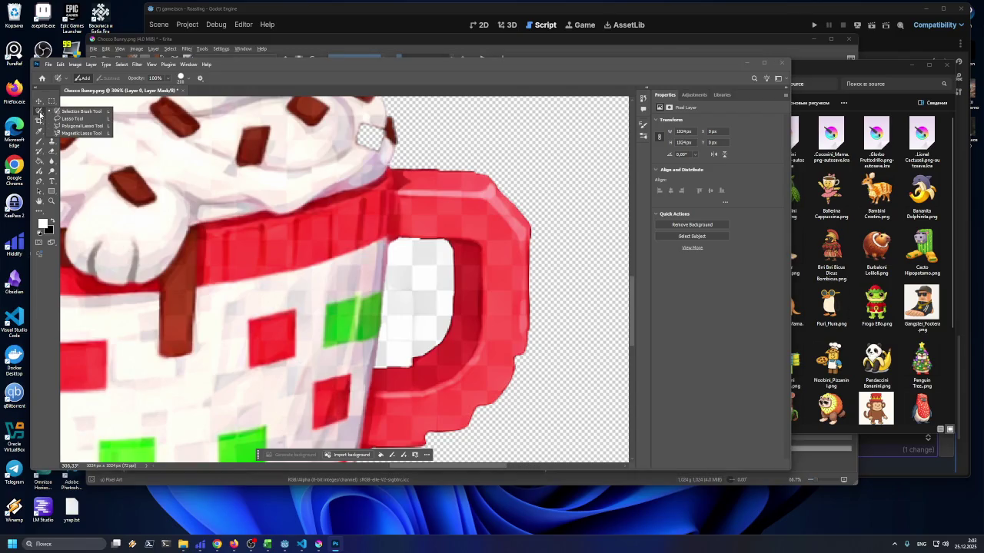
left_click(77, 126)
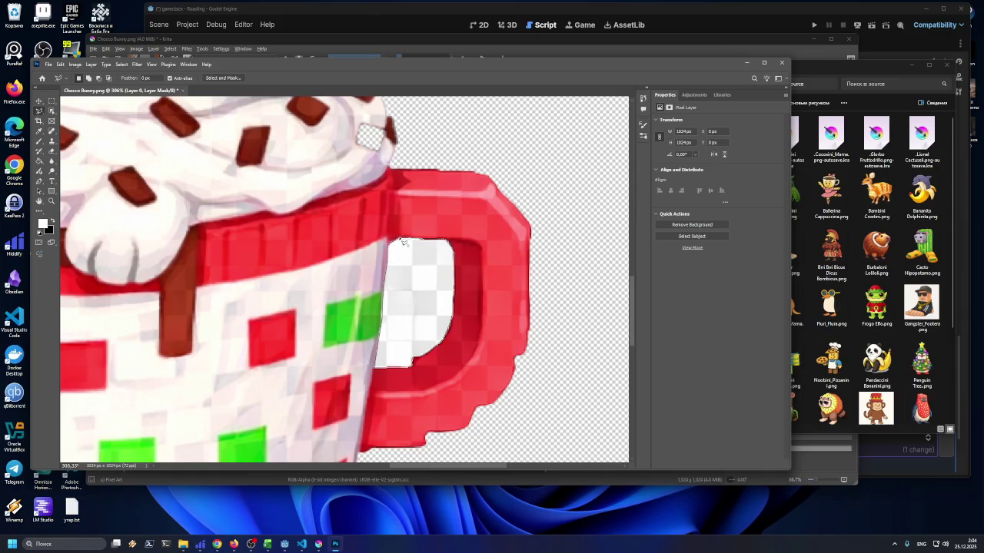
Outline the hole inside the cup handle and apply Remove to it
left_click_drag(402, 242, 401, 240)
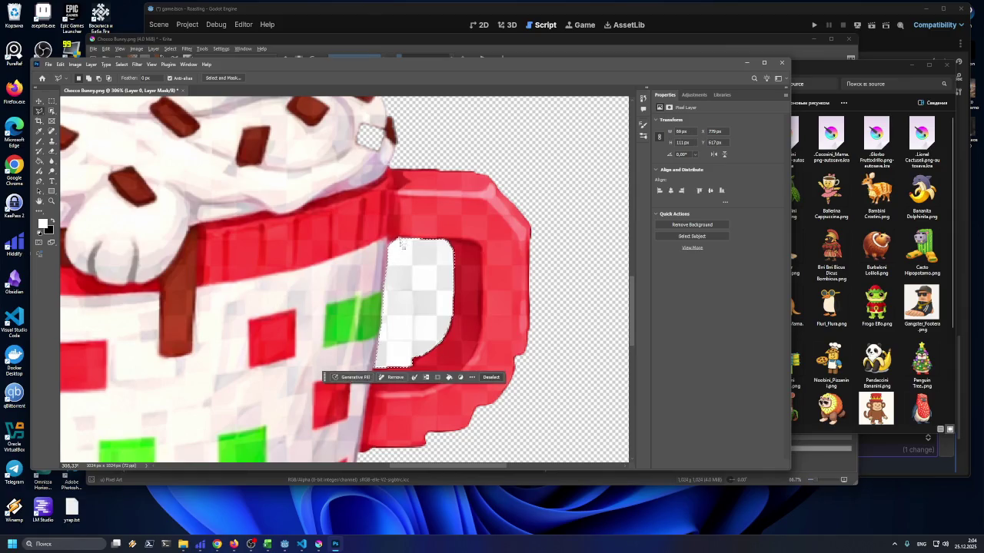
left_click(399, 377)
scroll(374, 269, "down", 1)
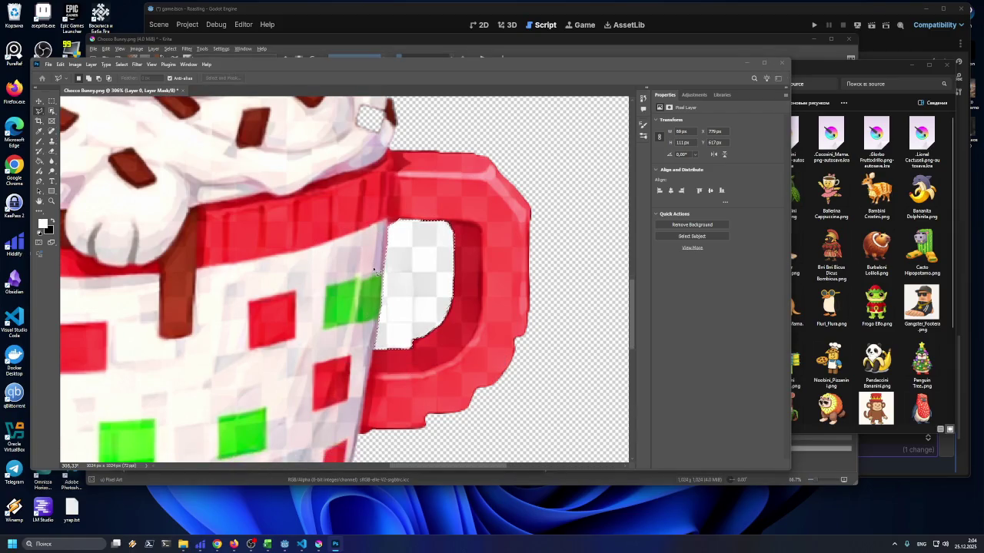
scroll(374, 269, "down", 3)
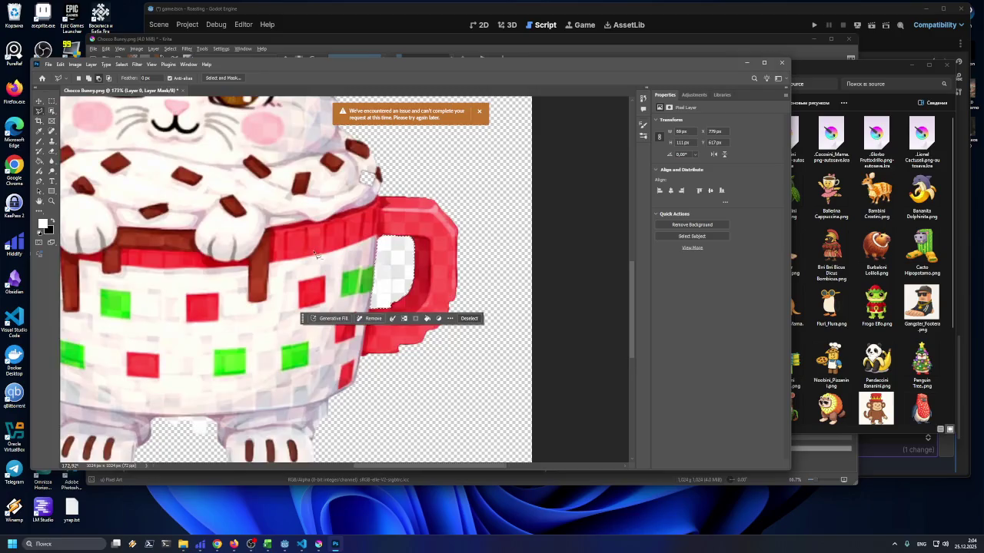
scroll(316, 254, "down", 2)
scroll(226, 244, "down", 1)
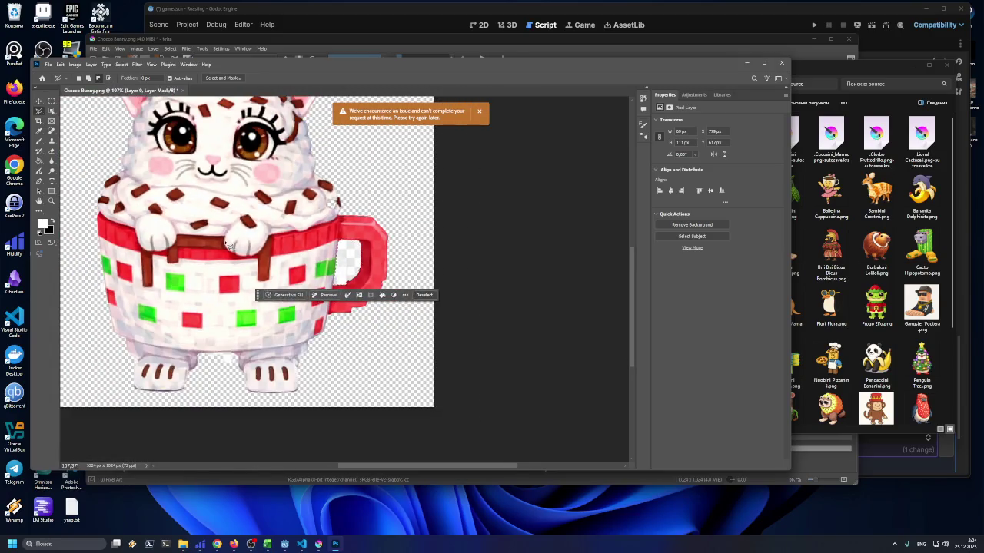
Zoom out and retry Remove, which fails with an error banner
left_click(328, 294)
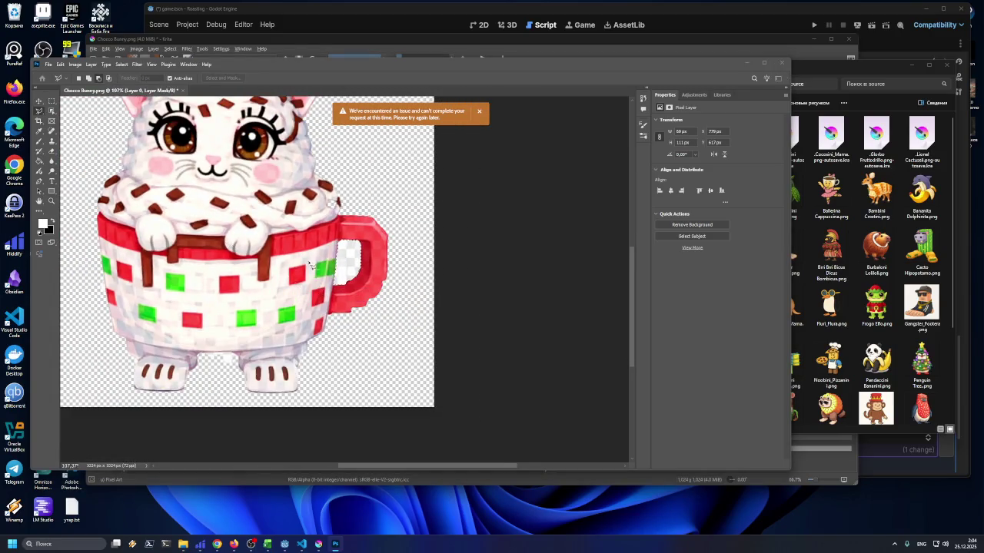
scroll(310, 263, "down", 1)
scroll(246, 223, "down", 1)
scroll(170, 169, "up", 1)
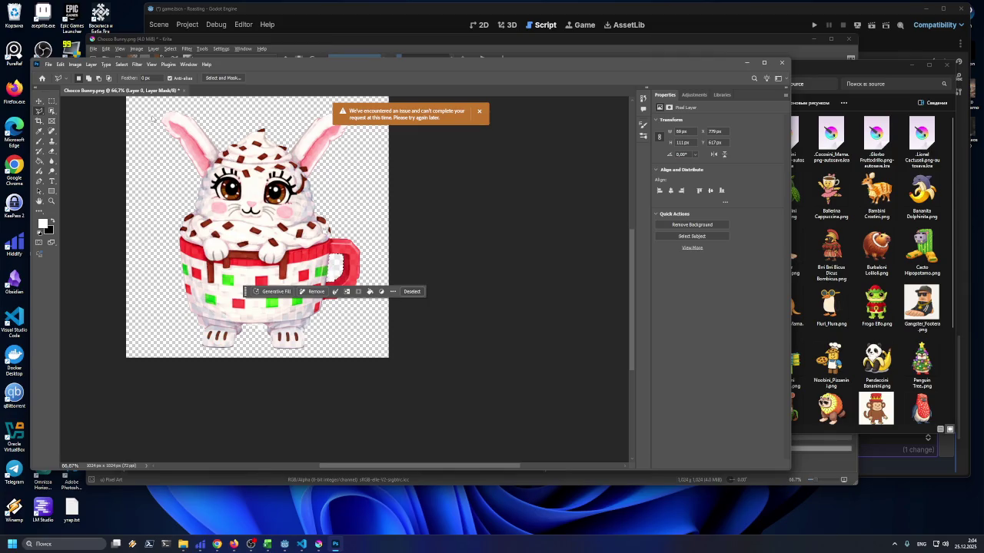
left_click(76, 64)
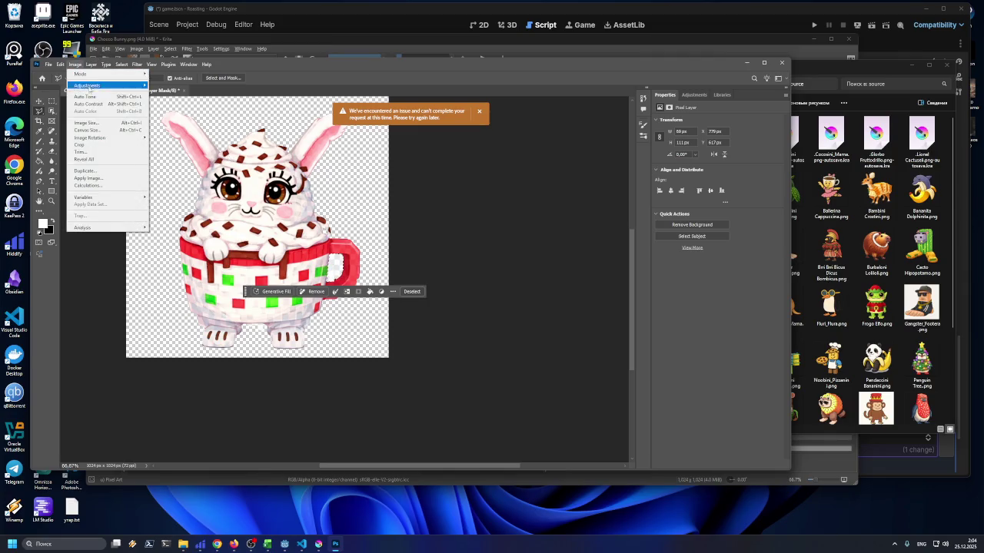
Check Canvas Size without changing it, then Trim away the transparent margins
left_click(98, 131)
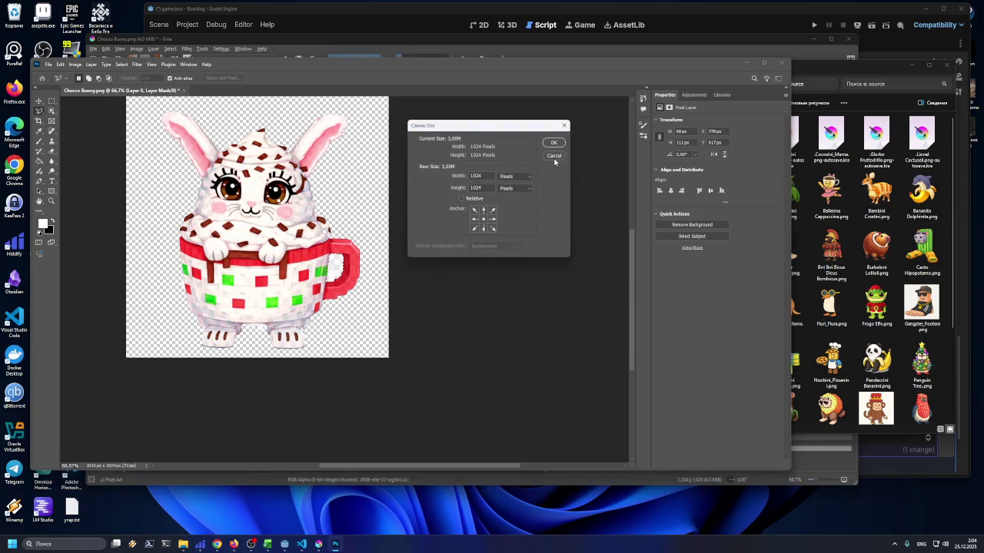
left_click(553, 157)
left_click(74, 64)
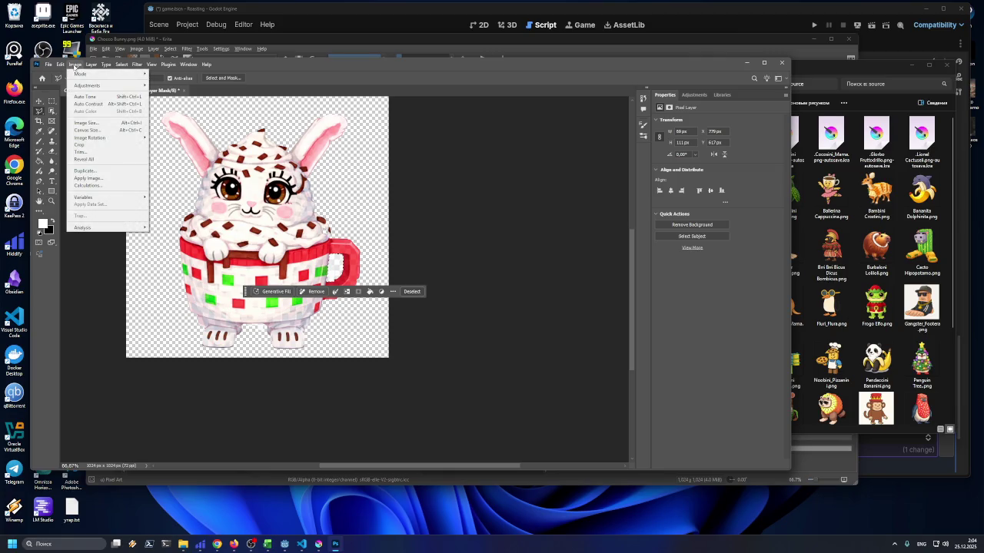
left_click(93, 153)
left_click(524, 158)
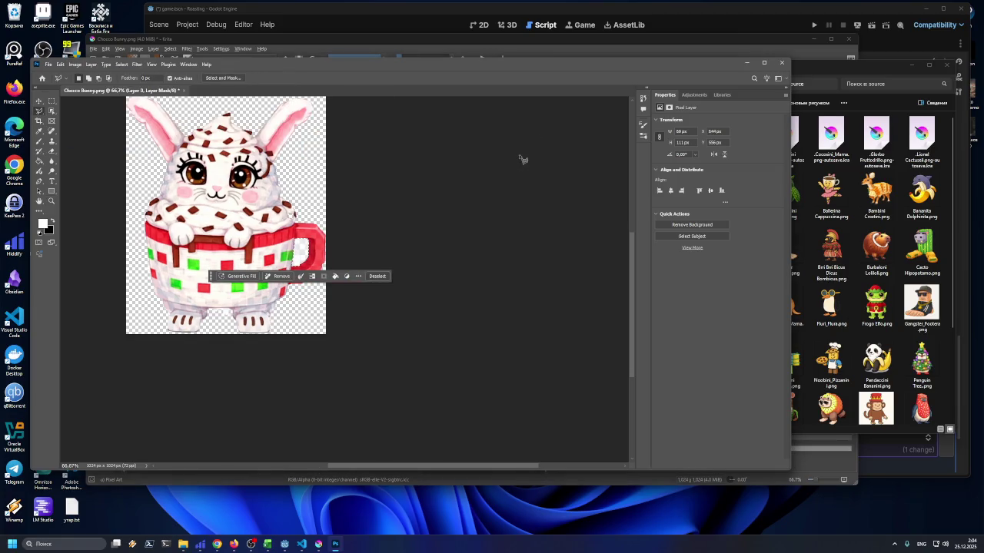
left_click(80, 65)
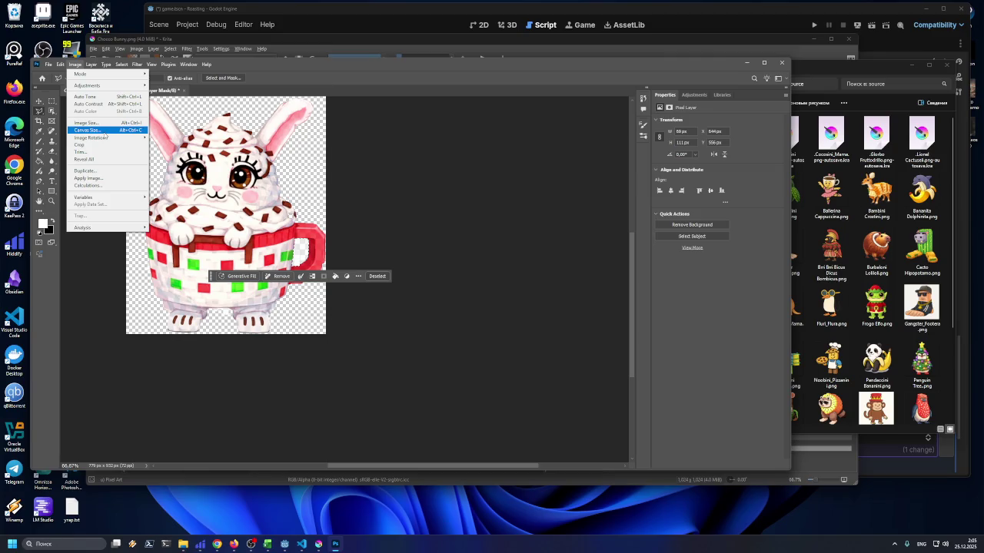
Resize the bunny image to 150 px tall (125 × 150 px)
left_click(102, 124)
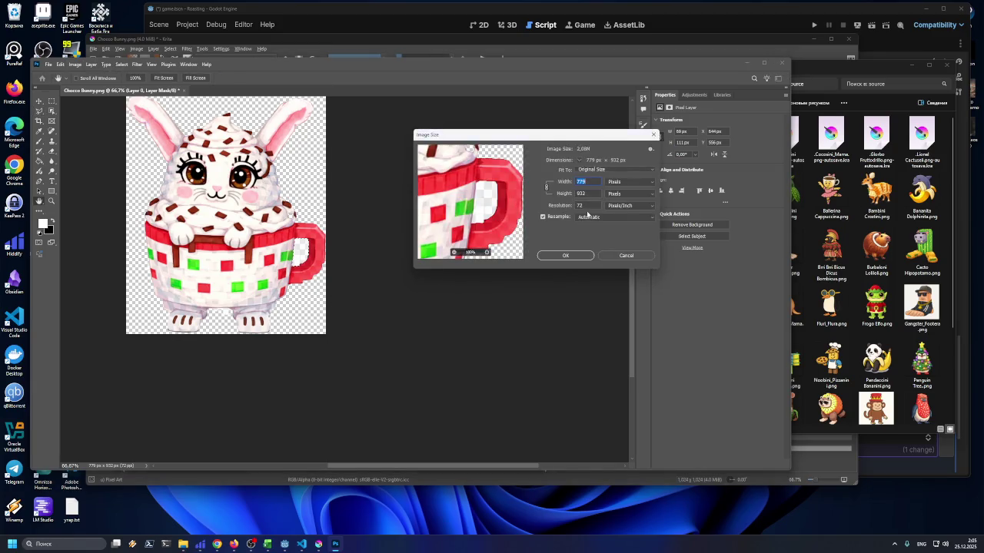
type("150")
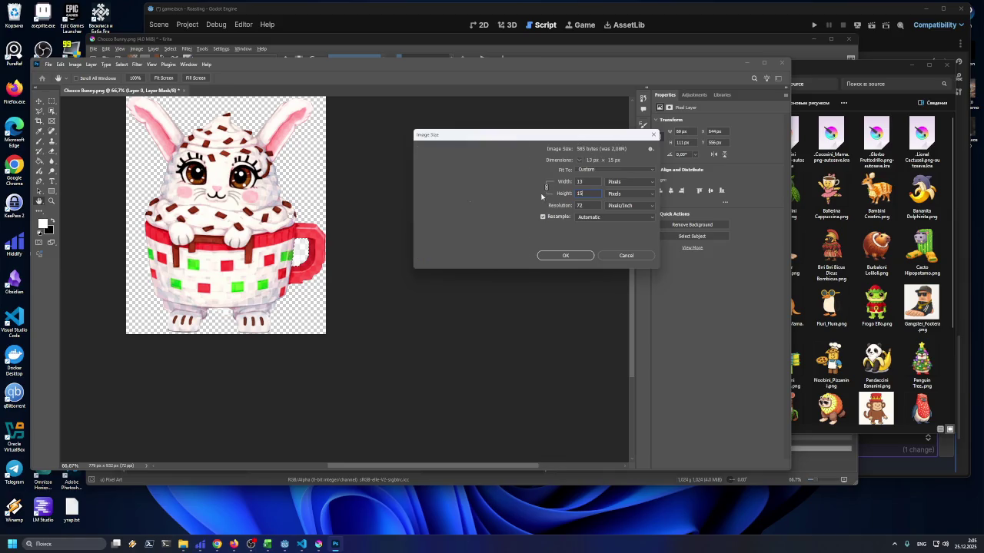
left_click(566, 255)
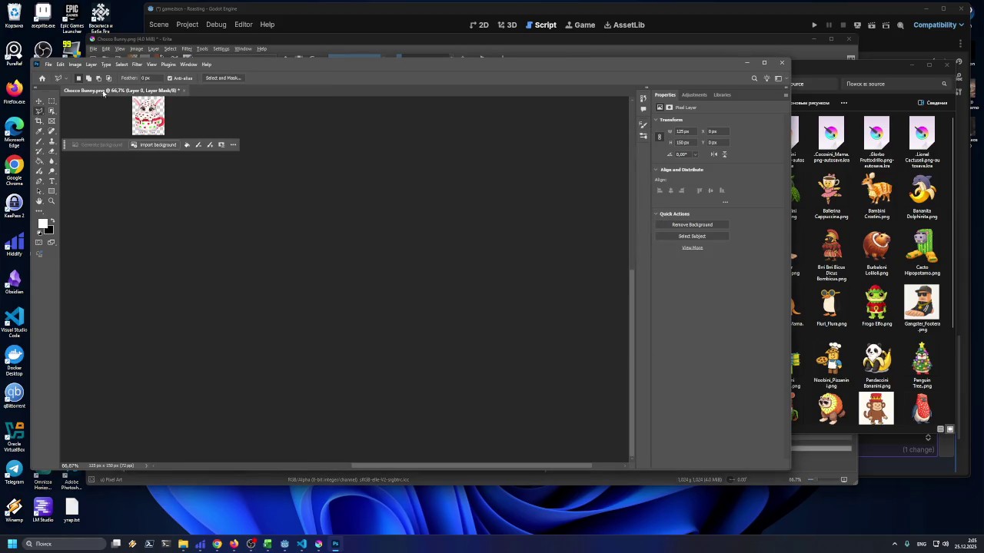
Export the bunny as Chocco_Bunny.png into the epic brainrot folder
left_click(47, 65)
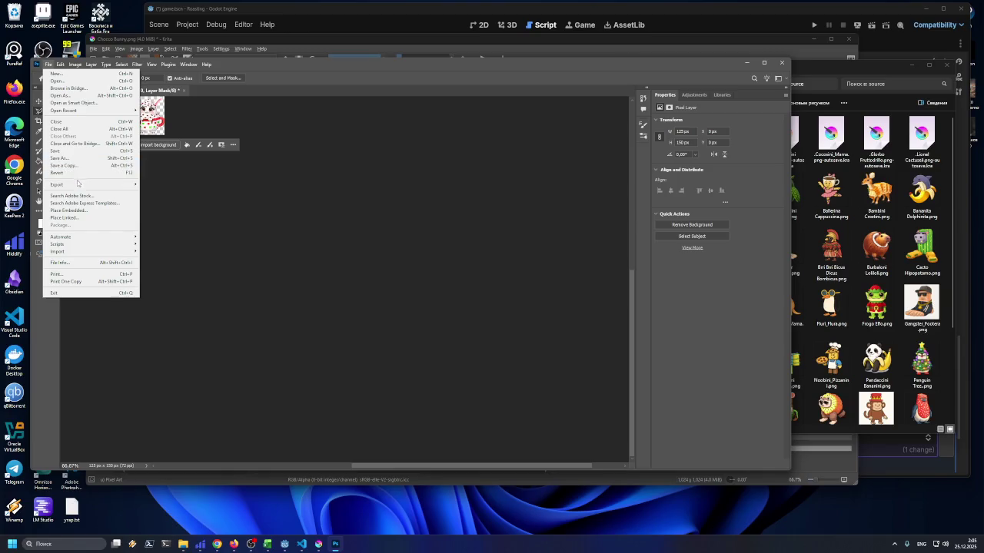
mouse_move(79, 184)
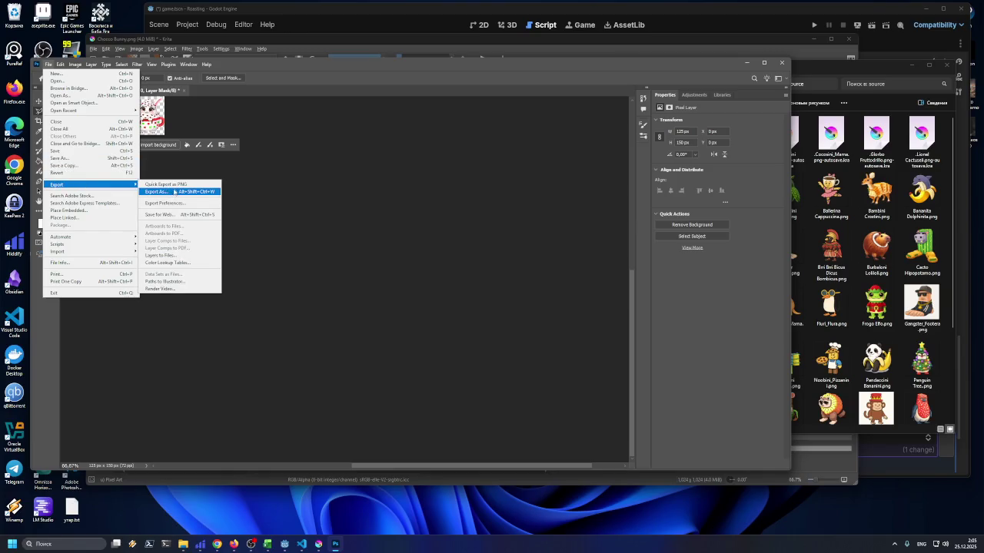
left_click(175, 192)
left_click_drag(361, 190, 365, 171)
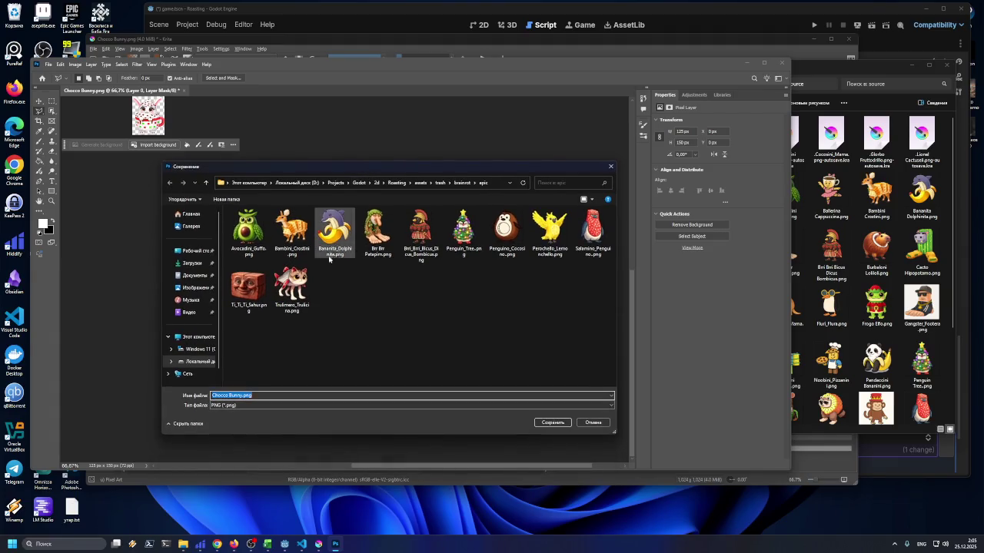
left_click(230, 395)
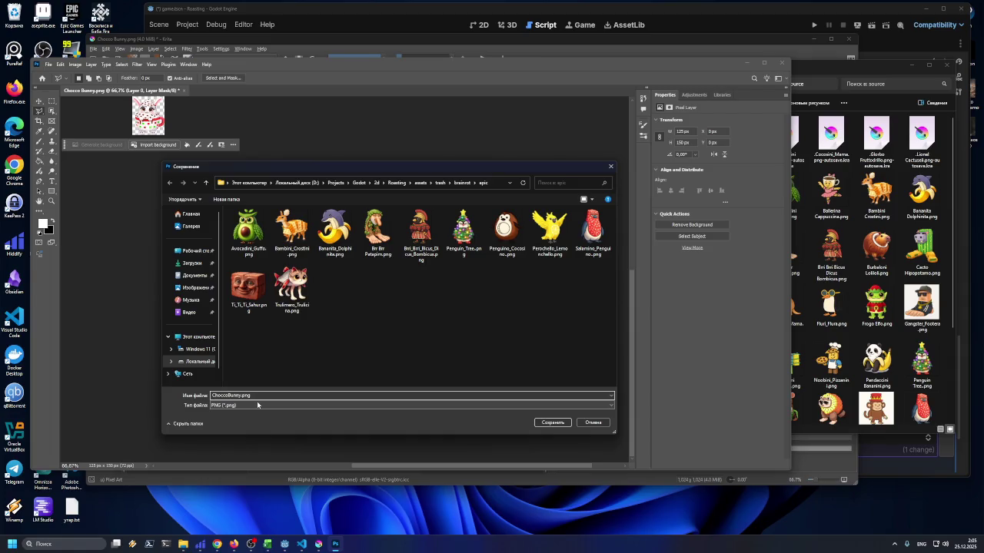
type("_")
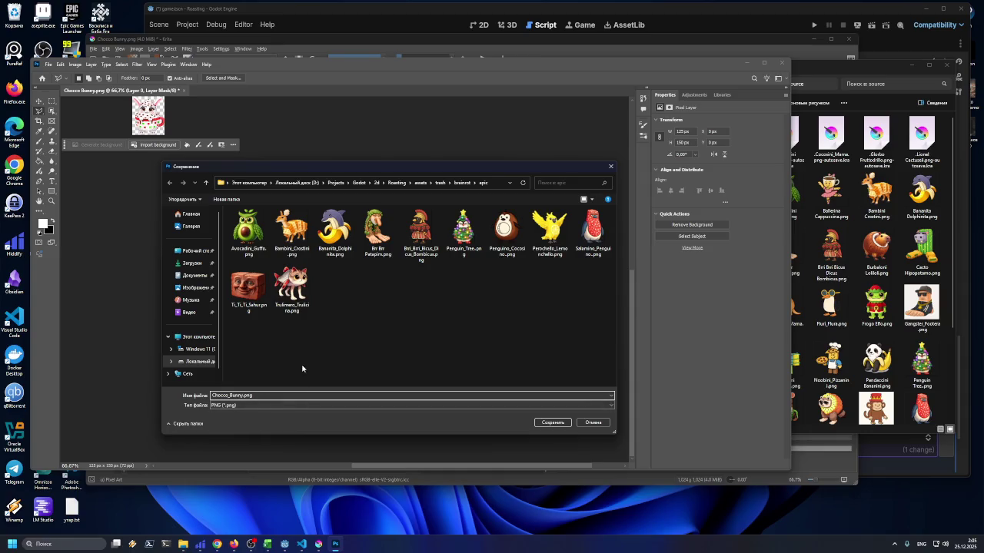
left_click(552, 422)
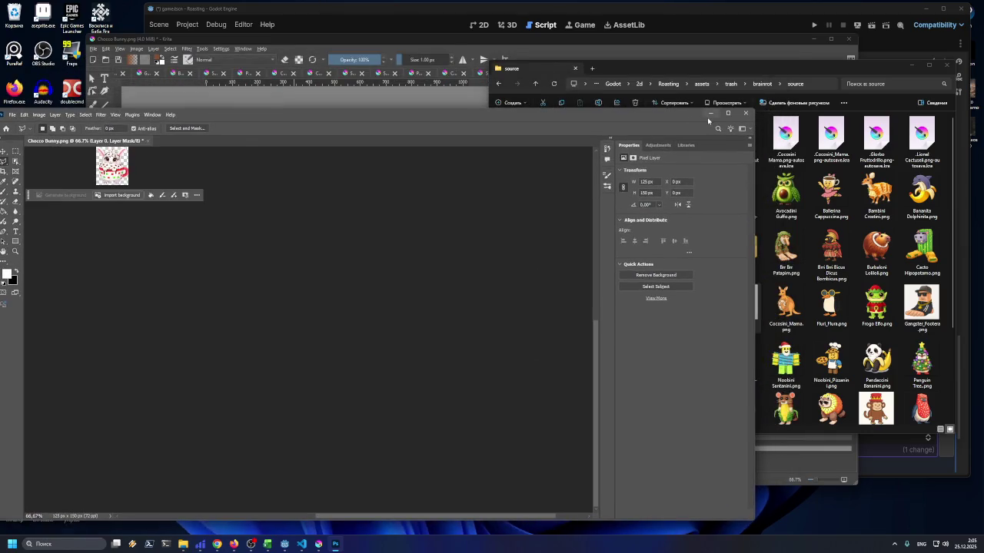
Minimize Photoshop and browse File Explorer to the brainrot legendary folder's images
left_click(746, 62)
mouse_move(675, 63)
left_mouse_down()
mouse_move(636, 68)
mouse_move(649, 80)
left_mouse_up()
left_click(730, 98)
left_click_drag(722, 83, 740, 93)
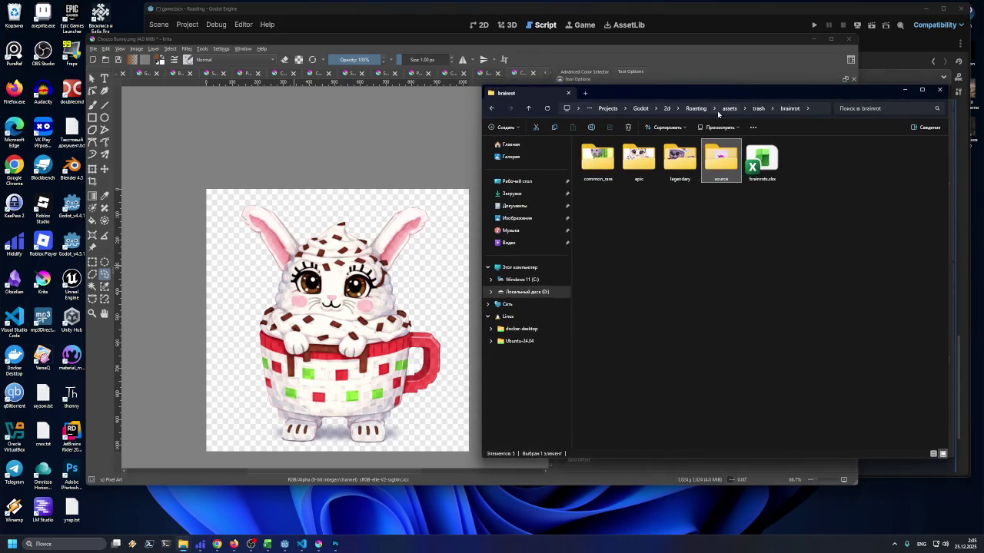
left_click(757, 109)
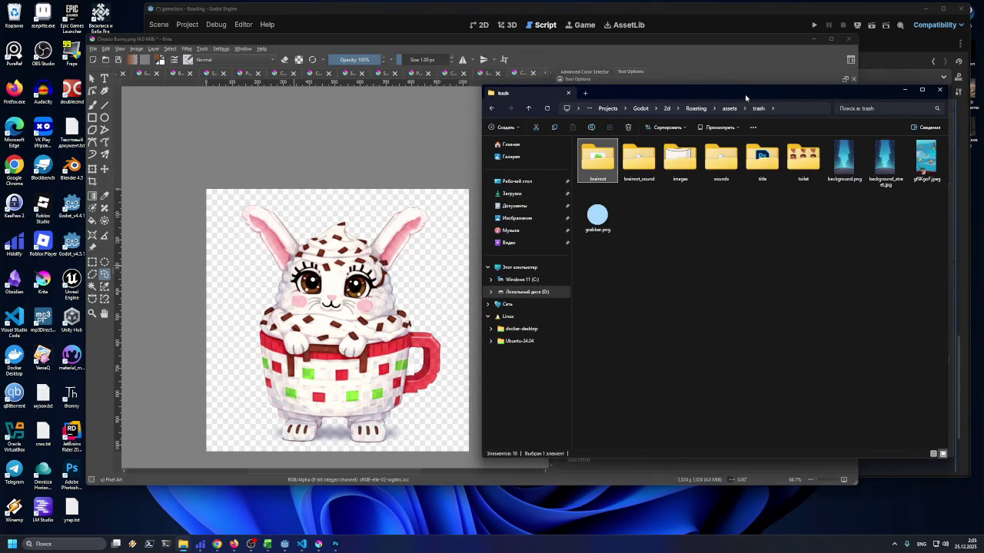
left_click_drag(742, 96, 746, 111)
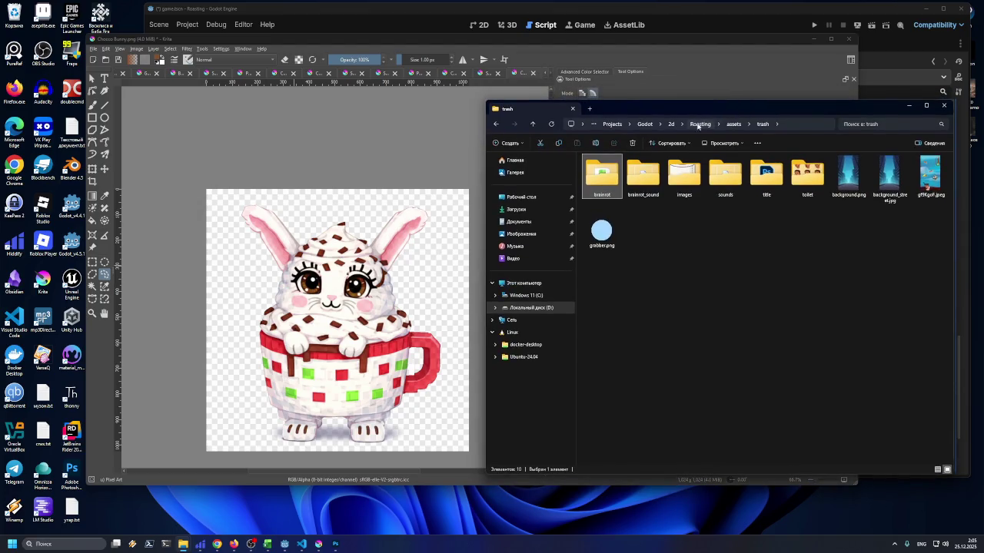
double_click(605, 171)
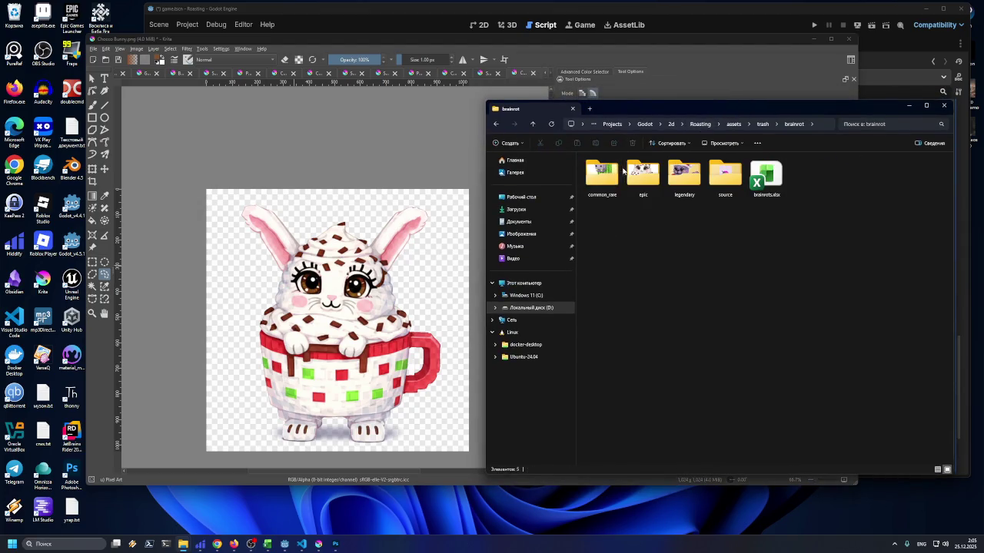
double_click(684, 169)
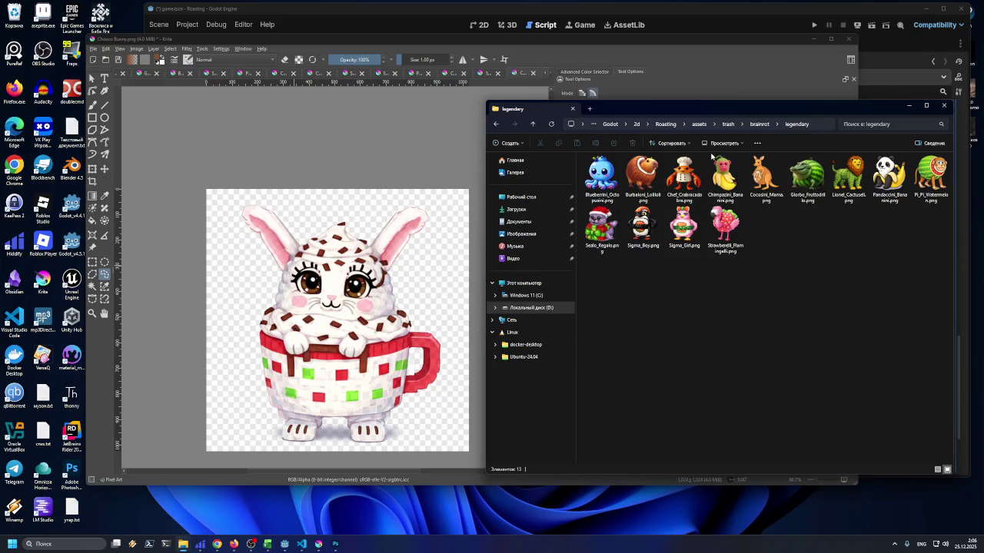
scroll(315, 185, "down", 4)
scroll(314, 186, "up", 2)
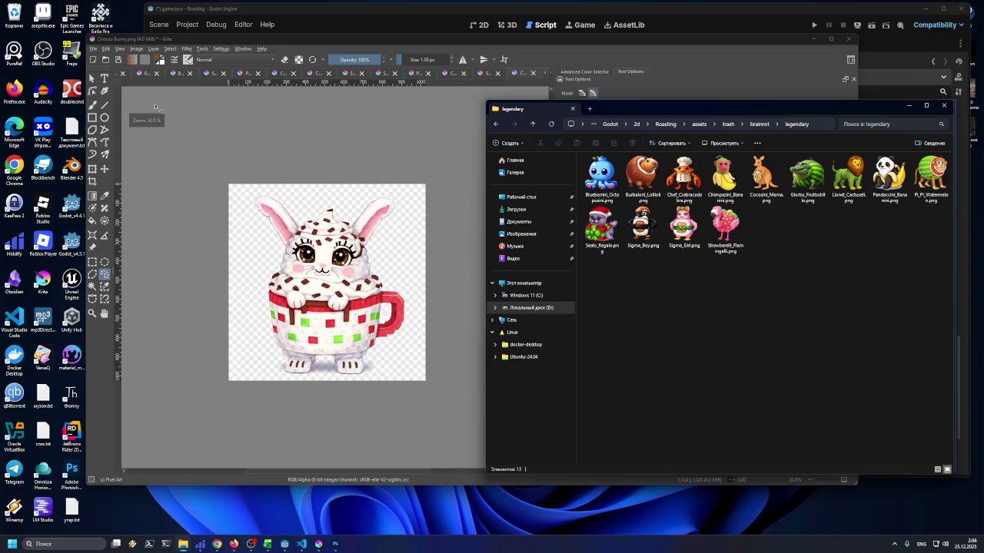
Bring Krita forward to its image transform options, then return to Photoshop
left_click(114, 50)
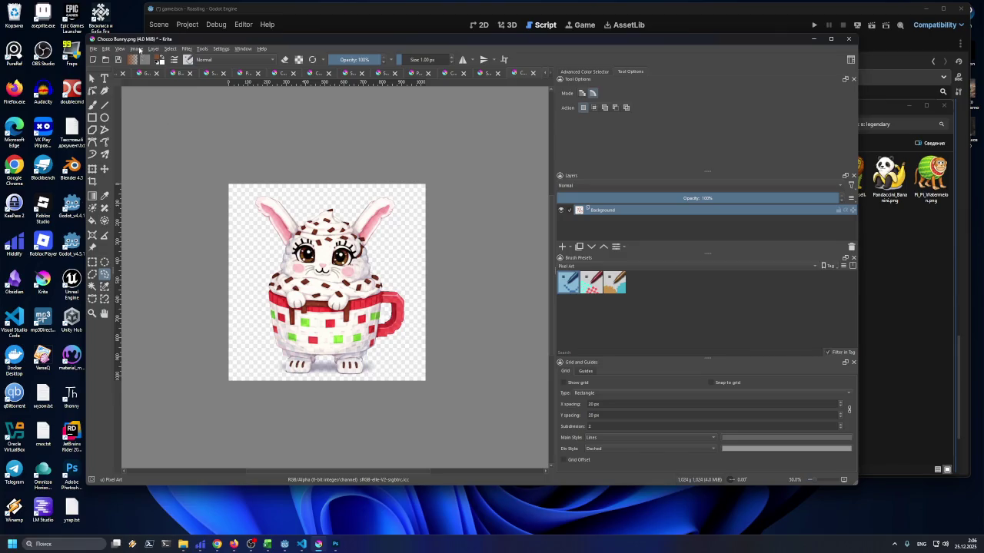
left_click(136, 49)
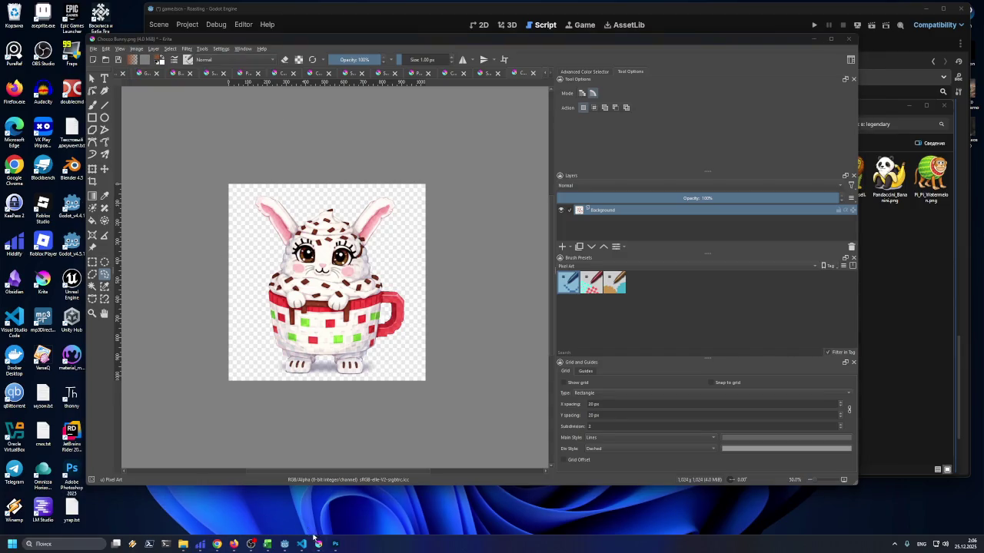
left_click(335, 544)
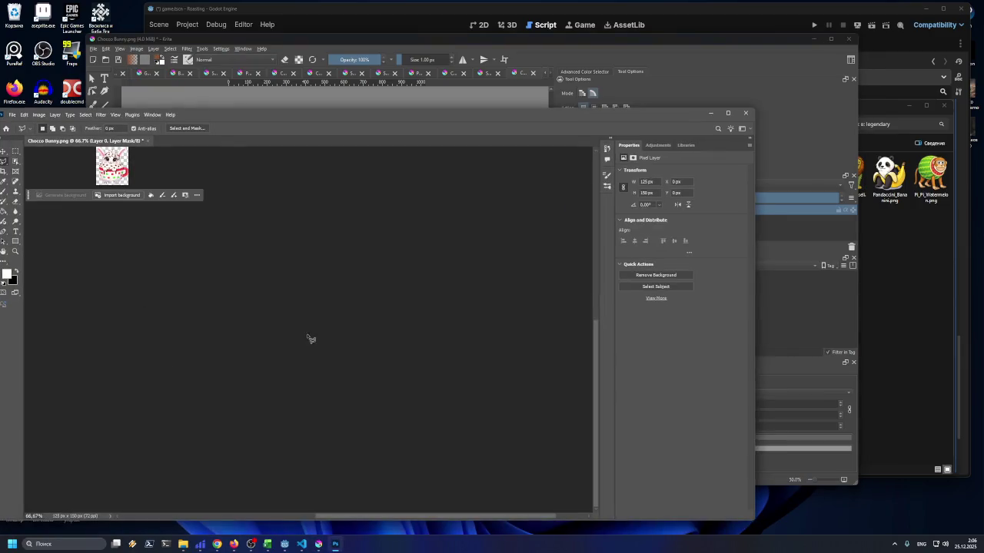
Quick-export the bunny as PNG named Chocco_Bunny.png, moving up to the brainrot folder
left_click(11, 115)
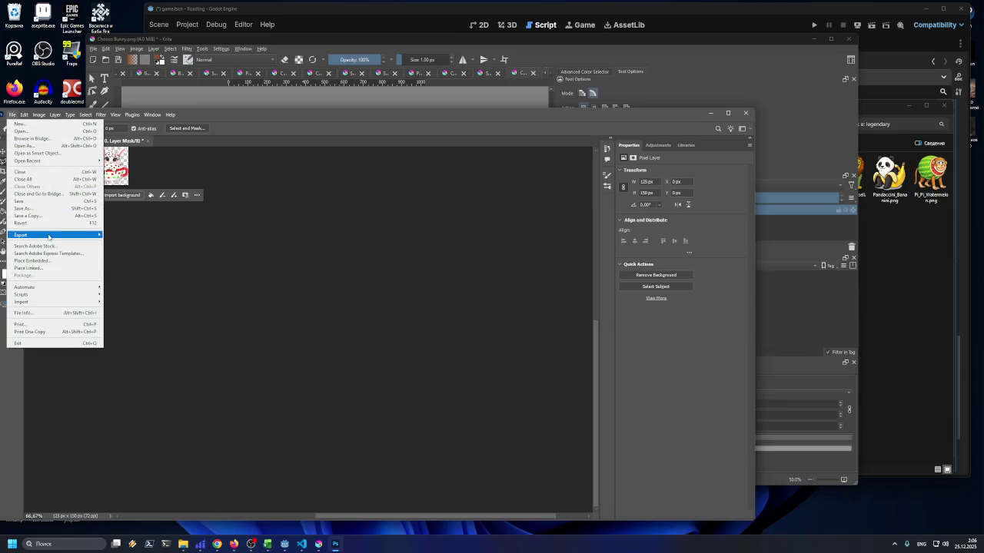
mouse_move(49, 236)
left_click(107, 237)
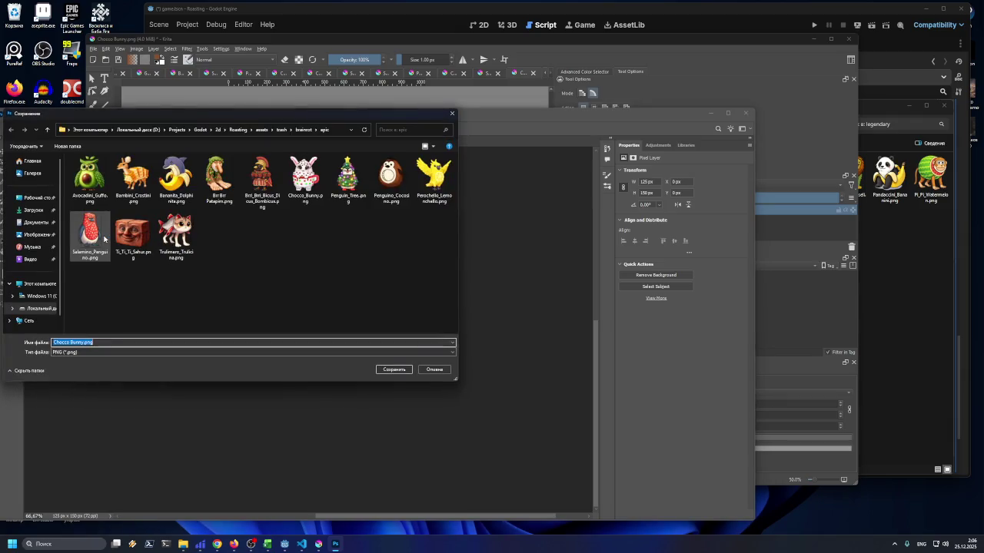
left_click(288, 178)
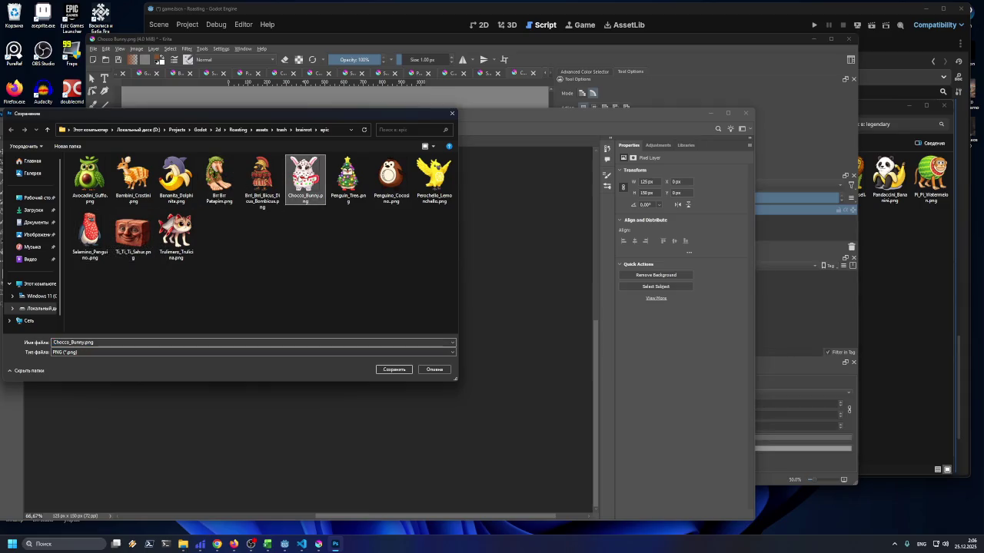
left_click(302, 130)
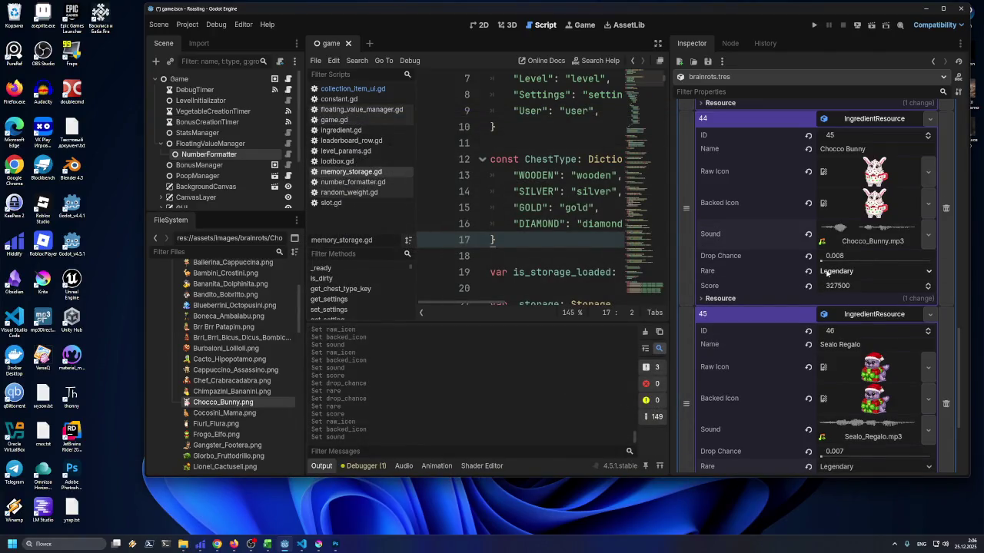
Save the Godot scene and scroll through the brainrots.tres Inspector
scroll(818, 285, "down", 3)
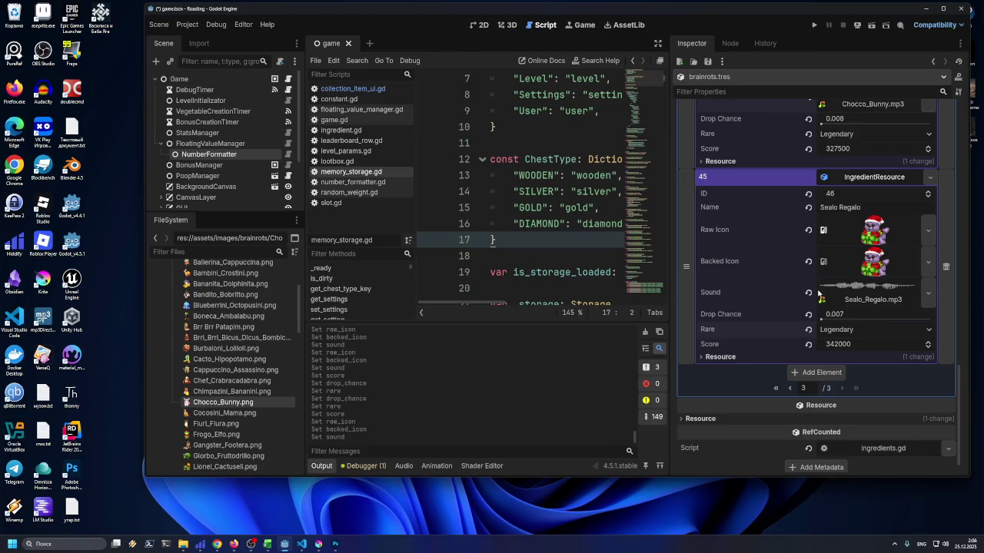
scroll(818, 292, "up", 2)
key("ctrl+s")
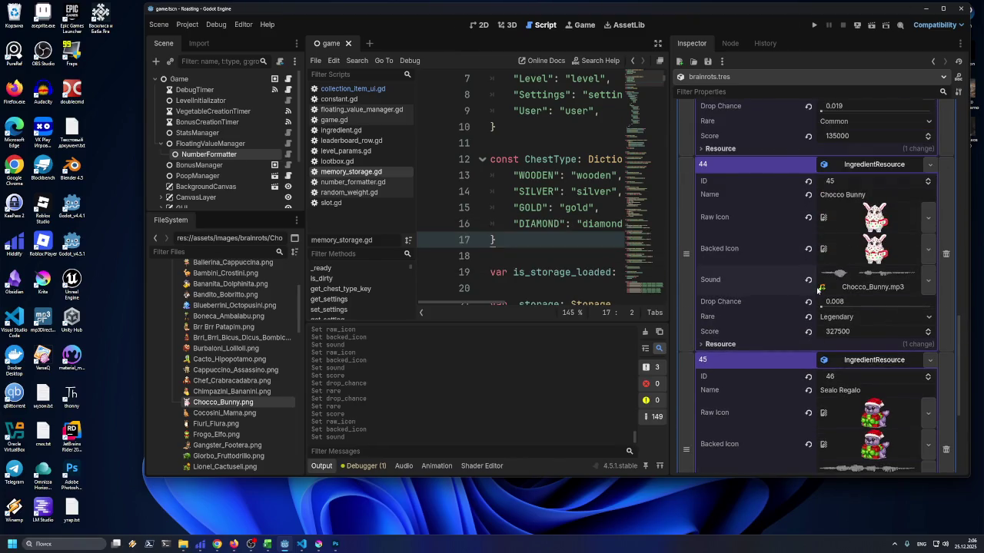
scroll(817, 289, "down", 2)
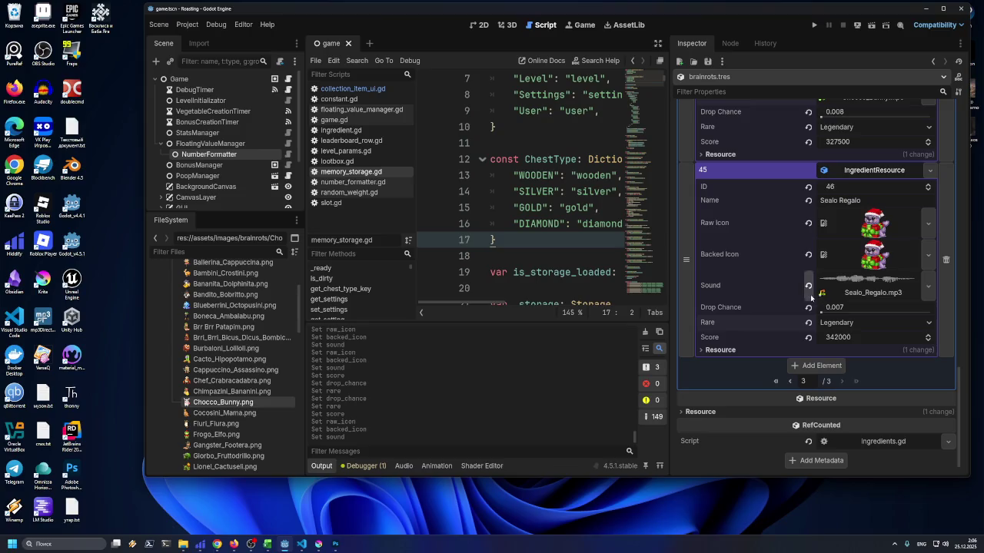
scroll(799, 302, "up", 3)
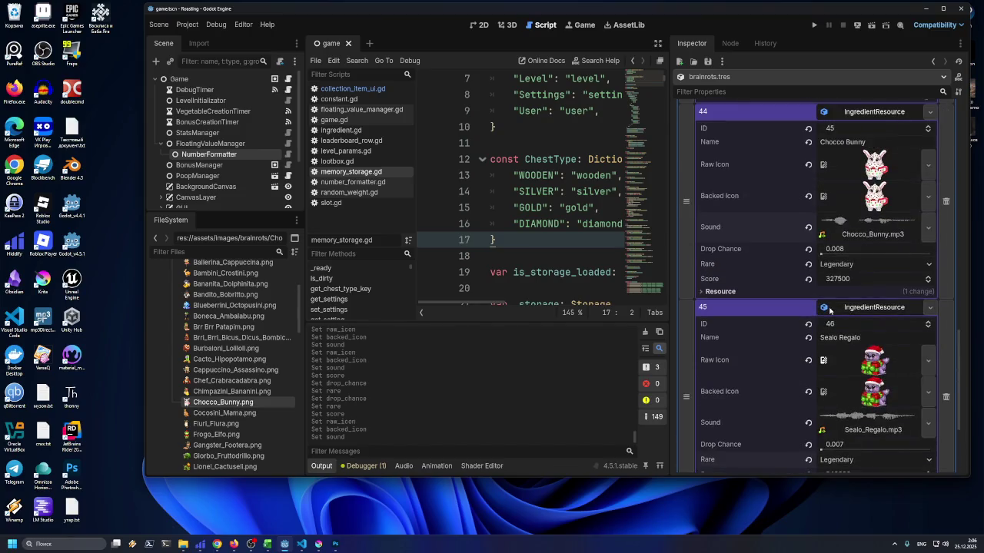
scroll(791, 298, "up", 2)
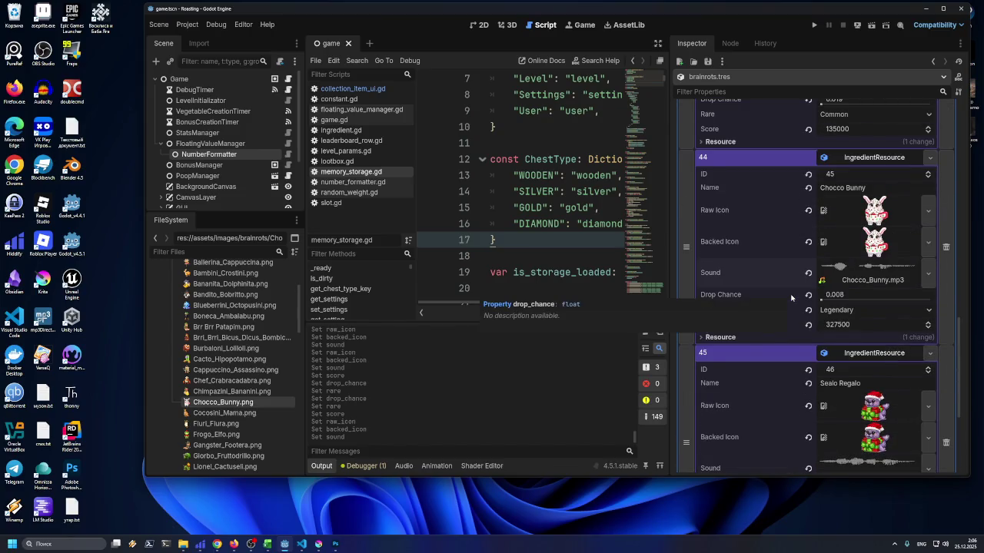
scroll(792, 298, "up", 2)
scroll(791, 298, "up", 7)
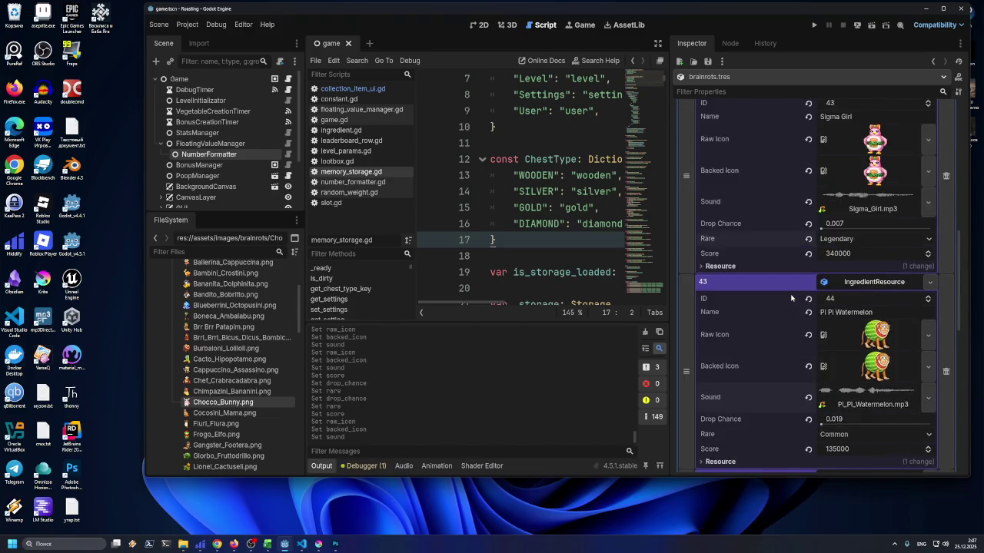
scroll(791, 299, "up", 6)
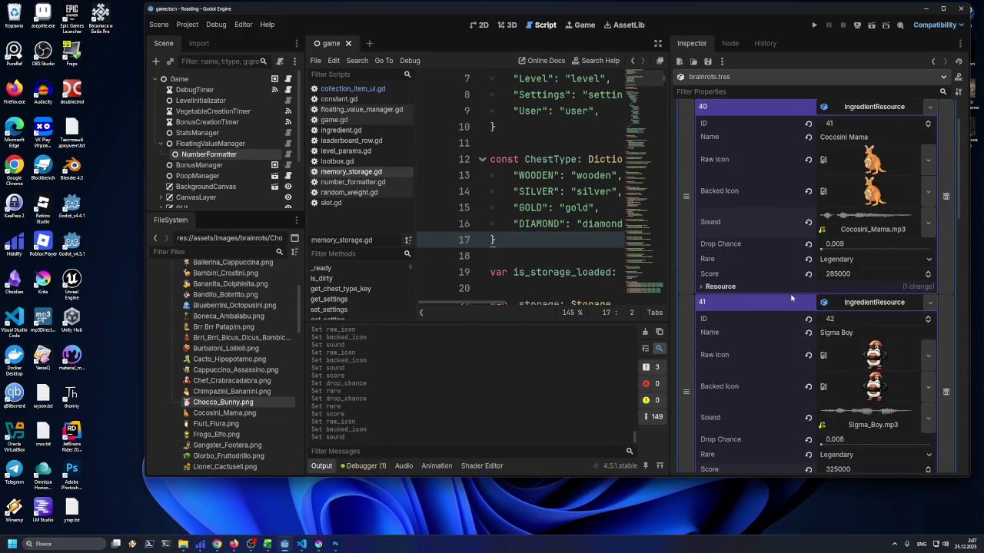
scroll(819, 287, "up", 2)
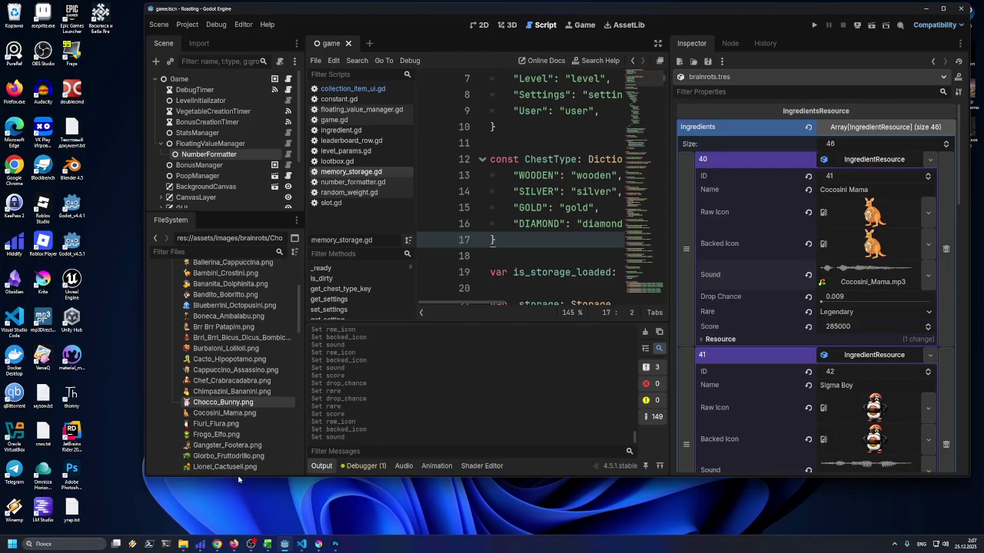
Set Pi Pi Watermelon's (element 43) rarity to Legendary
left_click(301, 544)
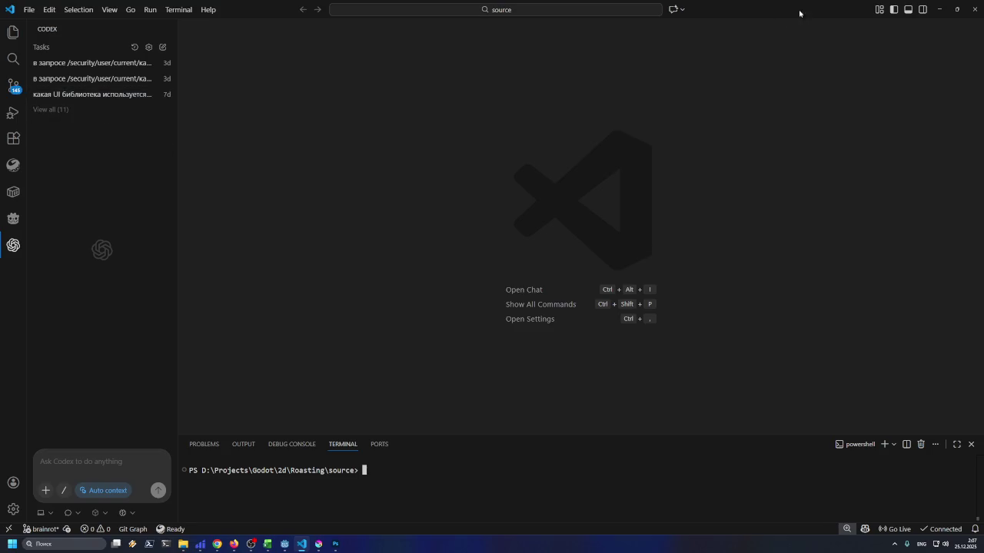
left_click(938, 9)
scroll(849, 254, "down", 10)
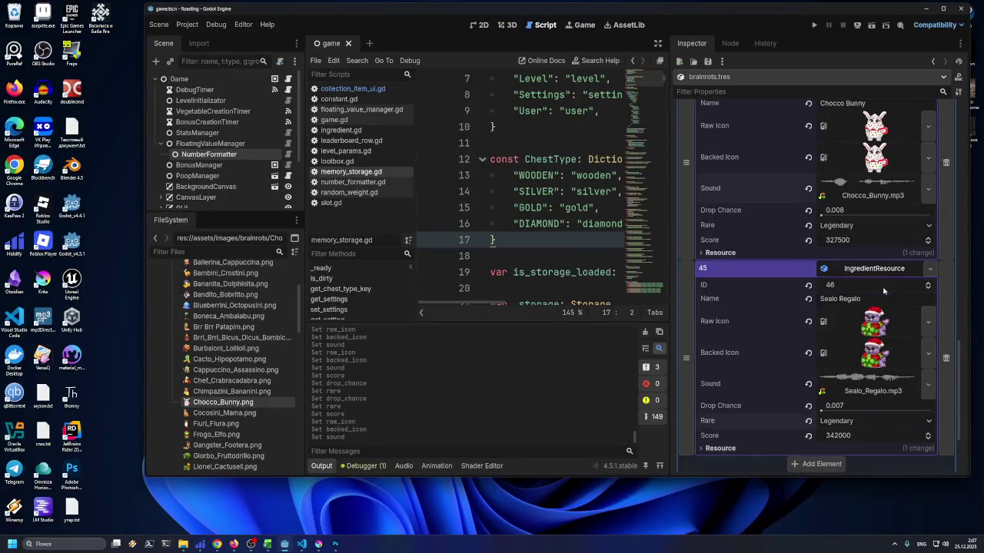
scroll(830, 261, "up", 5)
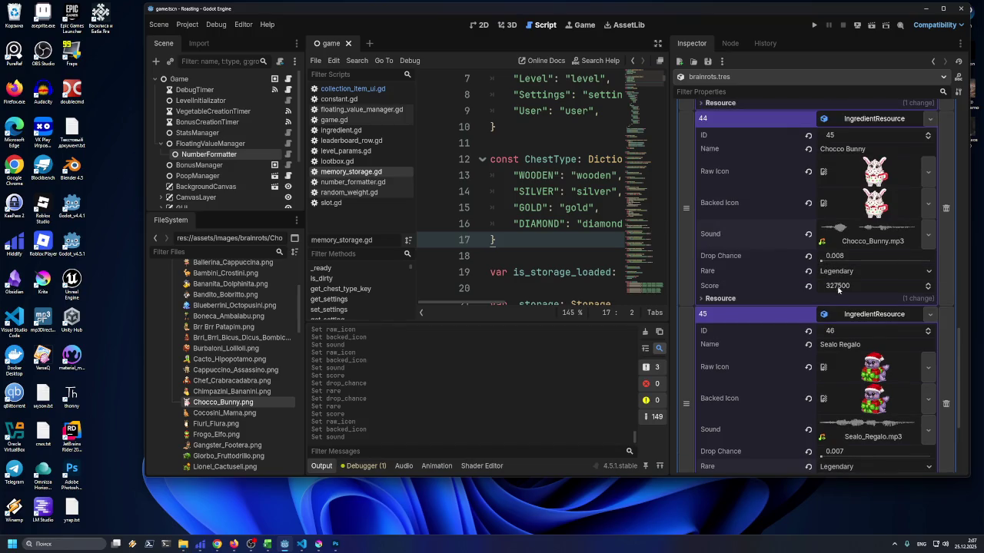
left_click(842, 258)
left_click(841, 310)
Browse the Ingredients array pages, from the previous page through to the last
scroll(842, 286, "down", 5)
scroll(841, 286, "down", 3)
scroll(829, 300, "up", 8)
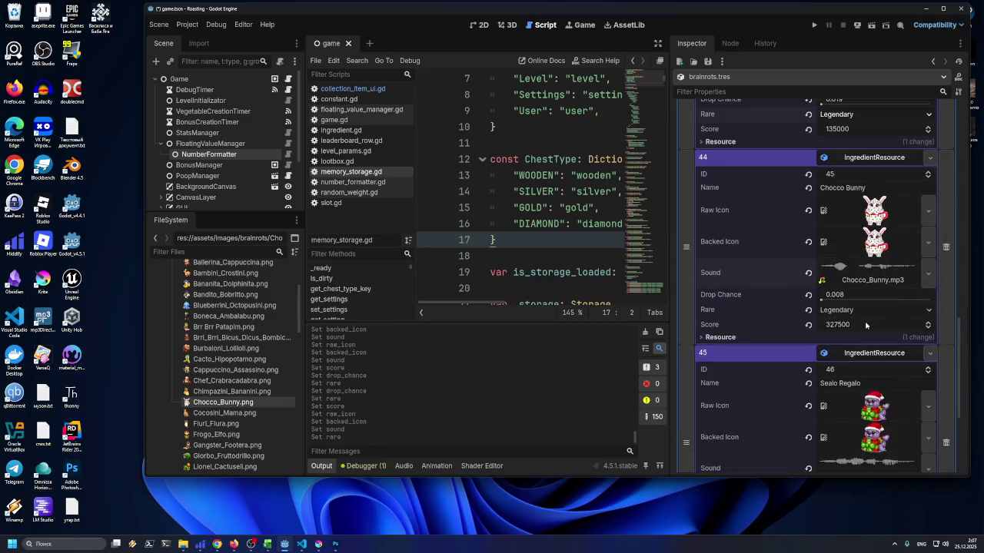
scroll(826, 308, "up", 6)
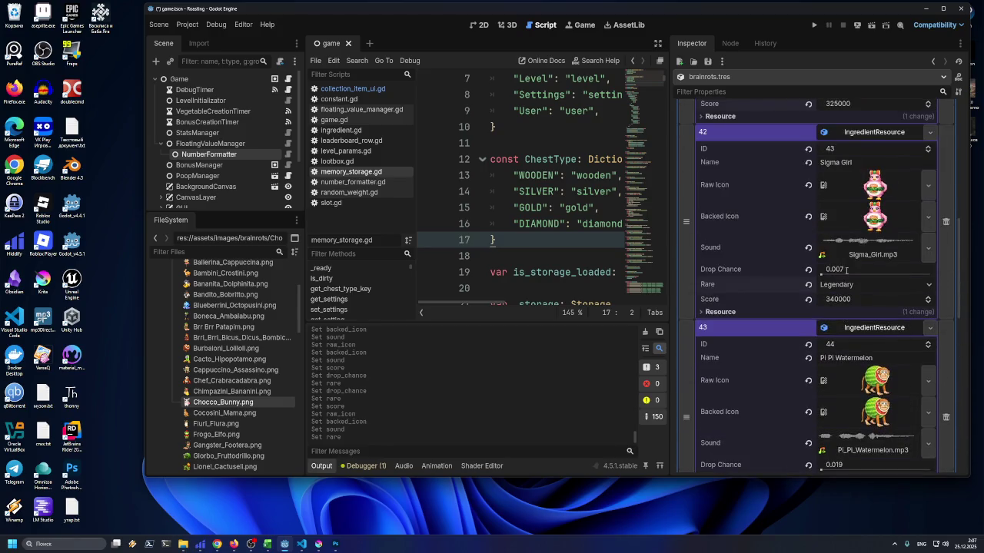
scroll(843, 286, "up", 4)
scroll(843, 286, "up", 6)
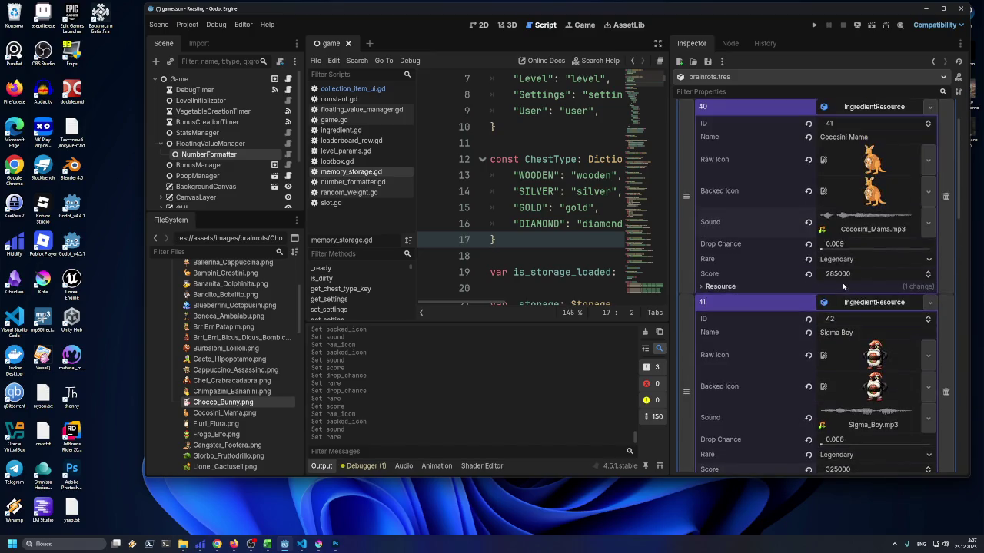
scroll(838, 283, "down", 10)
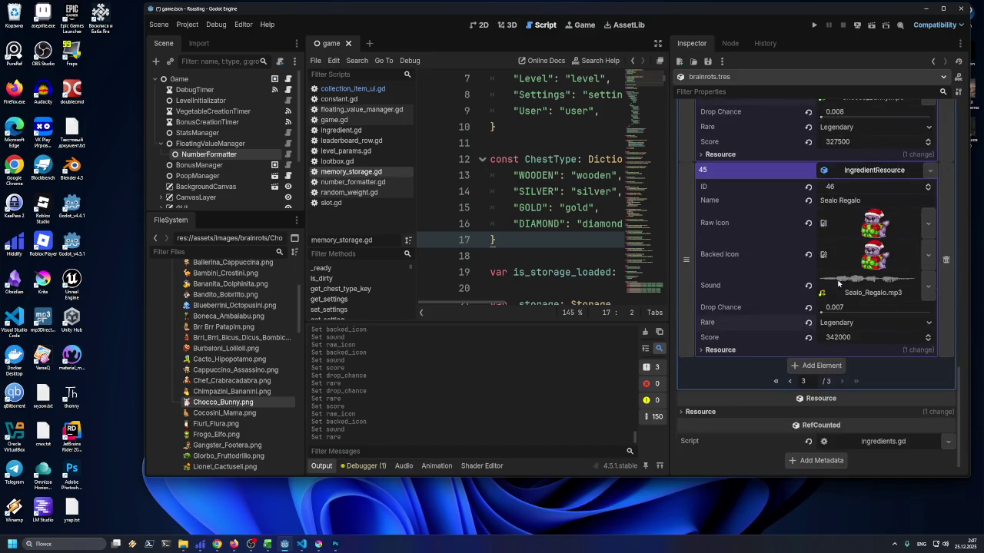
left_click(790, 382)
scroll(821, 364, "down", 6)
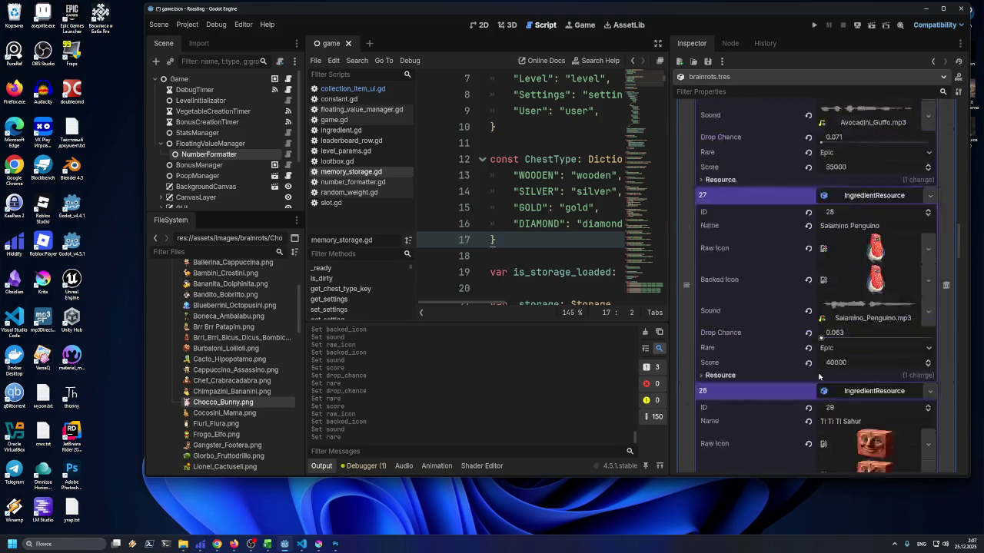
scroll(822, 364, "up", 10)
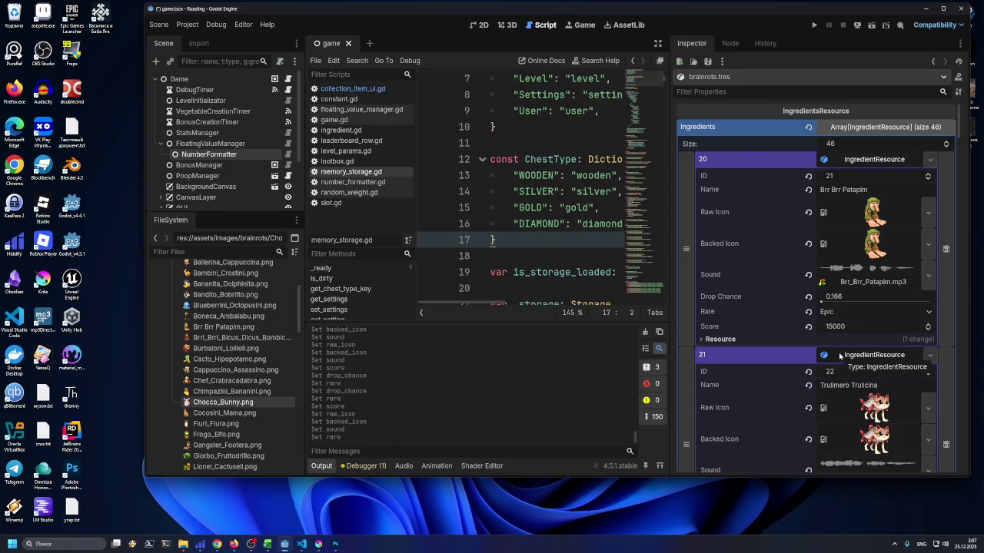
scroll(839, 355, "down", 5)
scroll(834, 353, "down", 5)
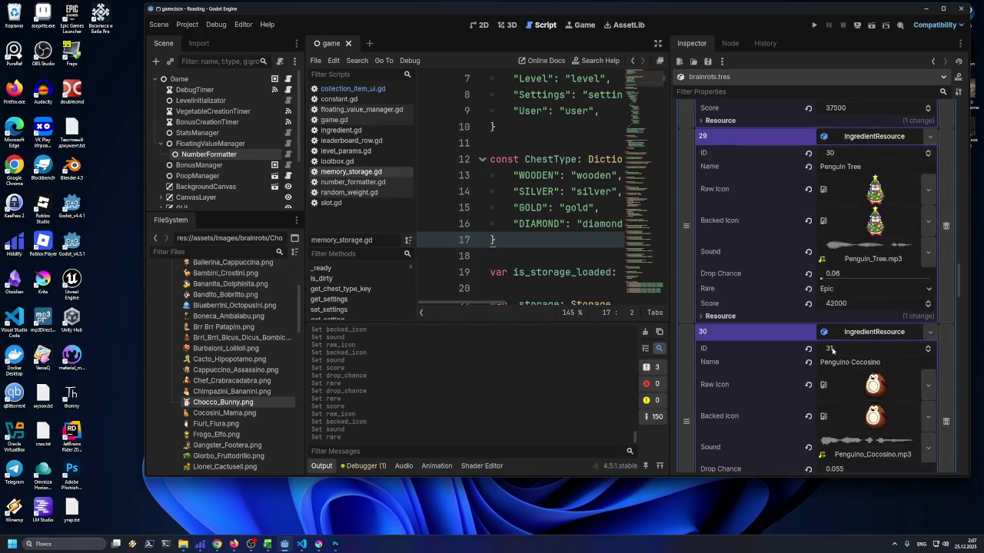
scroll(832, 351, "up", 3)
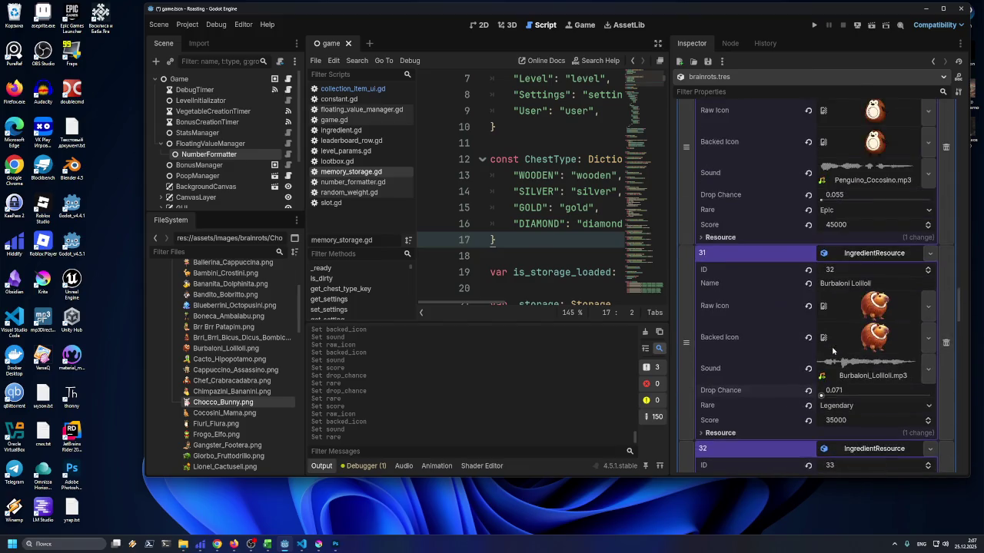
scroll(832, 351, "down", 2)
scroll(832, 348, "down", 3)
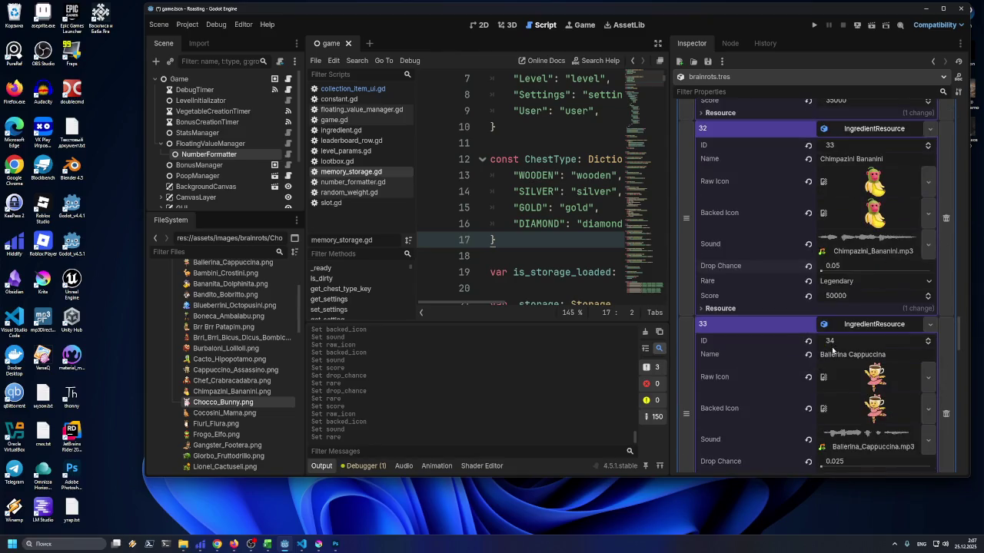
scroll(832, 347, "down", 2)
scroll(832, 352, "down", 7)
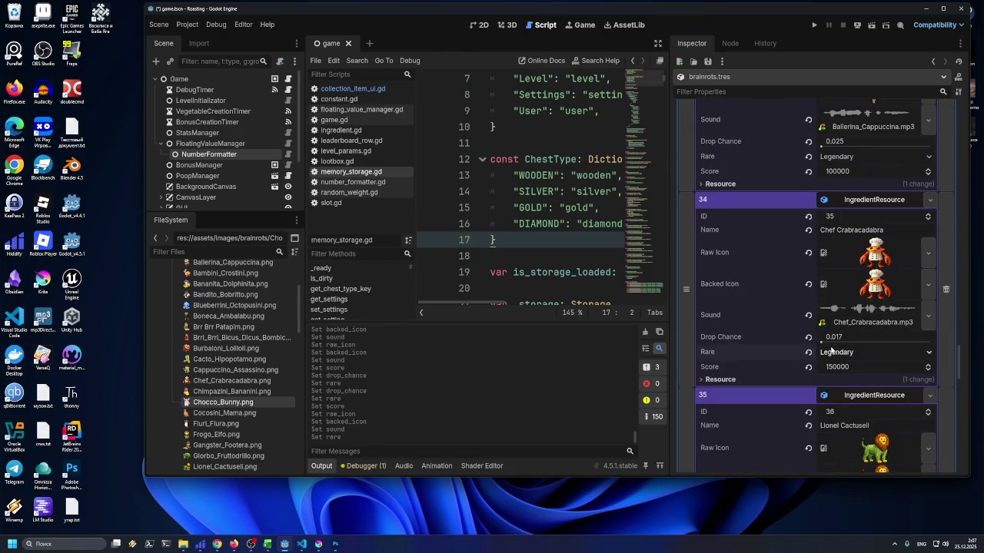
scroll(831, 349, "down", 8)
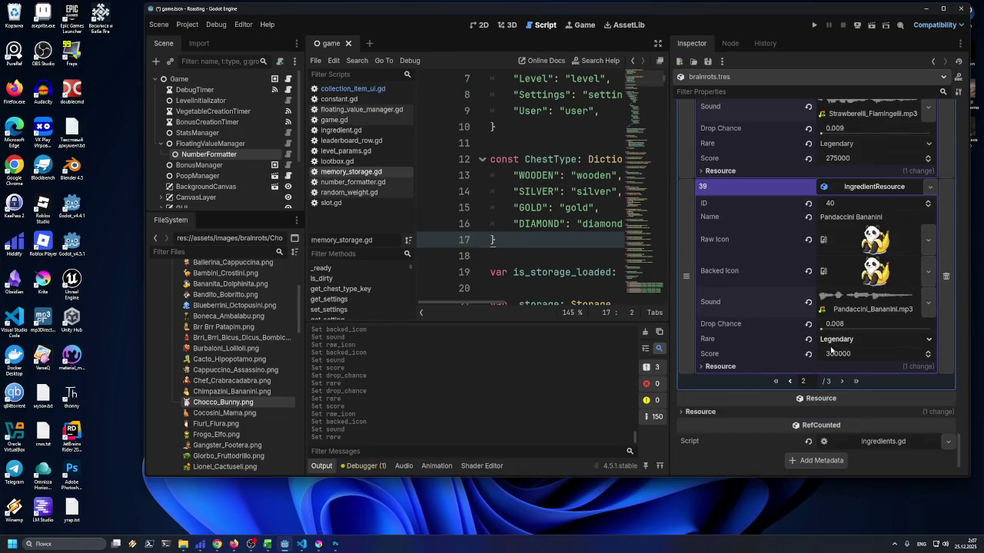
left_click(842, 382)
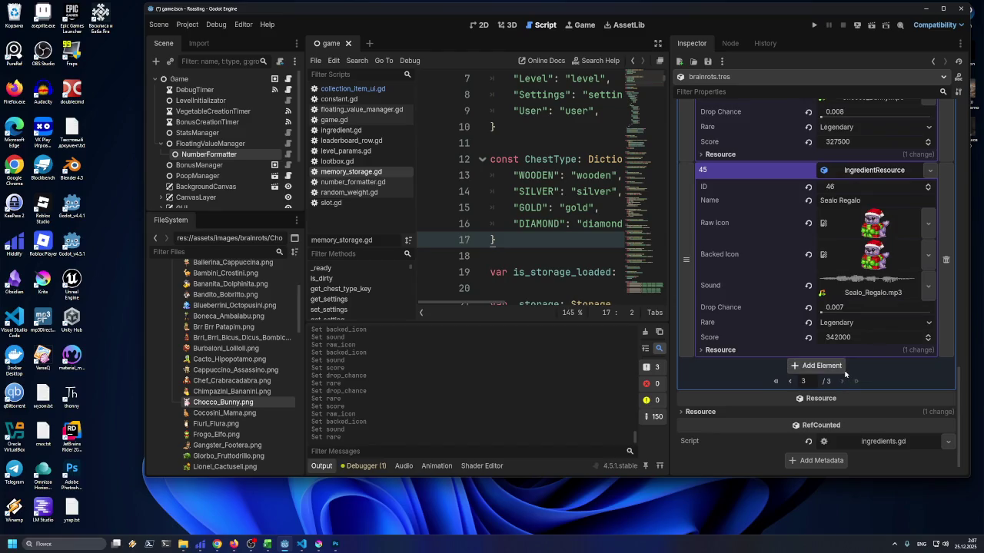
scroll(876, 358, "up", 5)
scroll(882, 355, "up", 5)
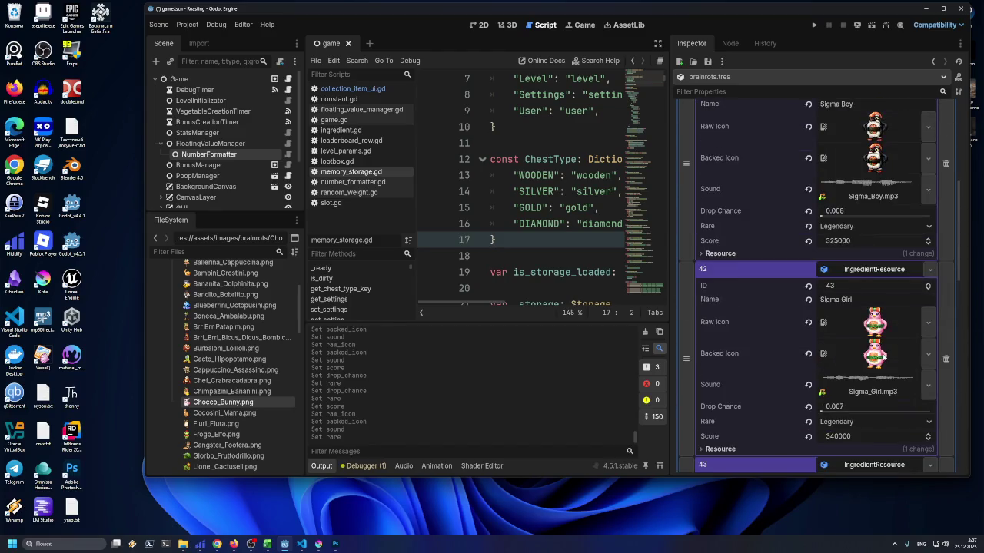
Save the scene and resource changes, briefly checking the Scene menu
key("ctrl+s")
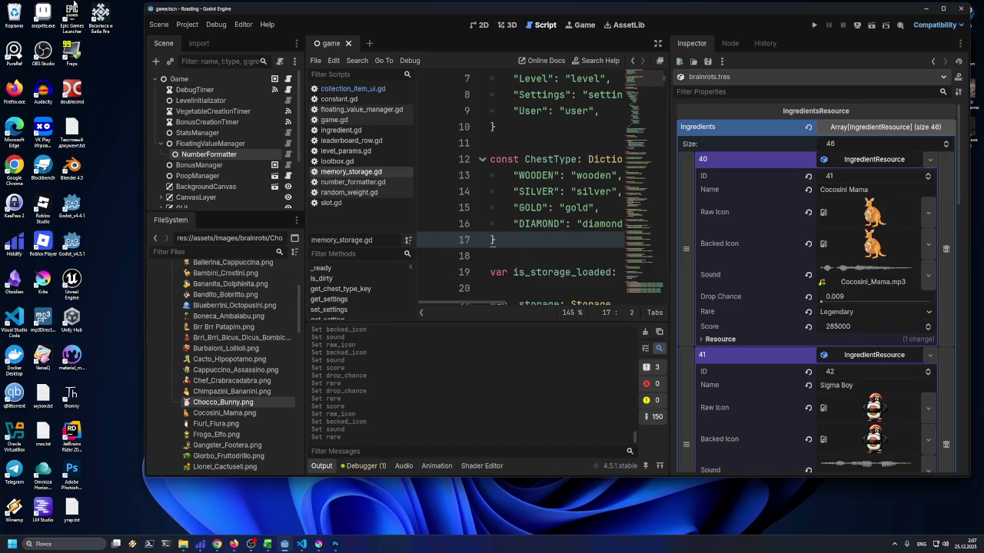
left_click(153, 25)
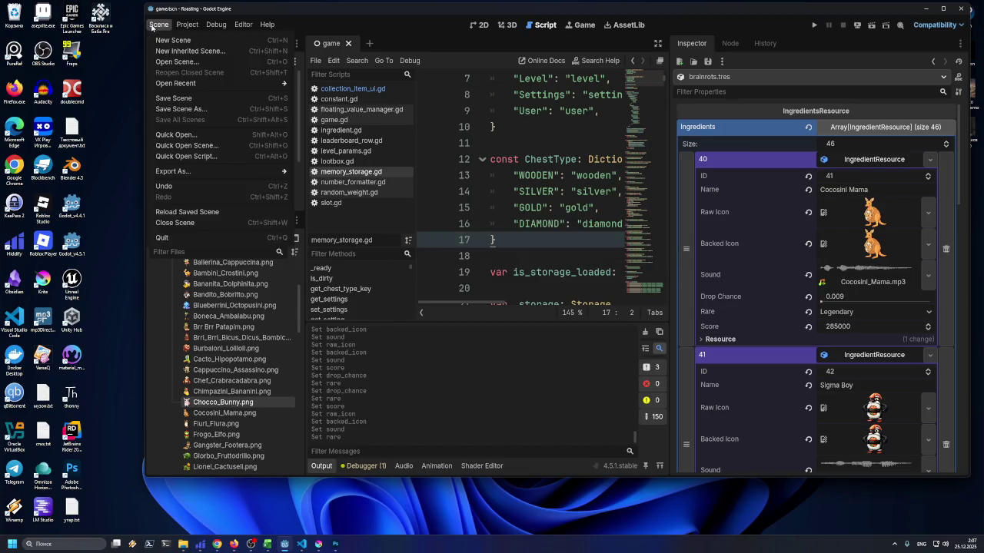
left_click(152, 27)
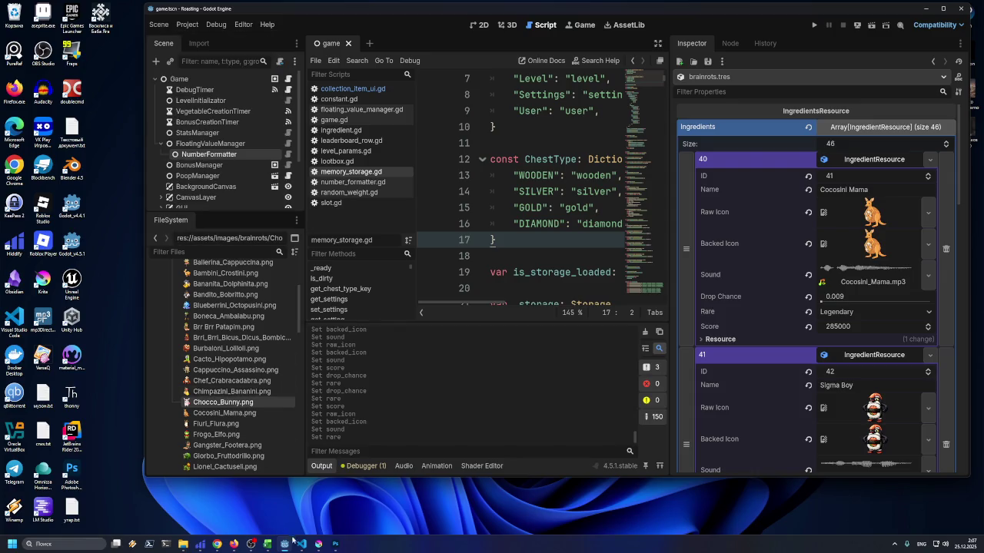
Stage the 144 new brainrot image and sound files, then open the brainrots.tres diff
left_click(301, 544)
left_click(13, 86)
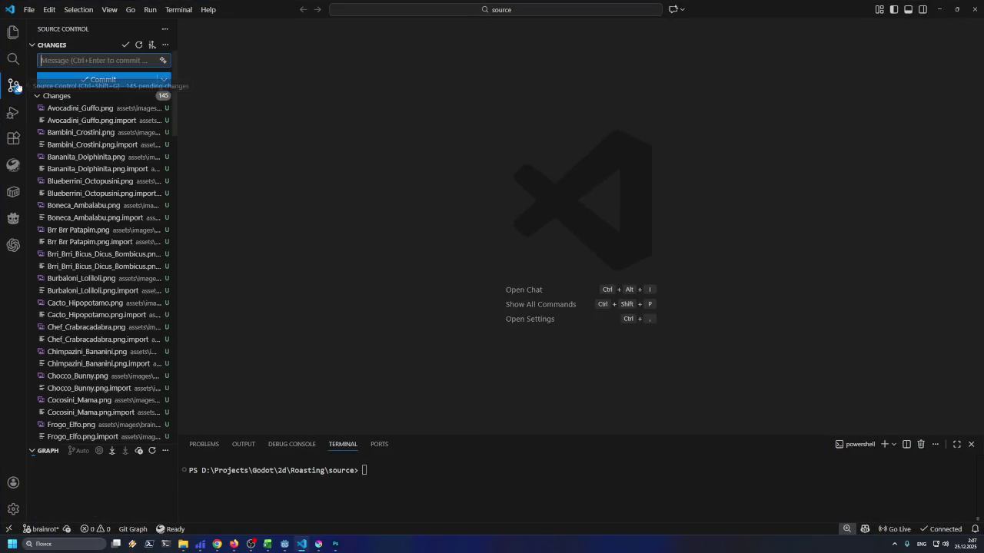
left_click(68, 107)
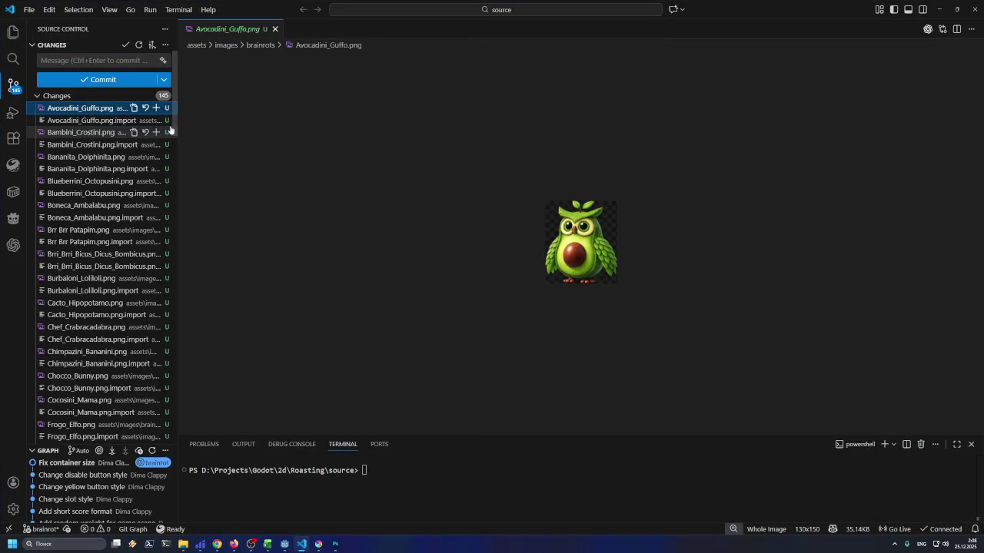
mouse_move(176, 128)
left_mouse_down()
mouse_move(198, 340)
mouse_move(189, 439)
left_mouse_up()
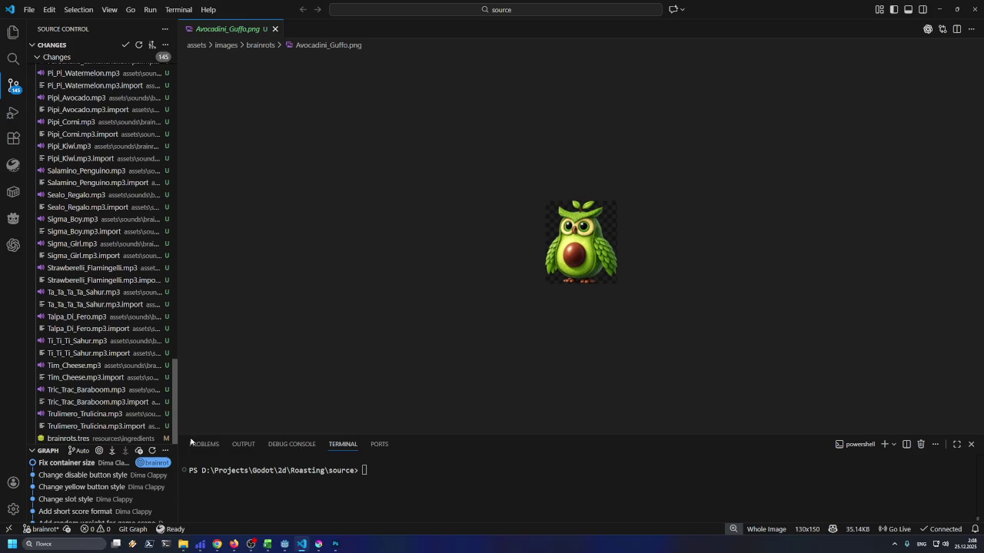
left_click(102, 430, "shift")
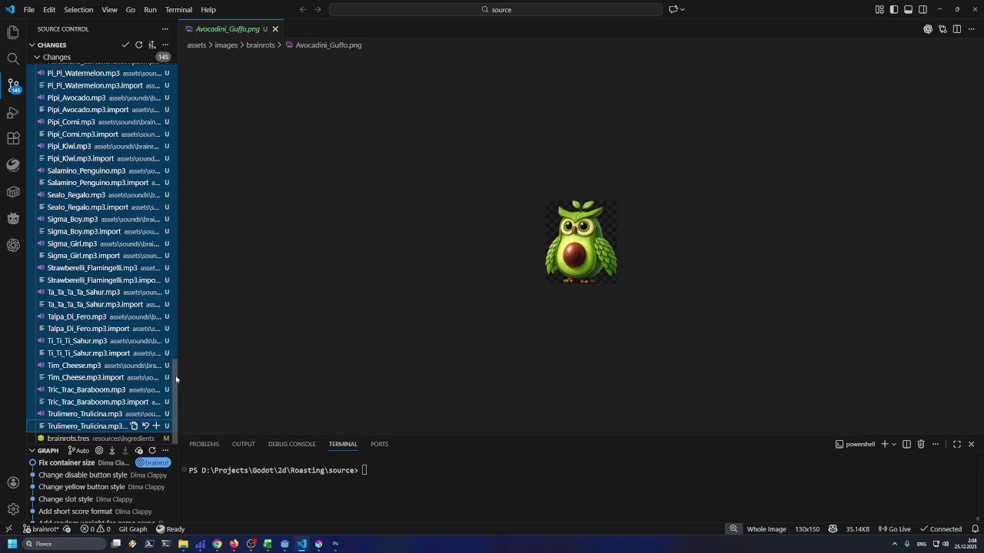
left_click(157, 427)
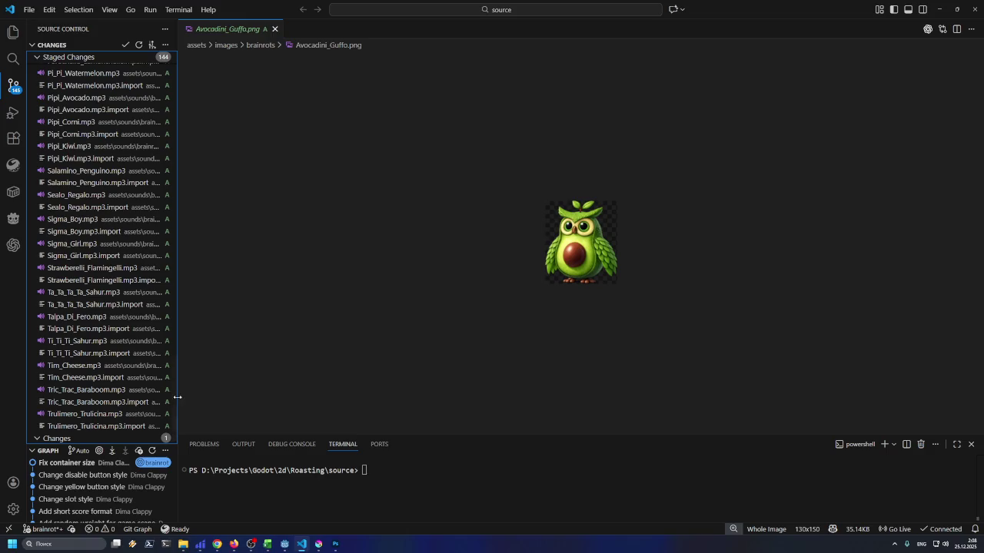
scroll(100, 415, "down", 1)
left_click(94, 438)
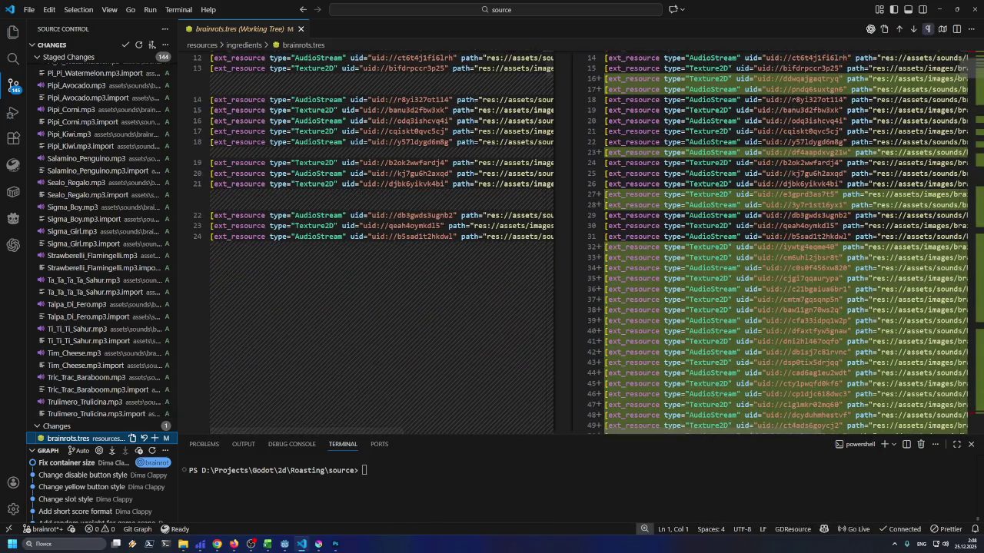
Stage the brainrots.tres changes as well
scroll(966, 131, "down", 10)
left_click_drag(965, 131, 948, 410)
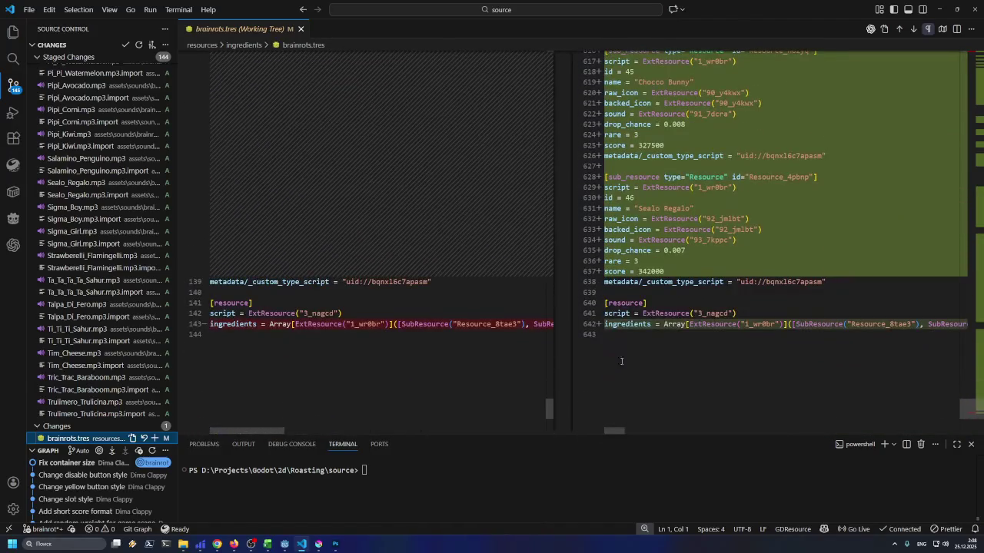
left_click(157, 439)
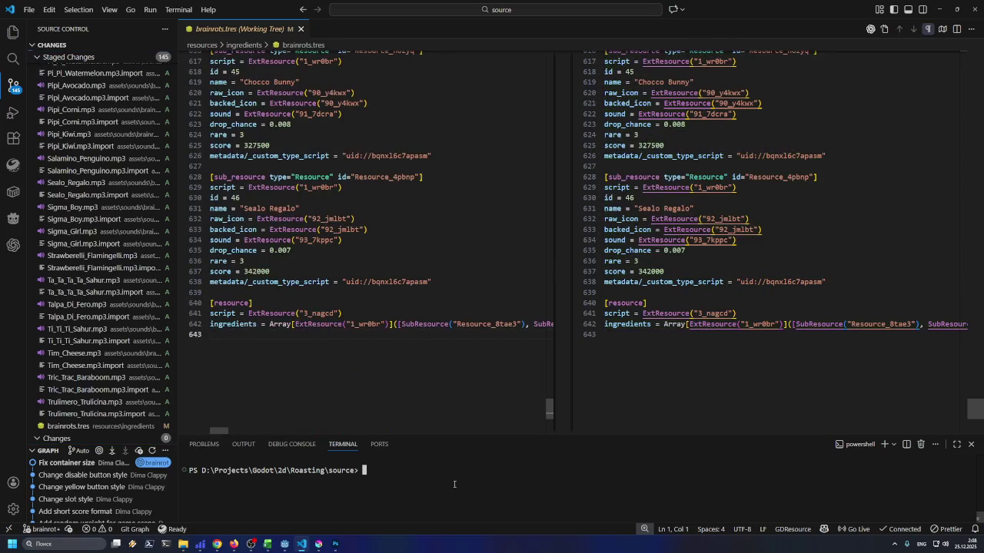
Commit in the terminal with git commit -m "Add brainroats"
key("Up")
key("Return")
type("git")
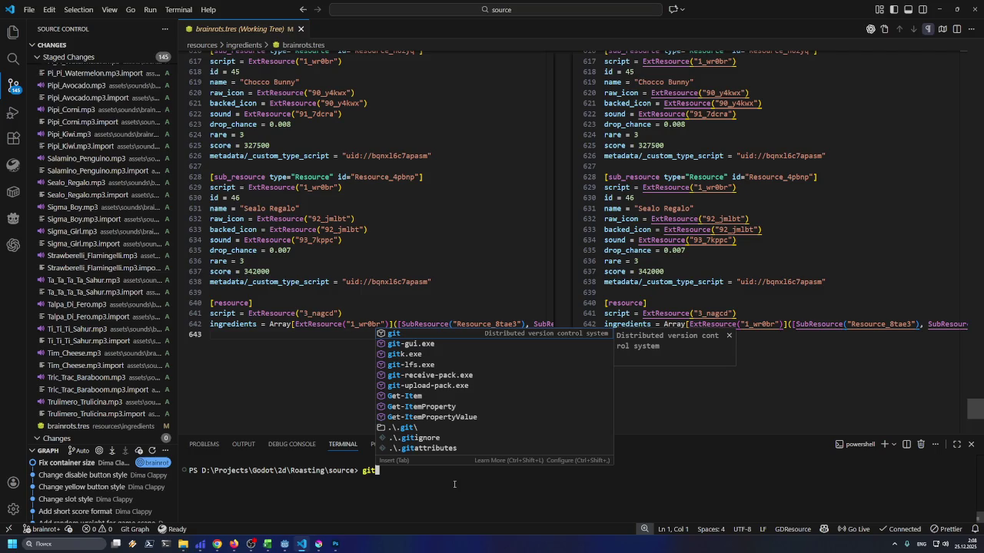
type("commit ")
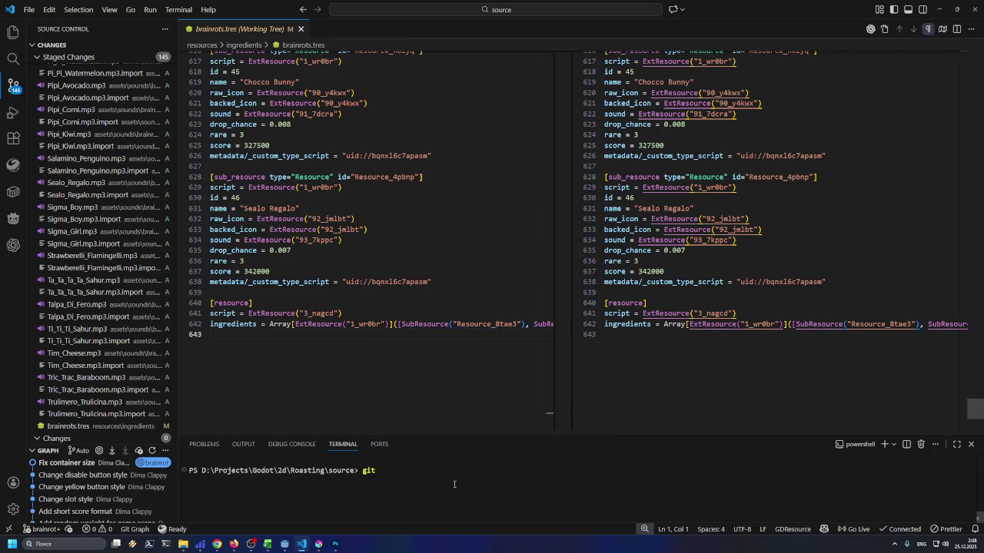
type("-")
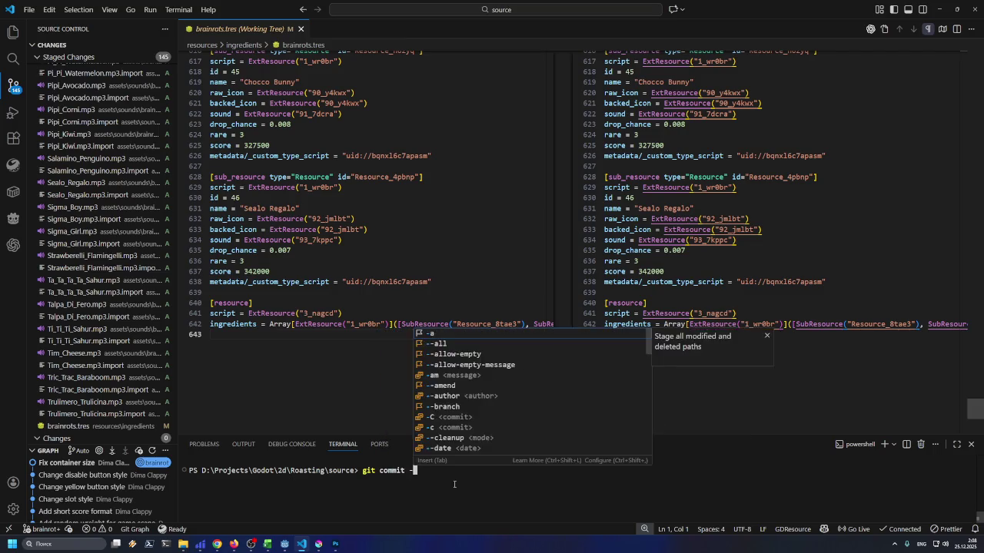
type("m \"\"Sa")
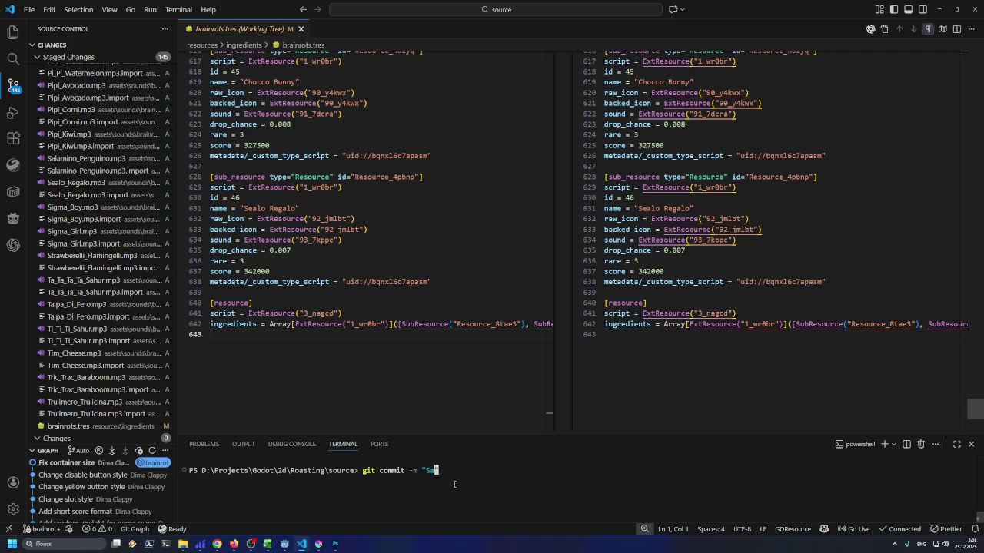
key("BackSpace")
type("dd ")
type("brain")
type("roats")
key("Return")
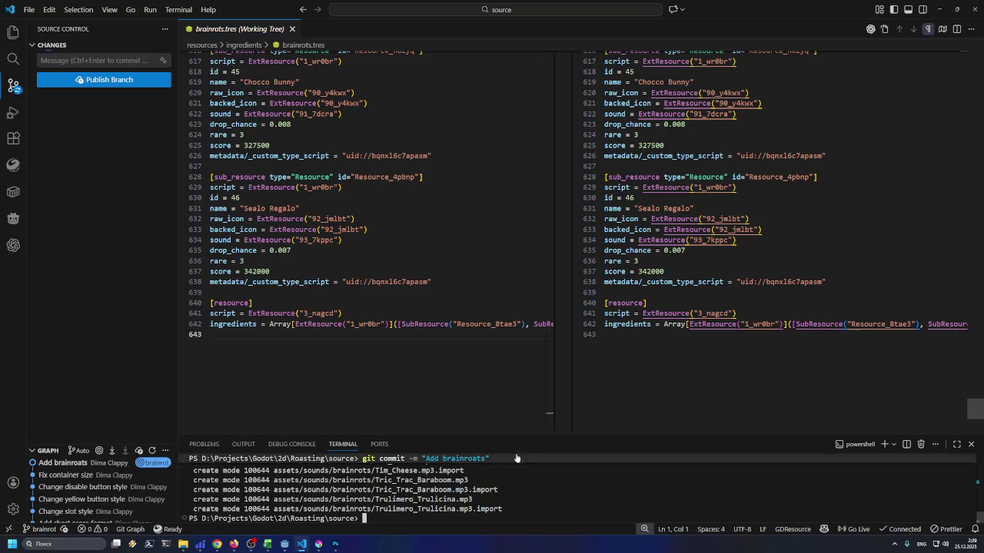
scroll(538, 484, "up", 5)
scroll(538, 484, "up", 10)
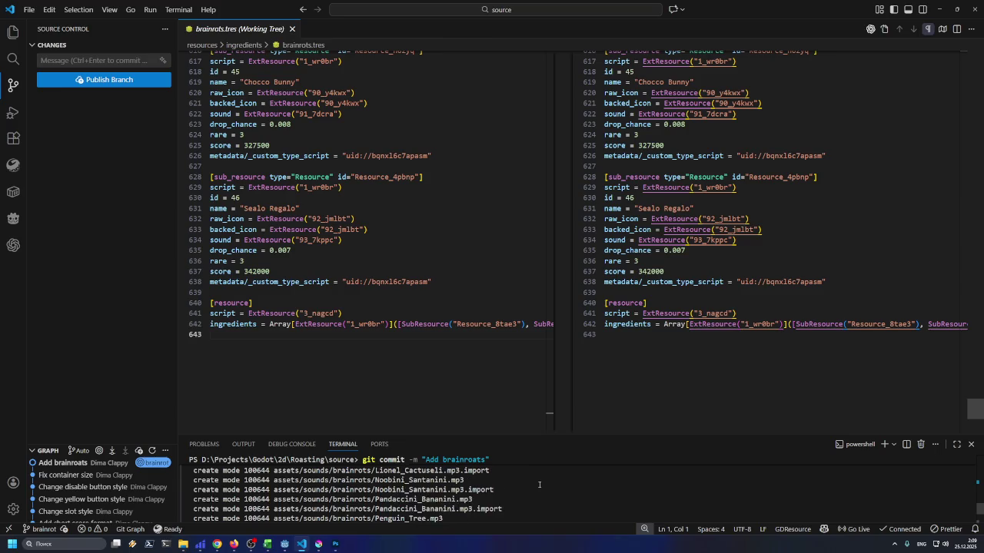
Minimize VS Code and both Explorer windows, close Godot, and restore the brainrots spreadsheet
left_click(939, 9)
left_click(959, 9)
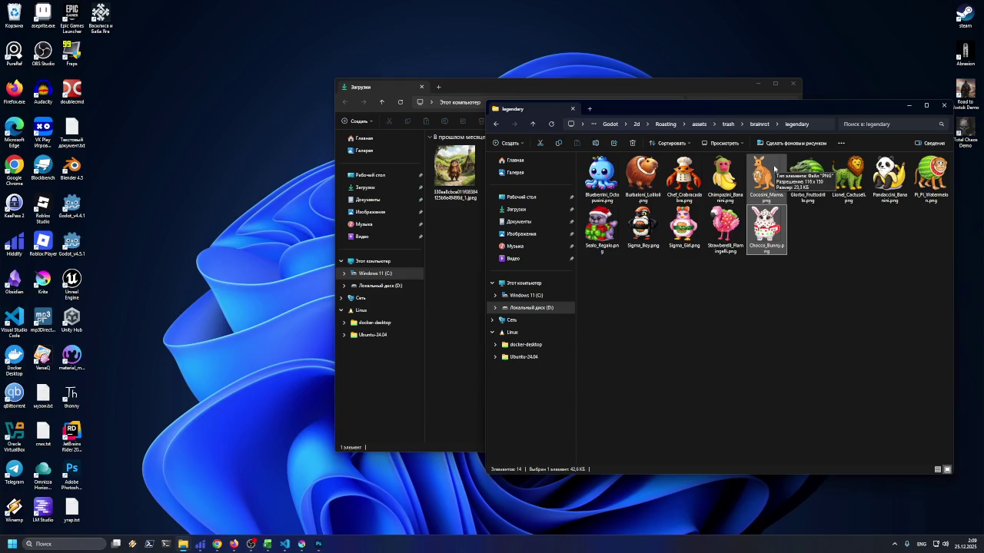
left_click(907, 105)
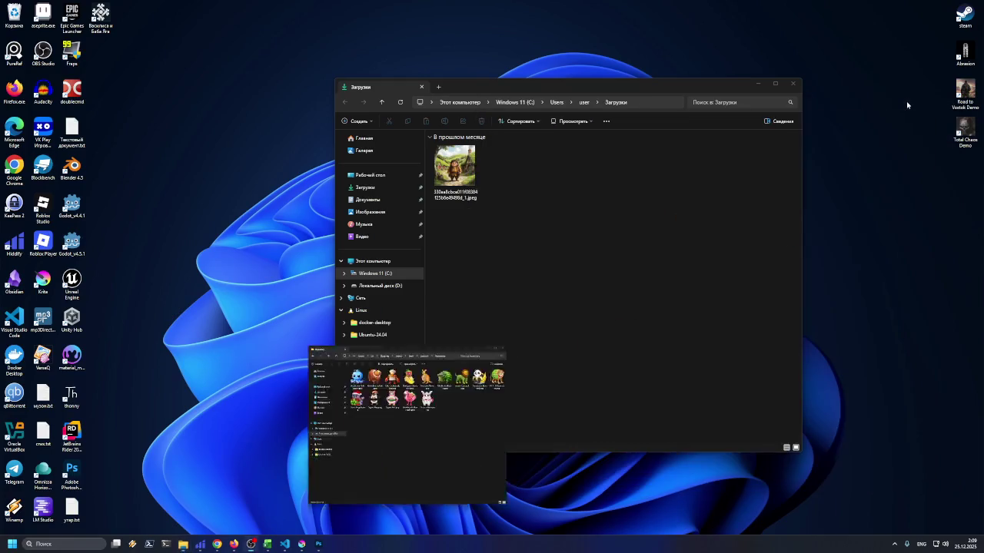
left_click(760, 94)
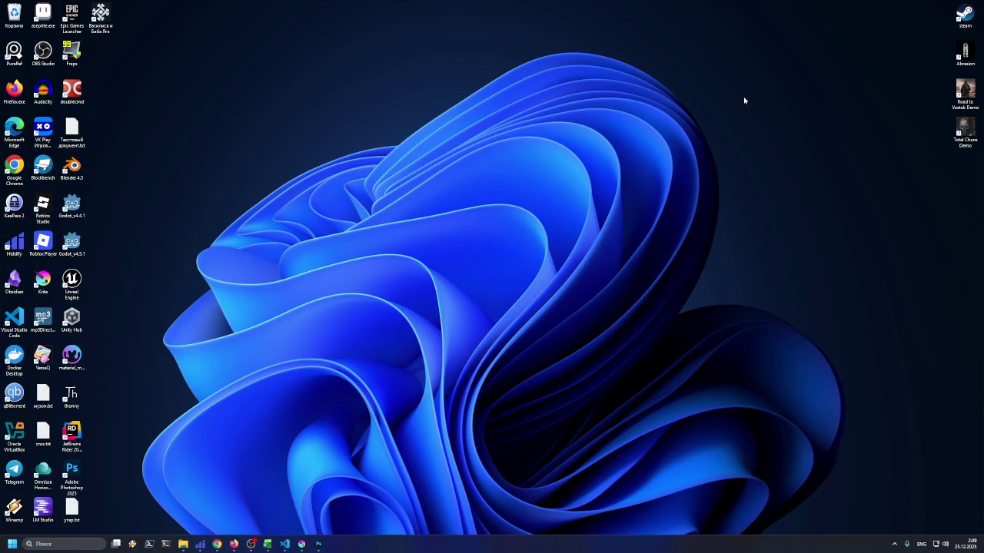
left_click(268, 544)
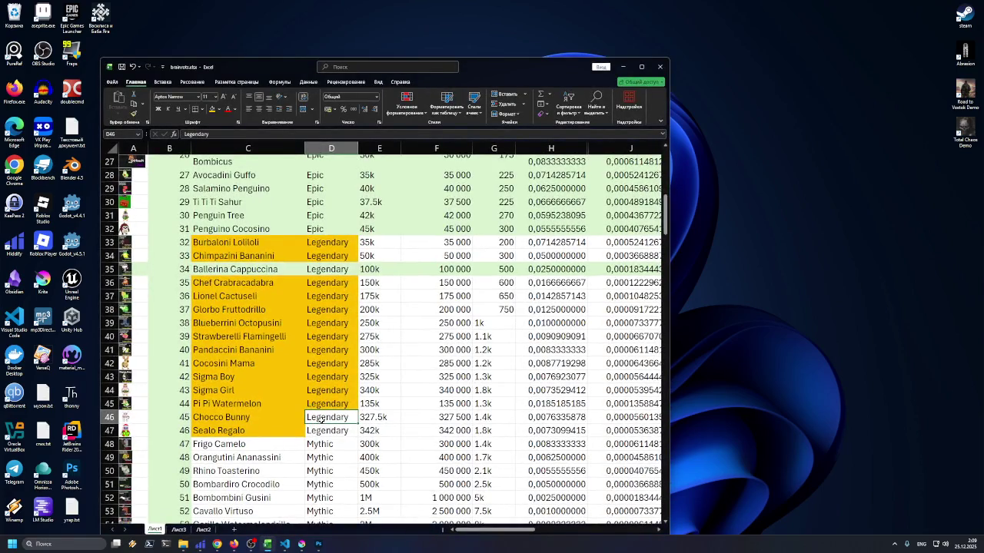
Fill the Legendary rows (C33:J47) with light green
mouse_move(204, 245)
left_mouse_down()
mouse_move(670, 407)
mouse_move(667, 431)
mouse_move(576, 423)
left_mouse_up()
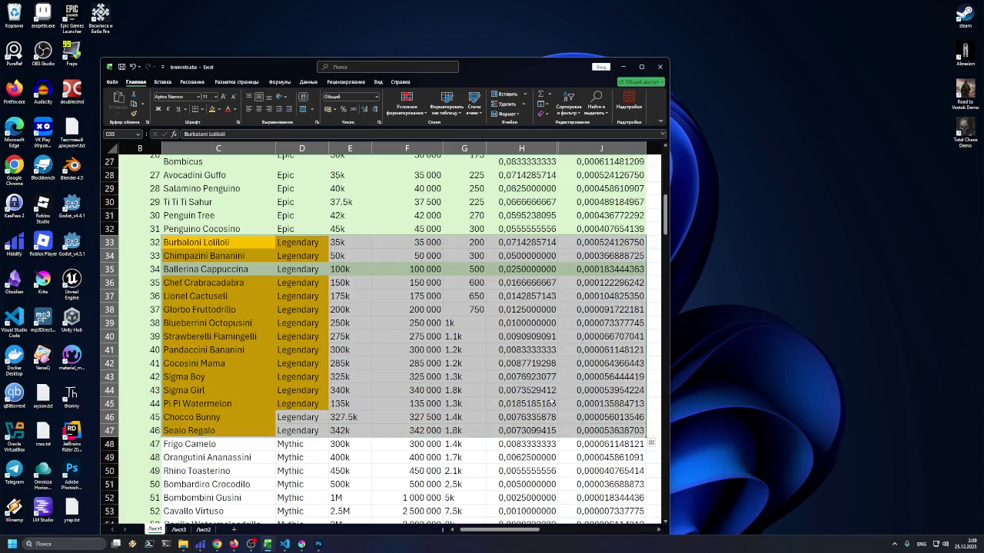
left_click(218, 109)
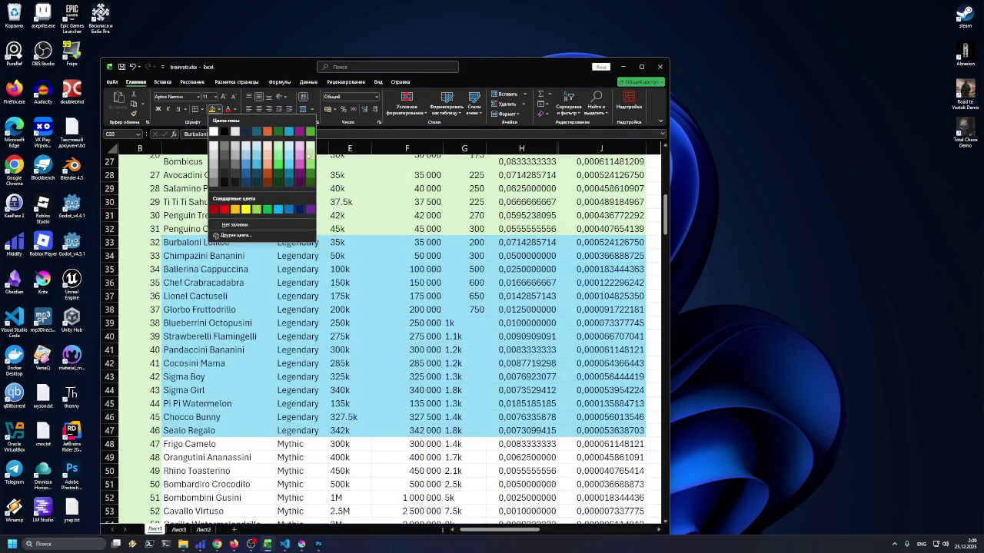
left_click(308, 155)
left_click(301, 202)
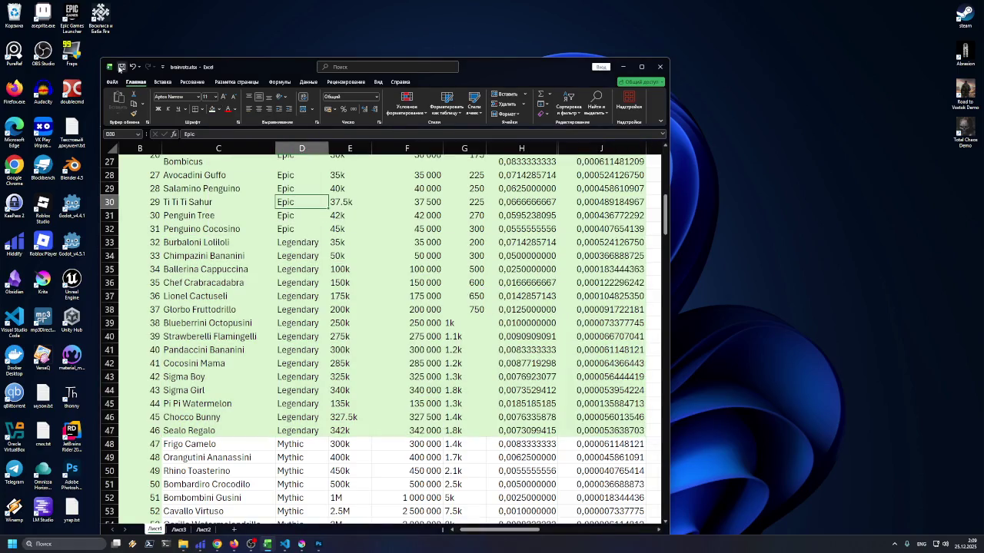
left_click(195, 444)
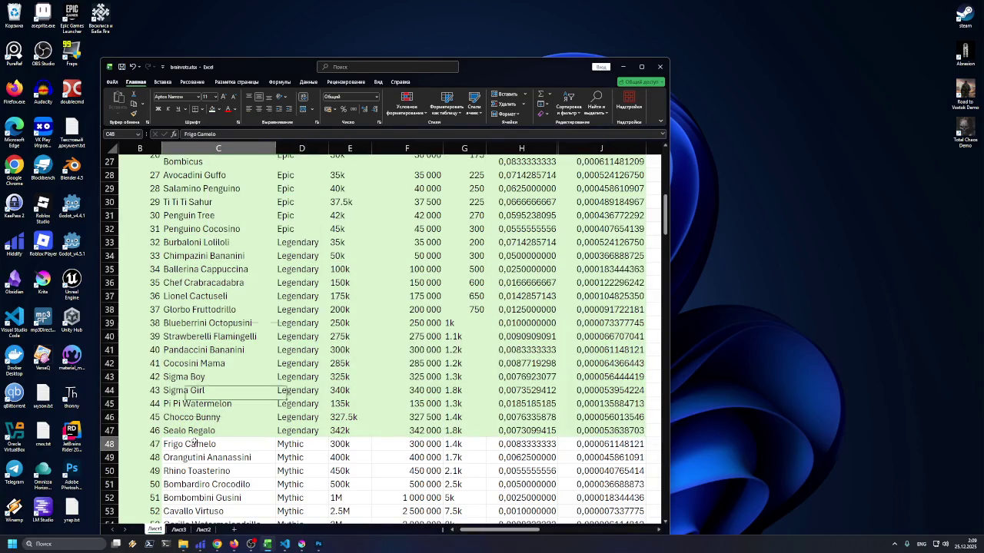
Check the Pi Pi Watermelon row's fill, then close the Excel workbook
scroll(262, 406, "left", 2)
left_click(262, 406)
scroll(262, 405, "up", 1)
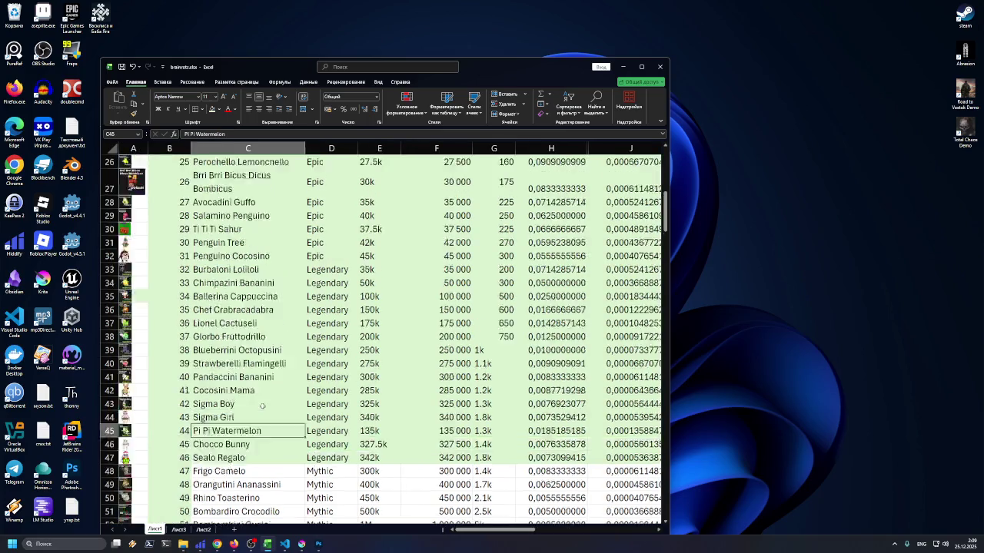
scroll(262, 406, "up", 8)
left_click(659, 67)
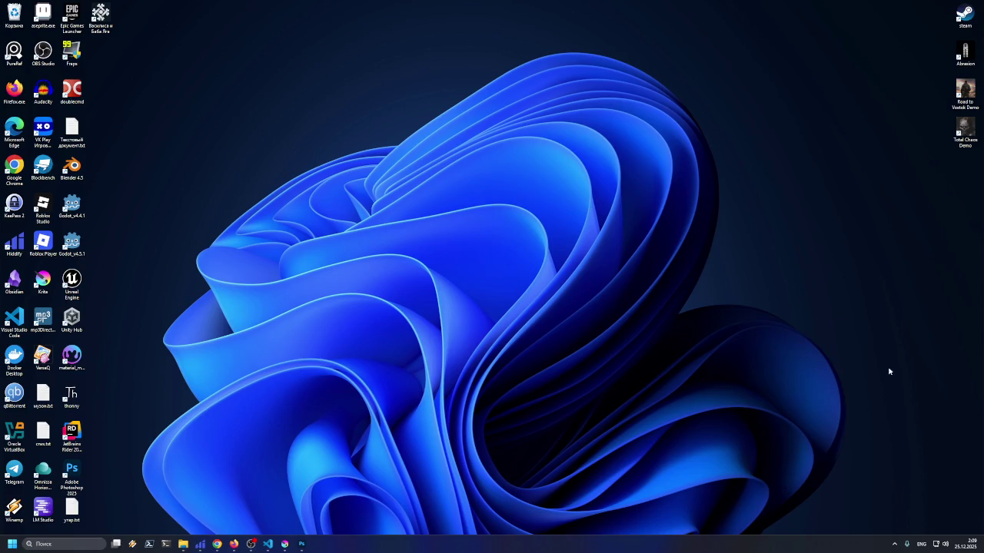
Dismiss the notifications panel and bring Krita with Chocco Bunny to the front
left_click(959, 542)
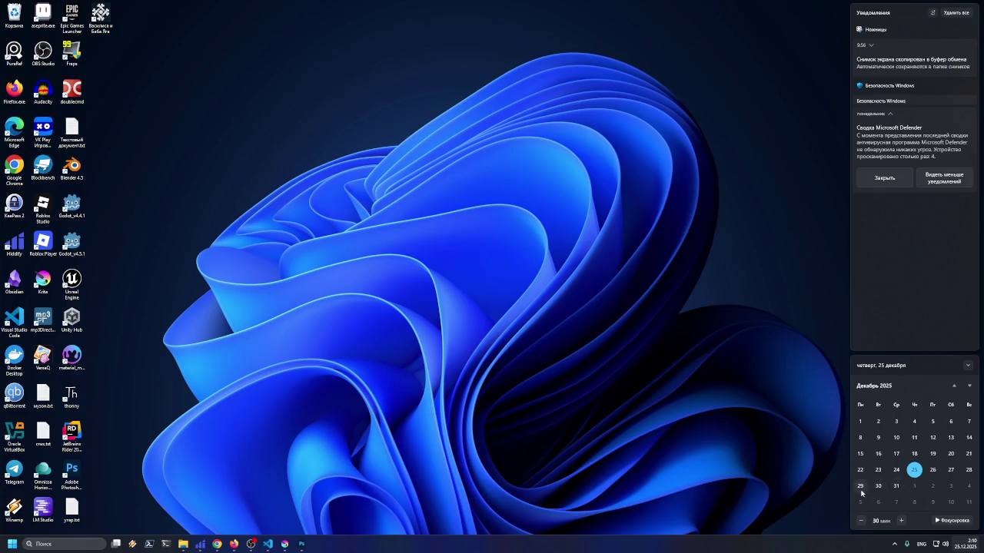
left_click(461, 435)
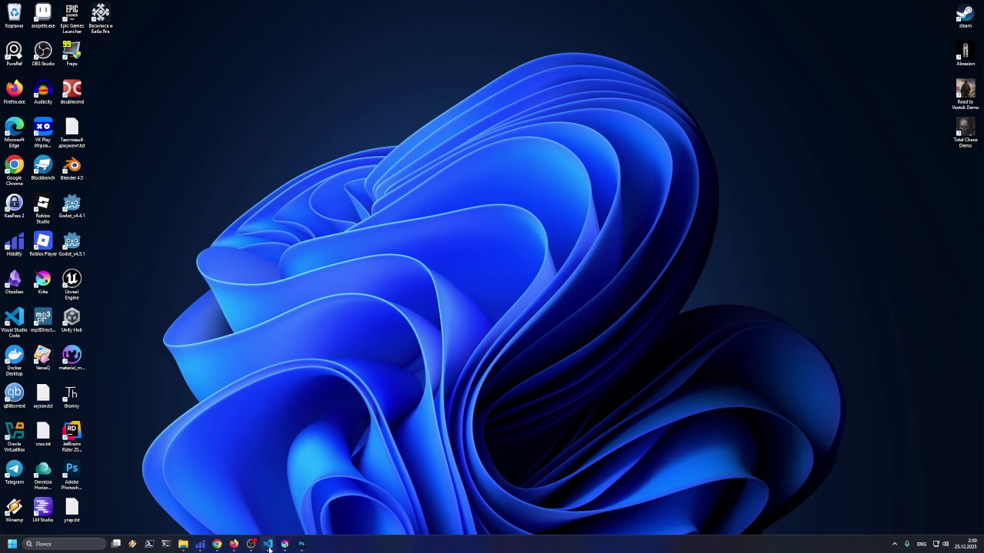
left_click(267, 544)
left_click(284, 544)
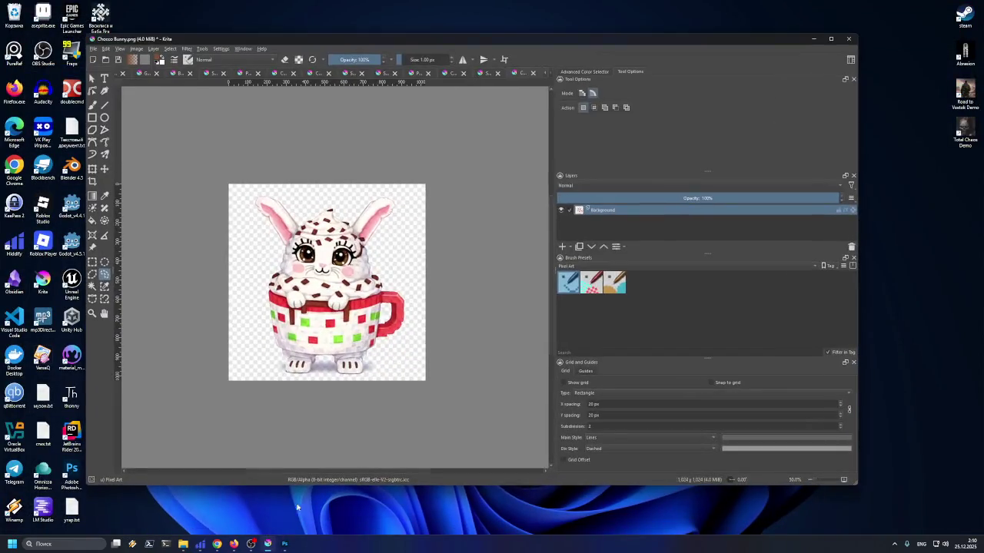
Close Krita discarding all modified images including Chocco Bunny.png, then close Photoshop
left_click(848, 38)
left_click(481, 277)
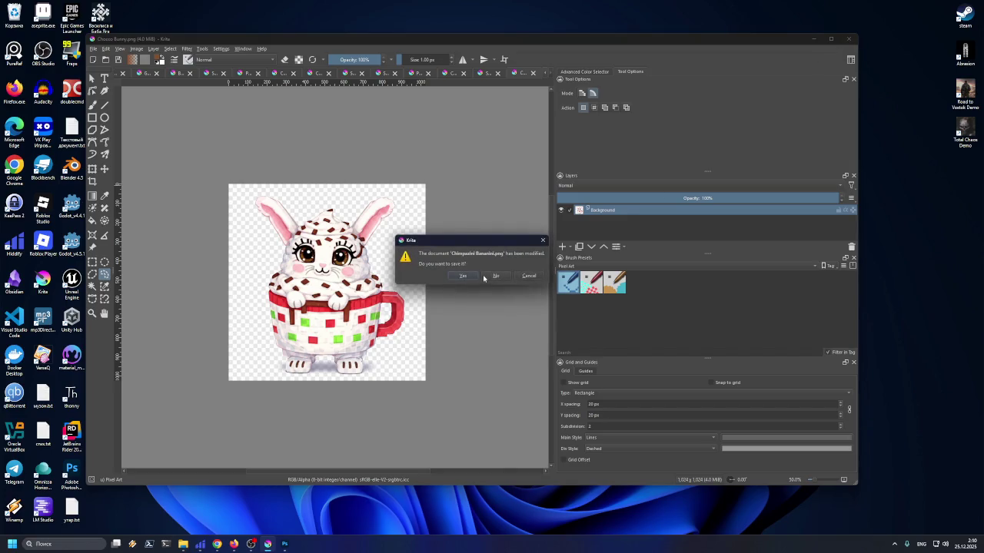
left_click(489, 276)
left_click(492, 275)
left_click(492, 274)
left_click(494, 276)
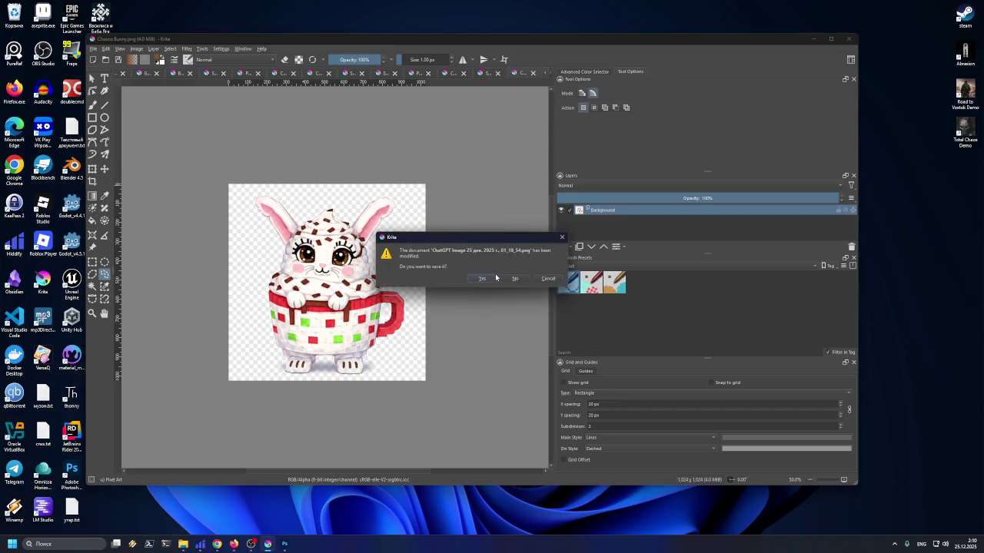
left_click(495, 277)
left_click(493, 277)
left_click(493, 277)
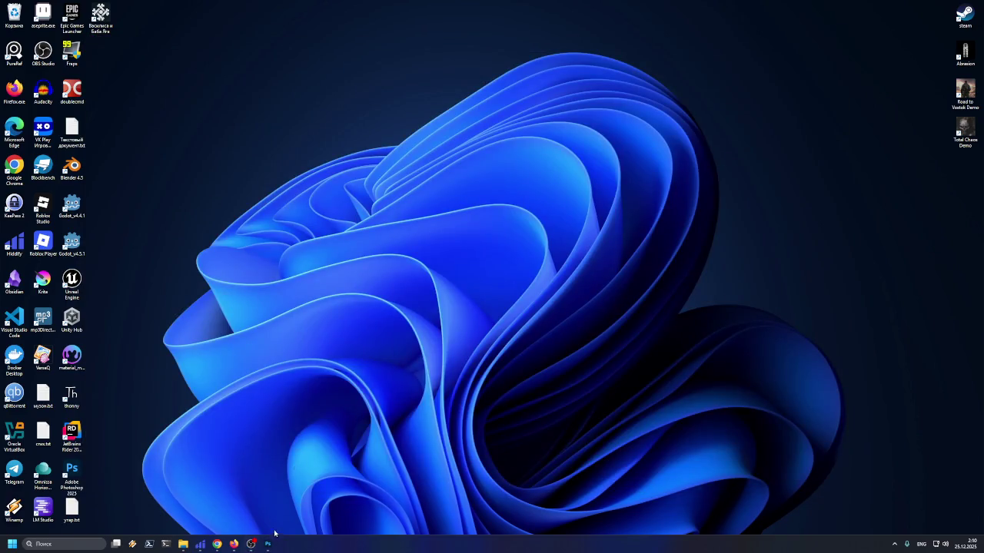
left_click(267, 544)
left_click(746, 113)
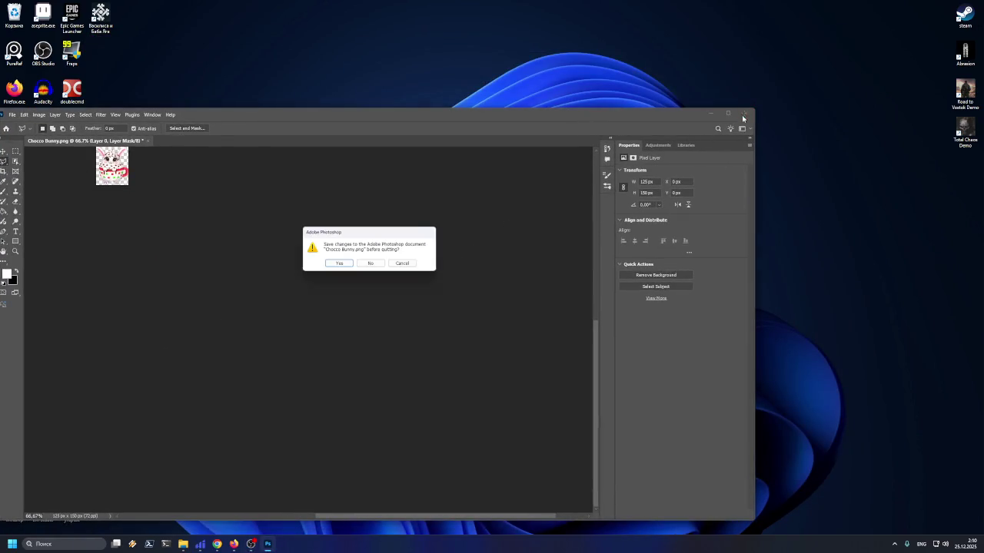
Discard the unsaved Chocco Bunny.png changes so Photoshop closes, then bring up the browser
left_click(363, 267)
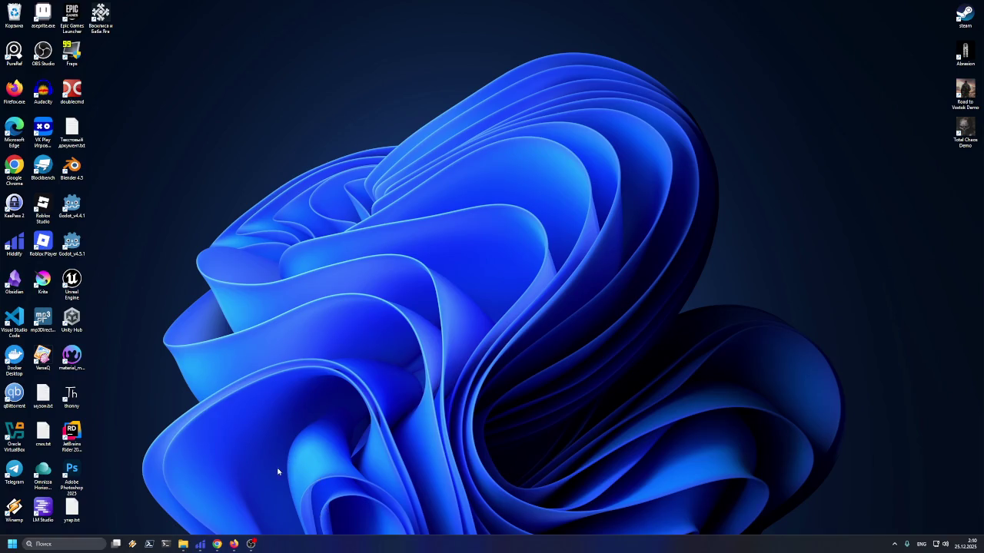
left_click(233, 544)
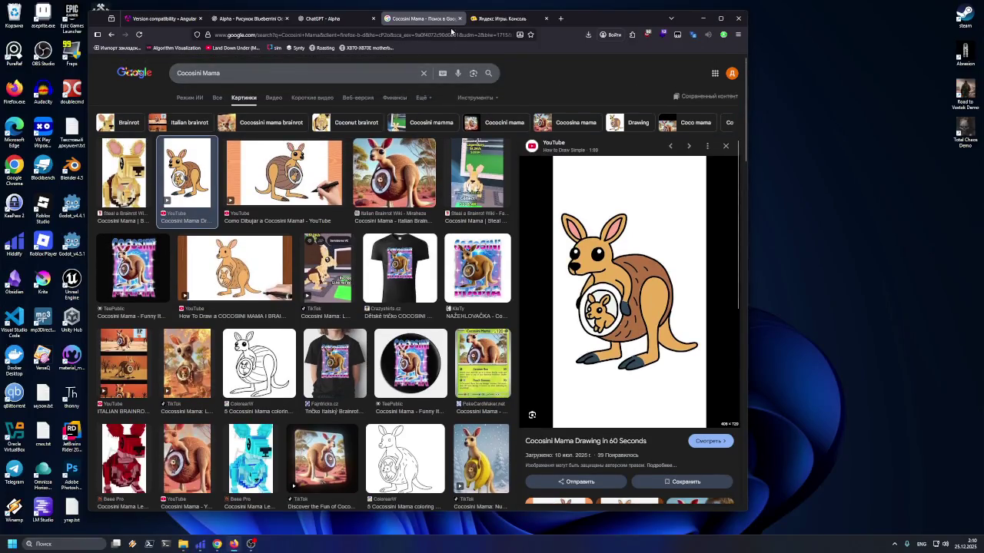
Close the Cocosini Mama image search, Yandex Games console, ChatGPT and Blueberrini drawing tabs, closing Firefox
left_click(459, 18)
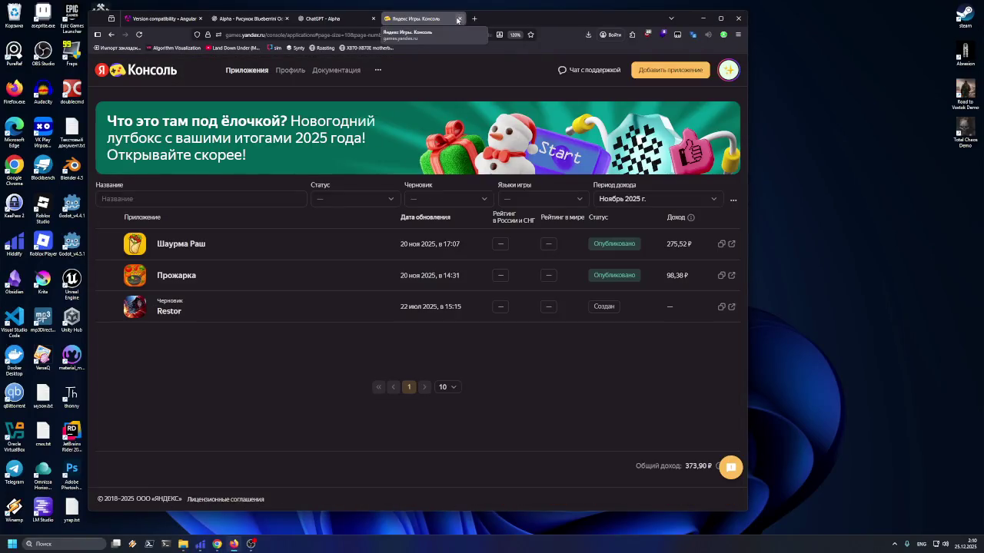
left_click(458, 18)
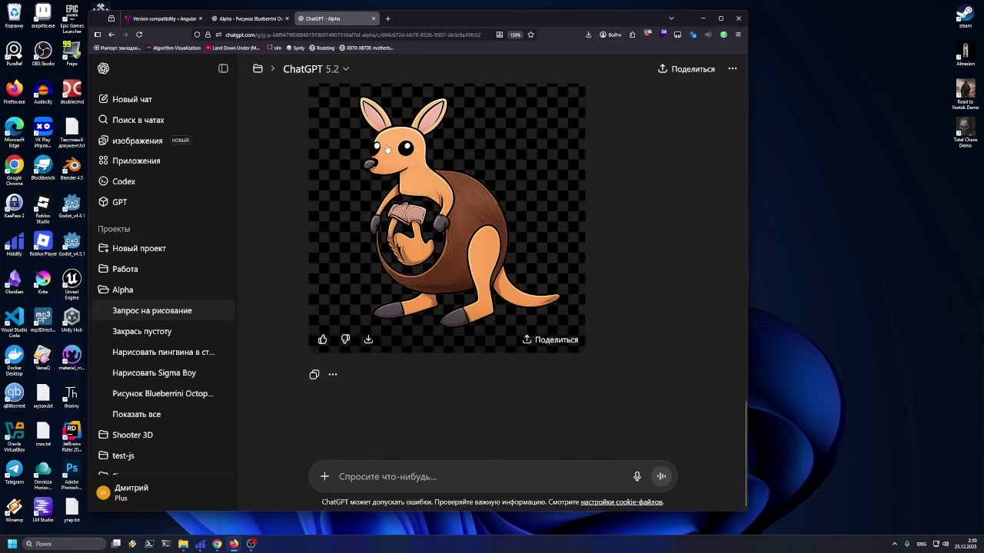
left_click(374, 18)
left_click(287, 18)
left_click_drag(269, 18, 270, 22)
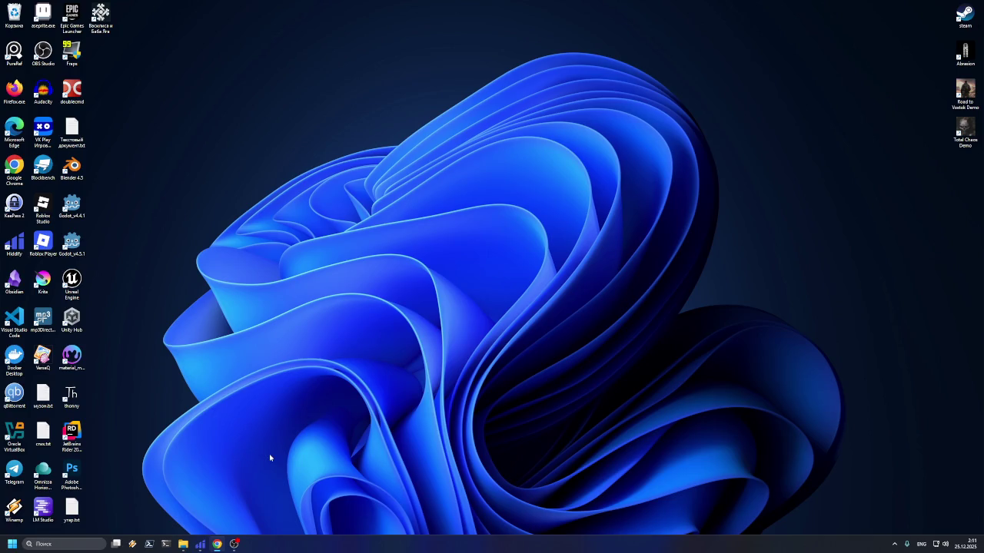
Launch Firefox and load the pasted Yandex Disk share link in a new tab
double_click(14, 91)
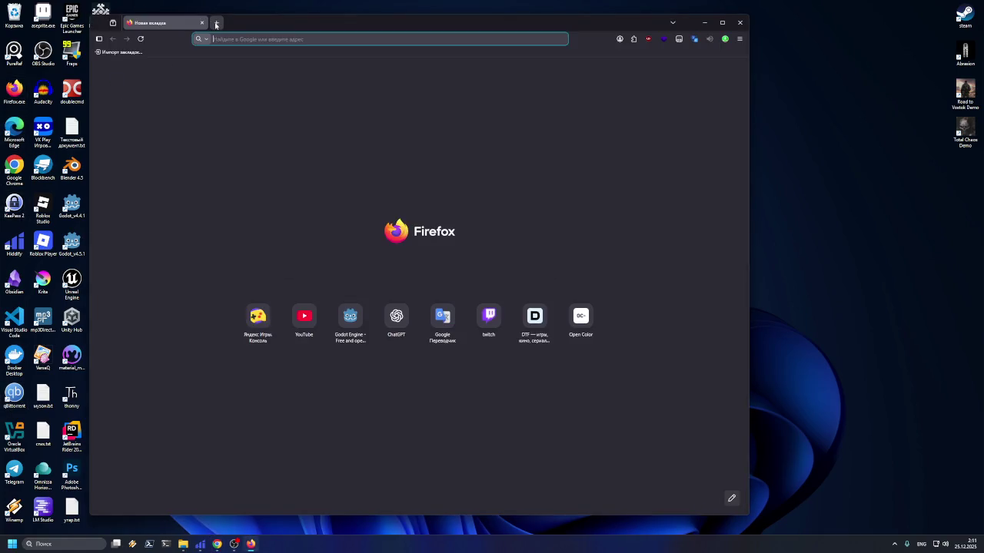
left_click(215, 22)
type("https://disk.yandex.ru/i/afKB7h9GtFTVHQ")
key("Return")
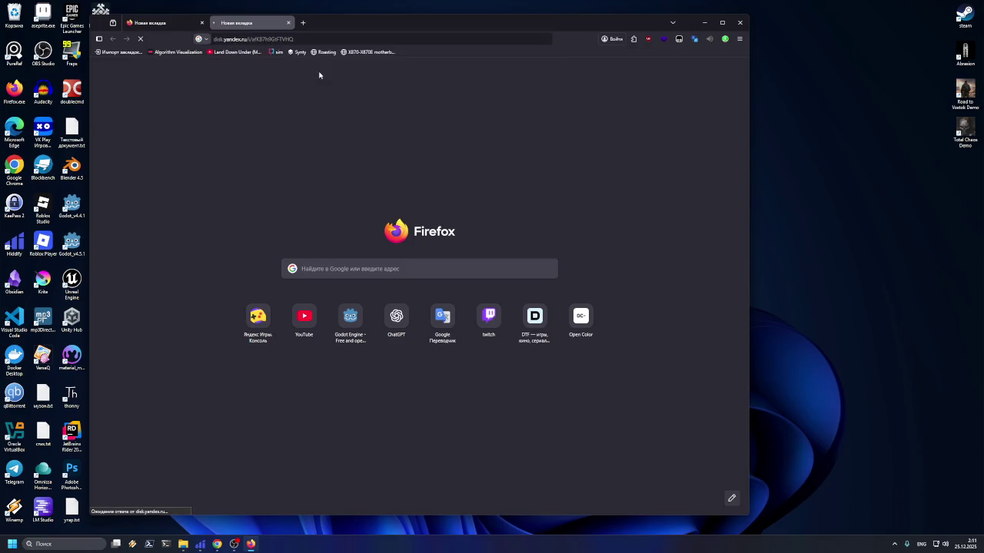
mouse_move(355, 28)
left_mouse_down()
mouse_move(379, 41)
mouse_move(388, 27)
left_mouse_up()
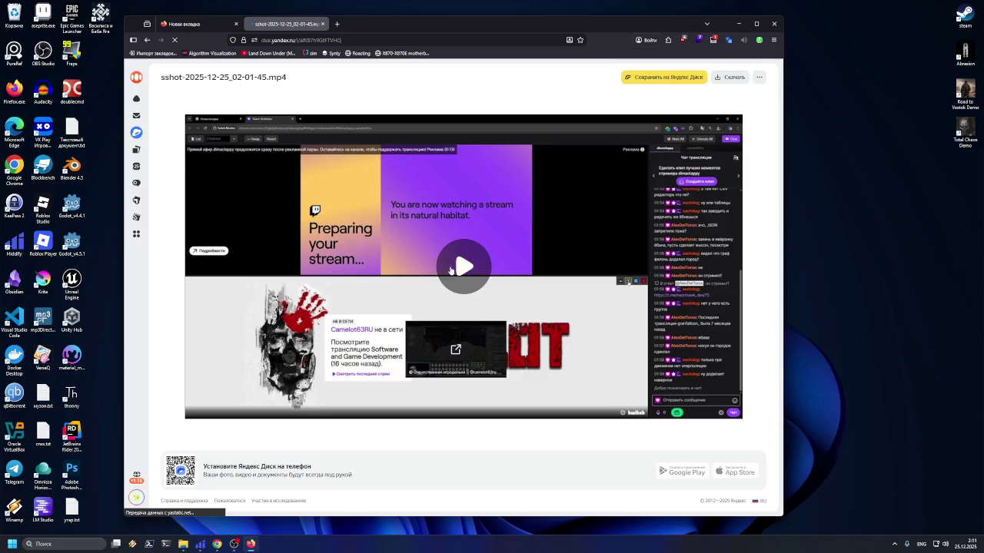
Play the shared video, rewind it to about 0:03 and switch to fullscreen
left_click(459, 268)
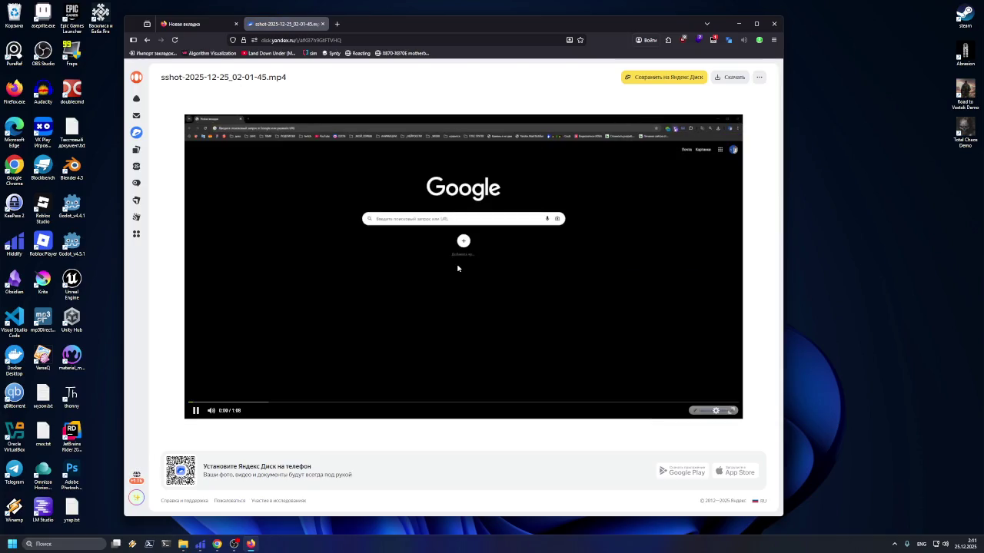
mouse_move(226, 405)
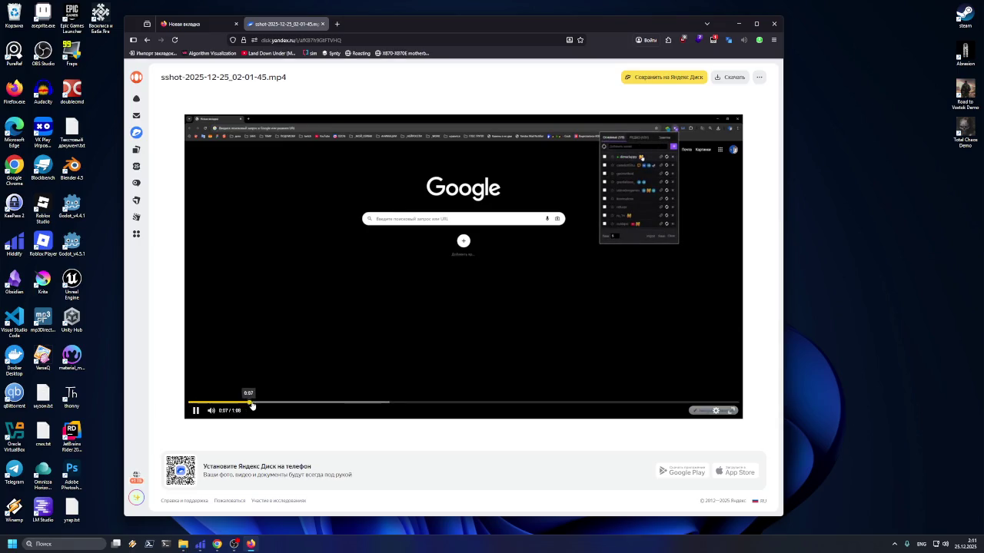
left_click_drag(288, 405, 219, 406)
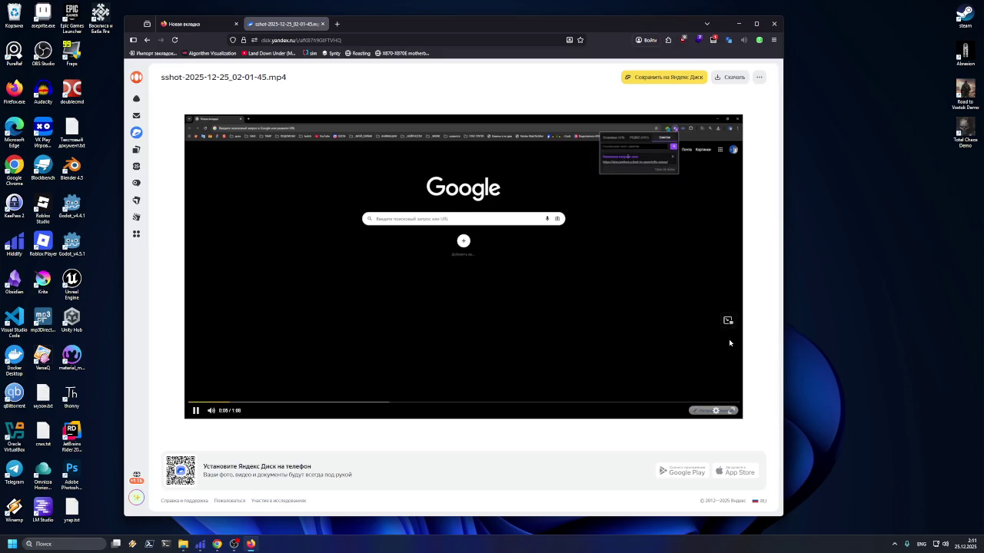
left_click(728, 322)
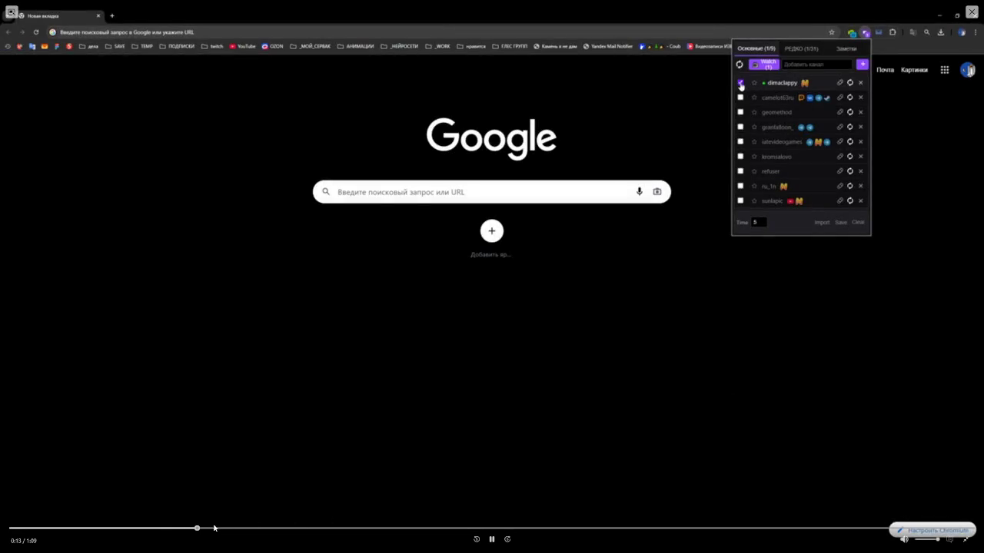
Rewind the fullscreen video to the very start and play it
left_click_drag(214, 528, 10, 530)
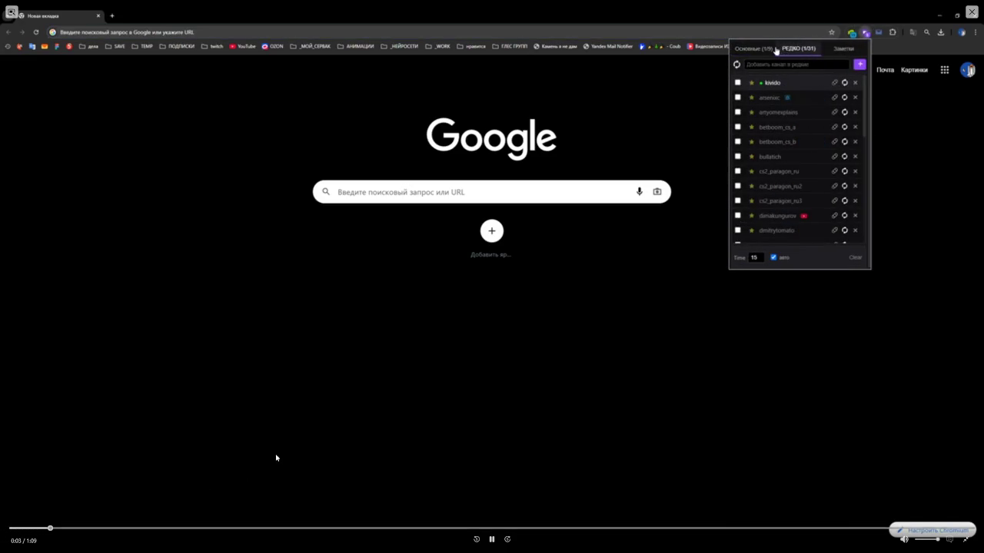
left_click(18, 529)
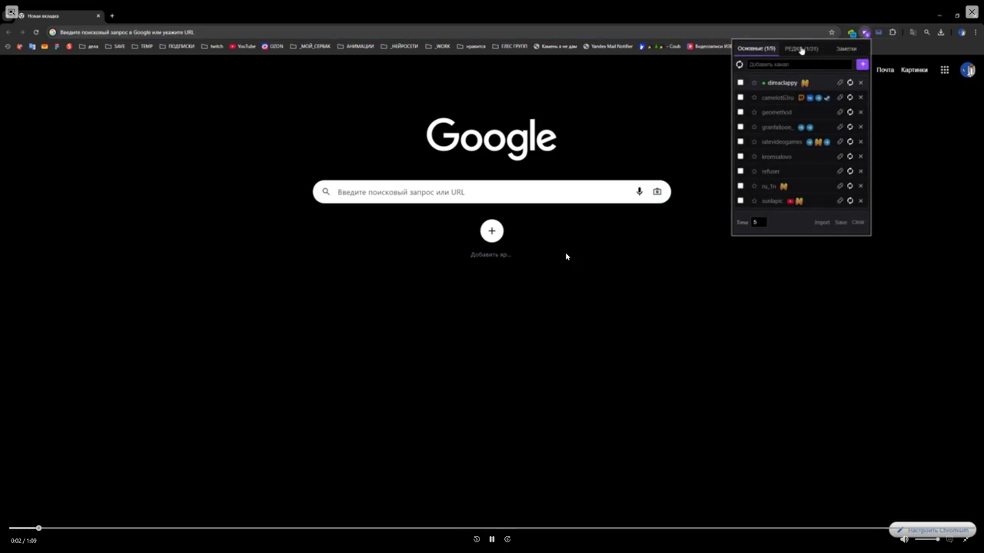
left_click(15, 528)
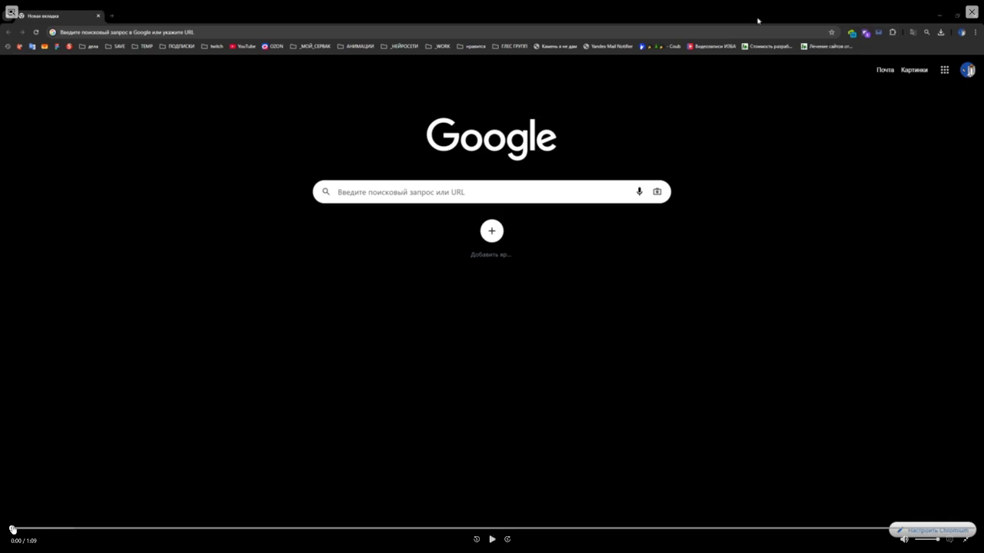
left_click(492, 539)
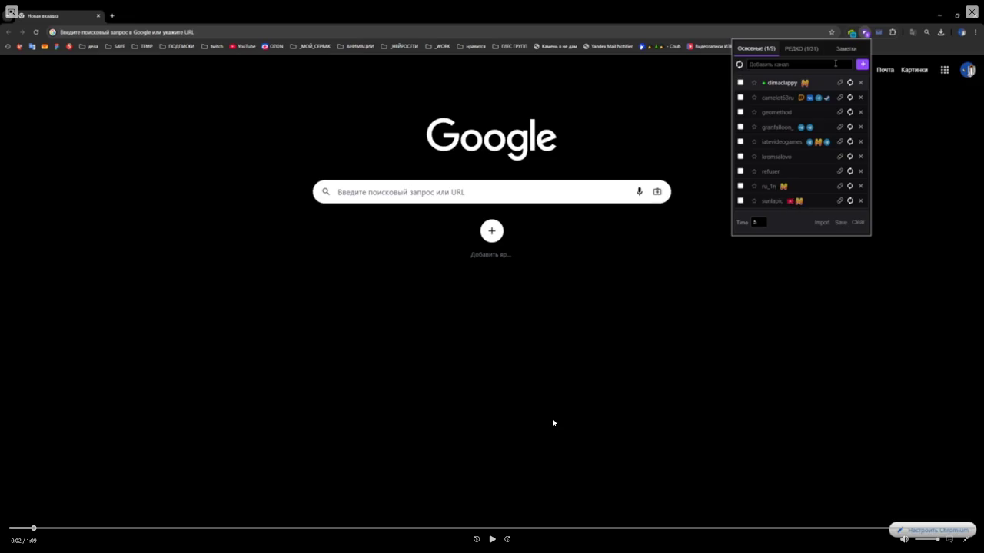
Pause and resume playback, rewind to about 0:05, then let it play on
left_click(492, 539)
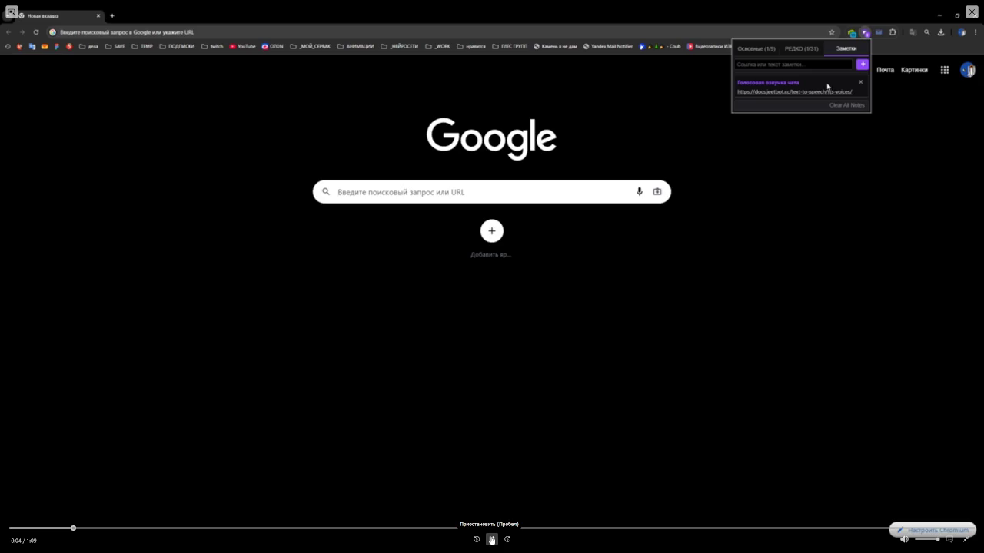
left_click(492, 540)
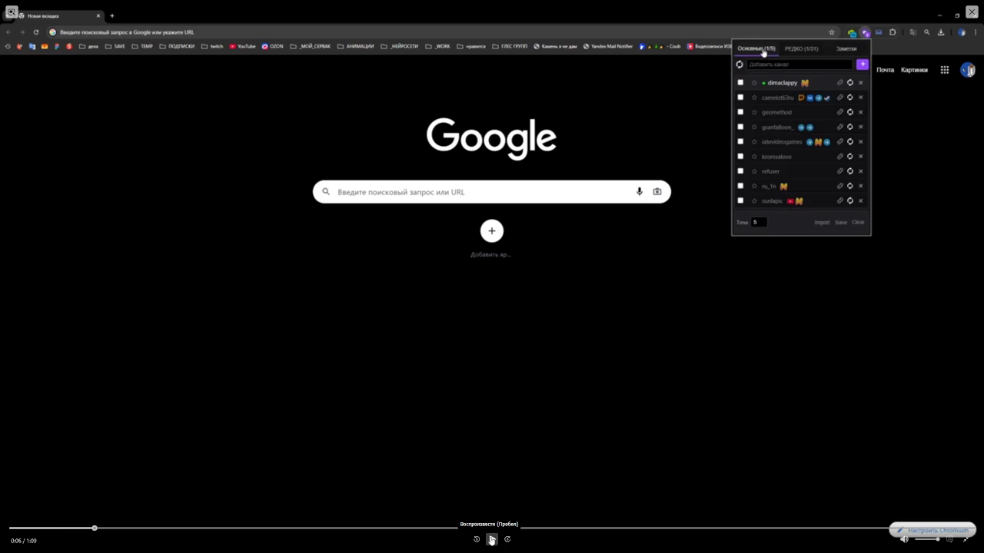
key("space")
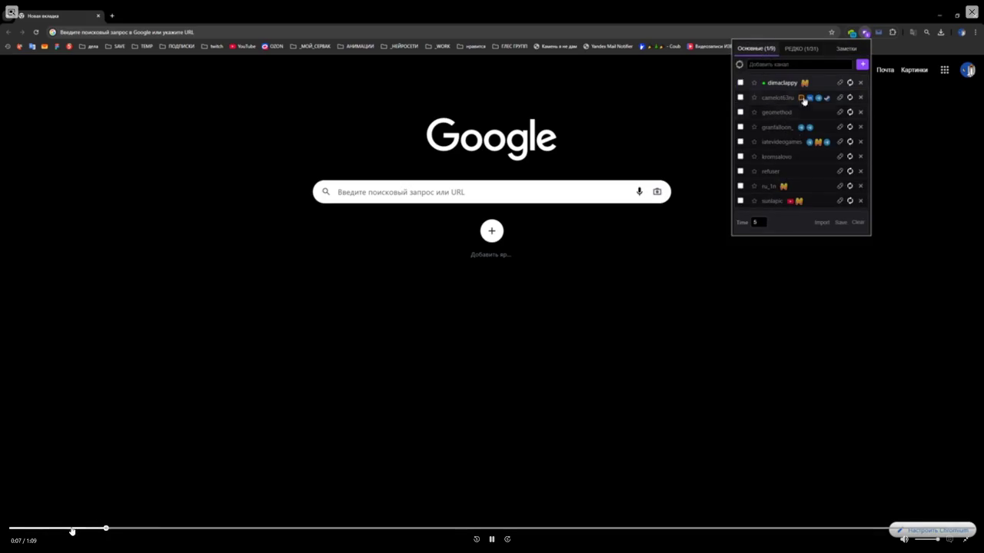
left_click(72, 531)
left_click(492, 540)
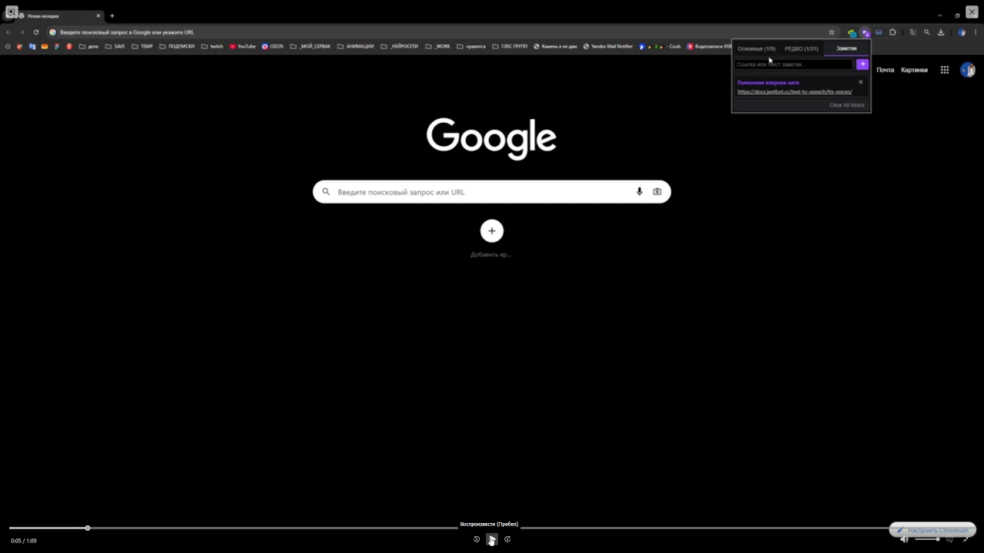
left_click(492, 539)
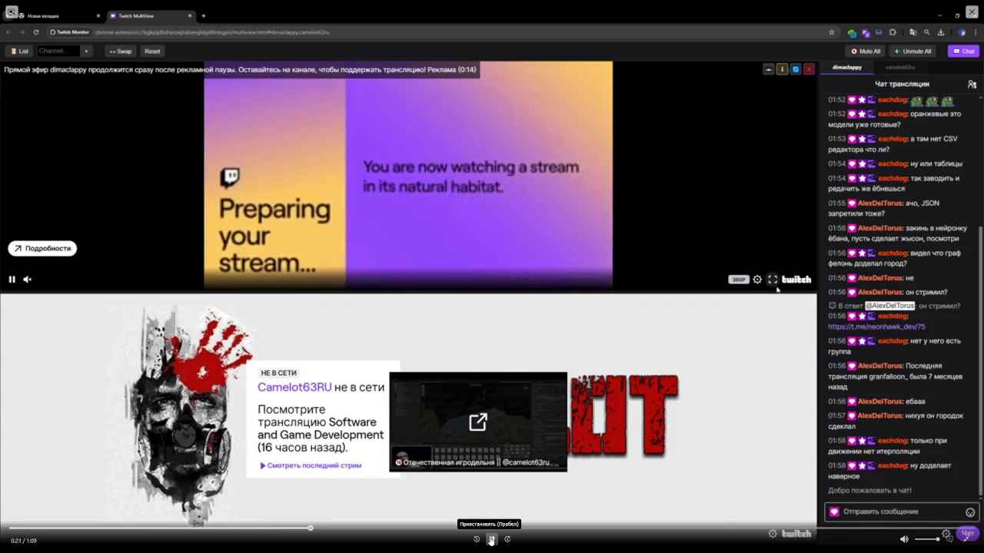
Pause and resume the video several times from 0:22 through the multiview section
left_click(491, 540)
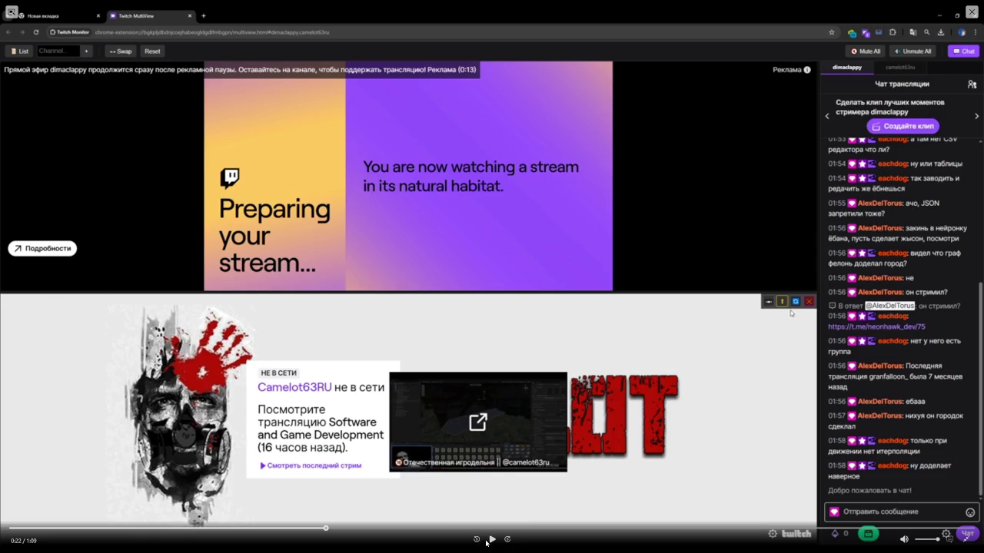
left_click(492, 540)
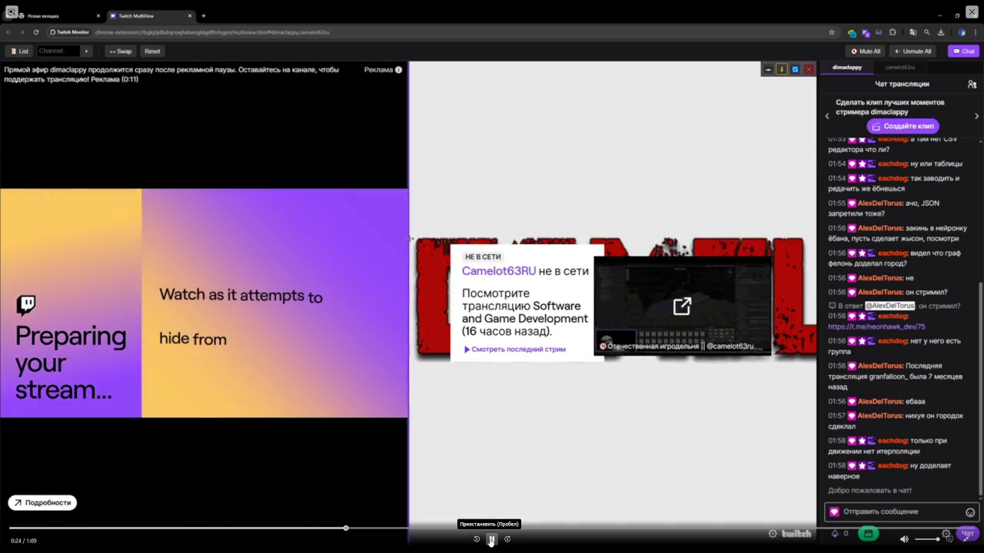
left_click(491, 540)
left_click(492, 541)
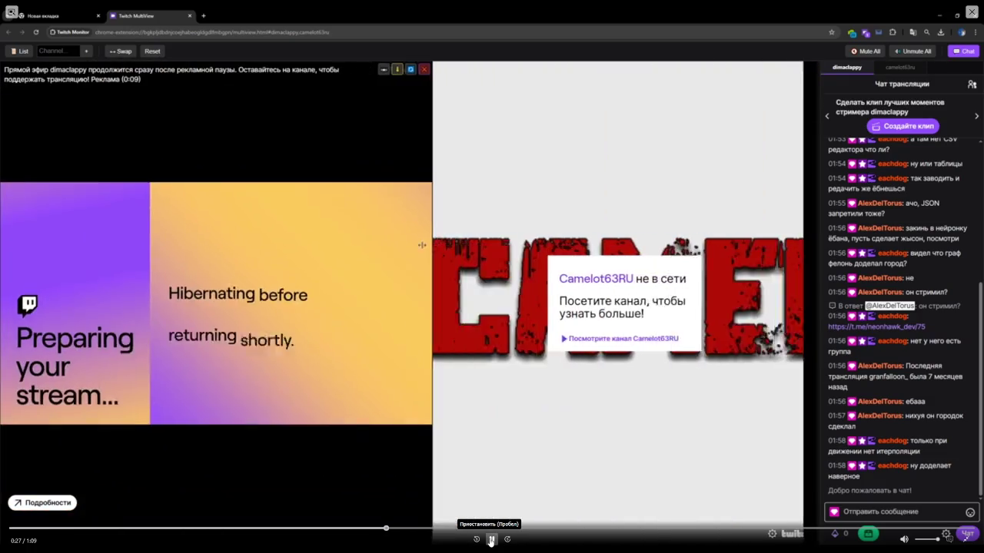
left_click(491, 541)
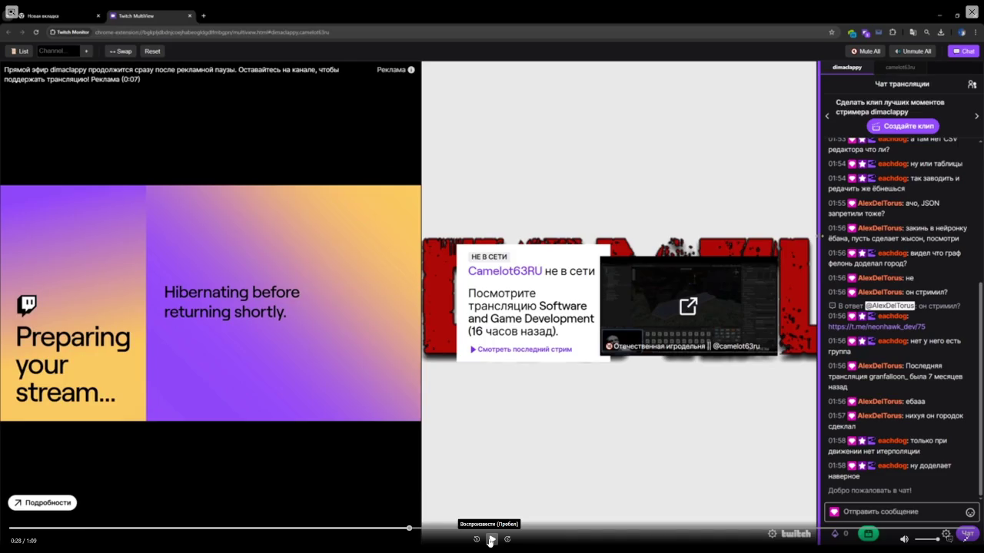
left_click(490, 541)
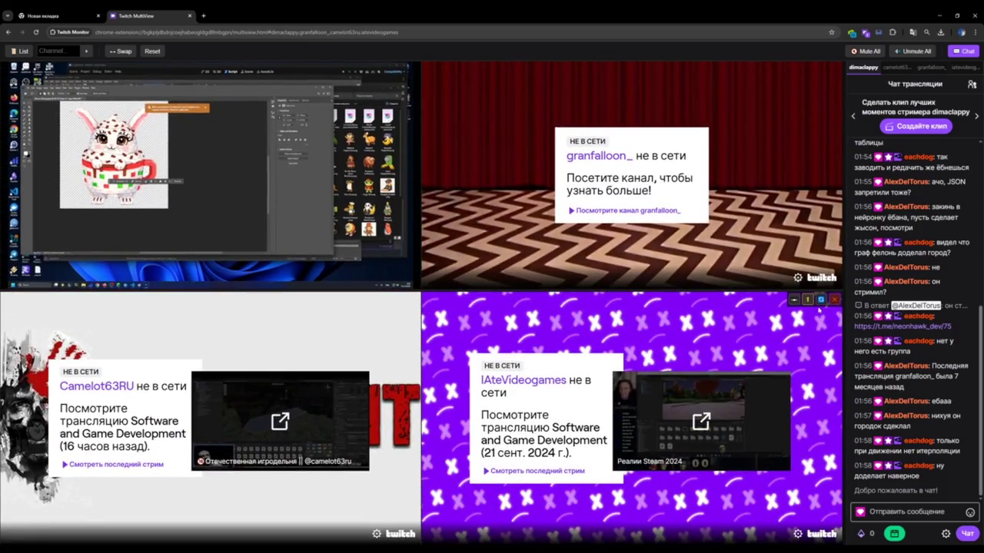
Let the recording play to its end, returning to 0:00 on the opening frame
left_click(808, 300)
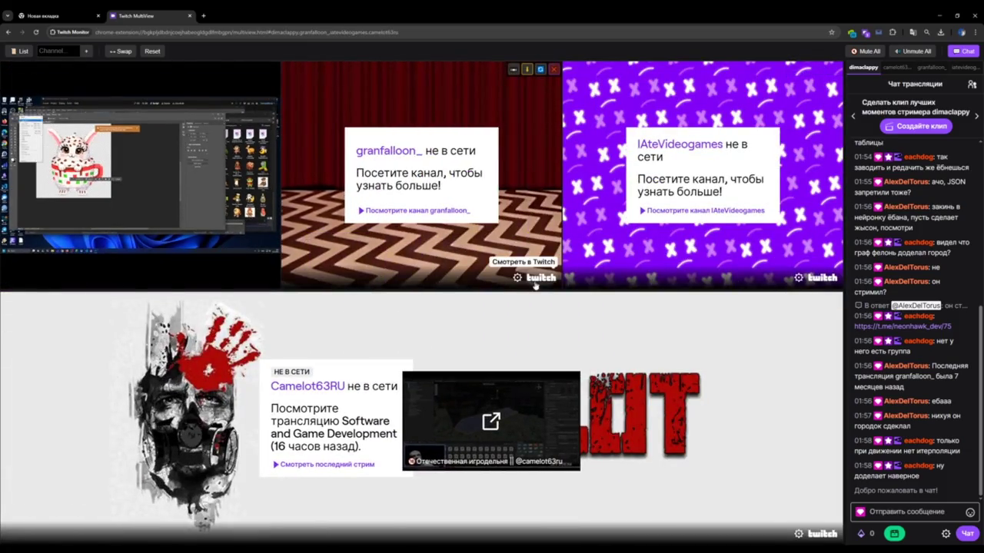
left_click_drag(537, 291, 537, 464)
left_click(963, 51)
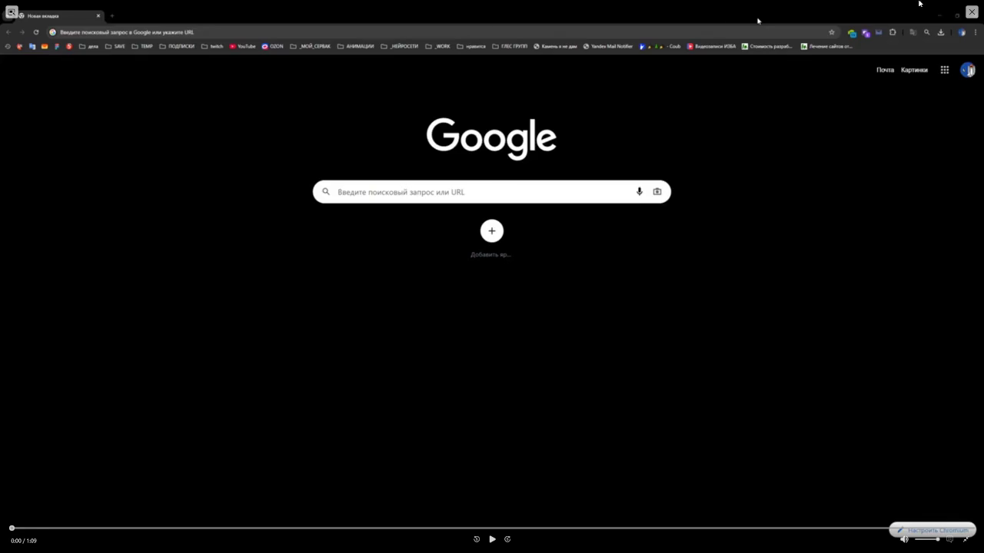
Exit fullscreen, close the Yandex Disk tab and Firefox, then launch Telegram and push it off-screen right
left_click(972, 12)
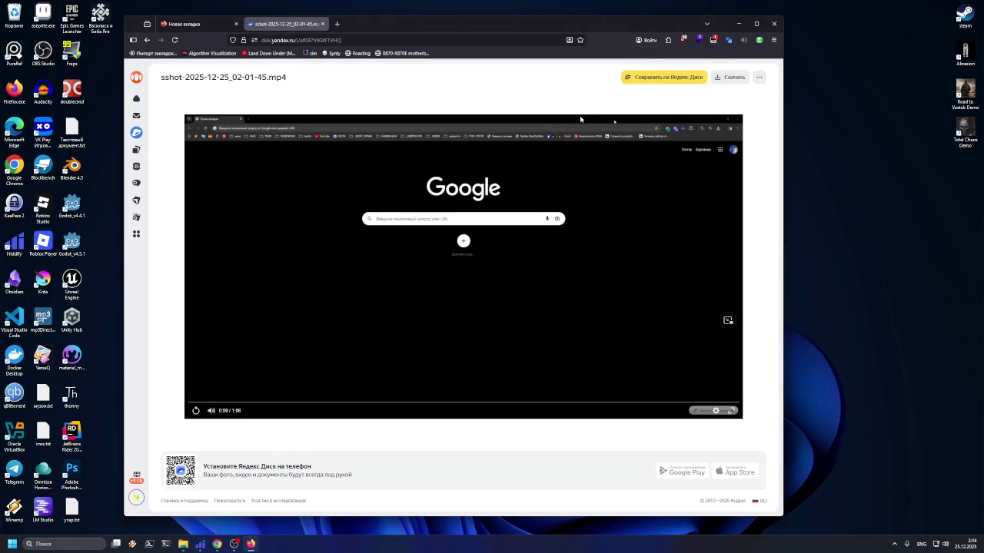
left_click_drag(465, 26, 477, 27)
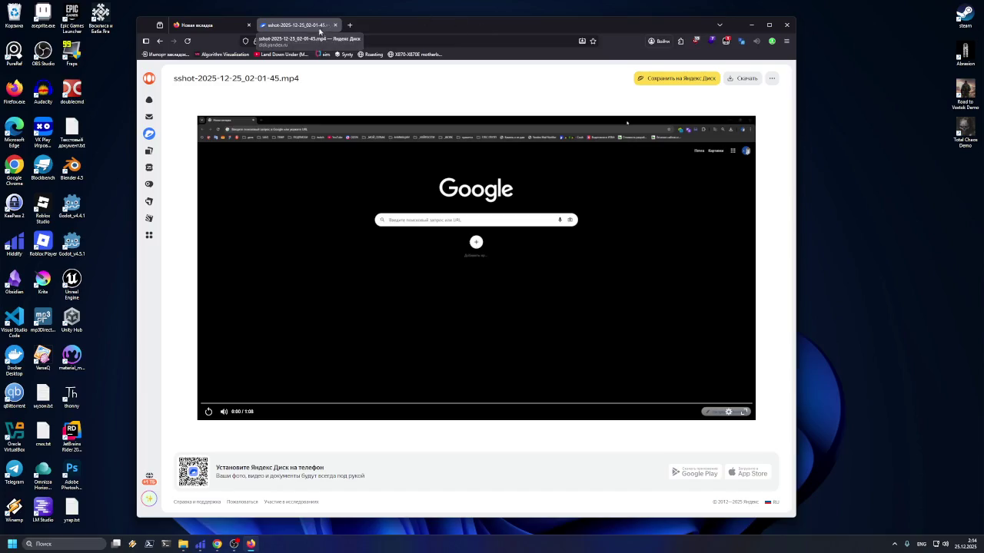
left_click(334, 25)
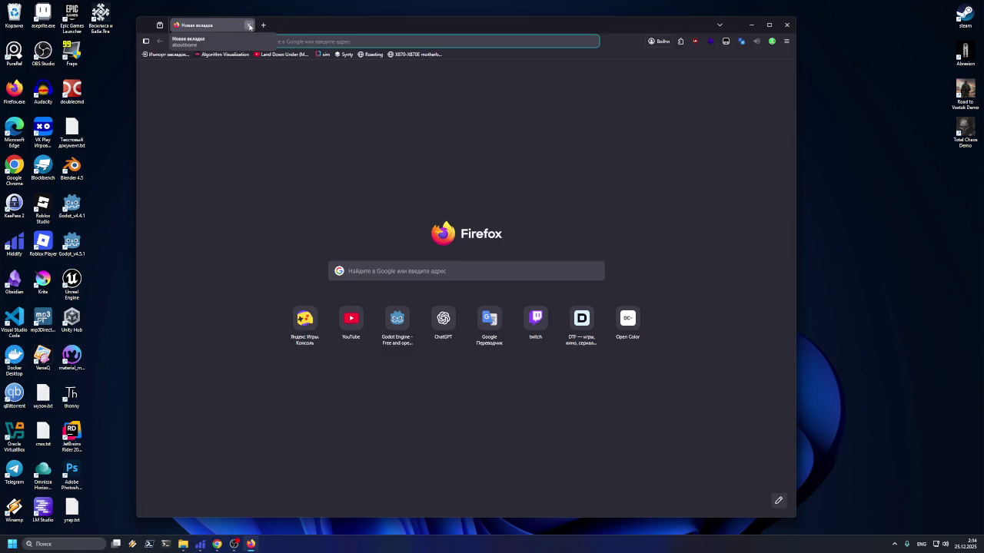
left_click(249, 26)
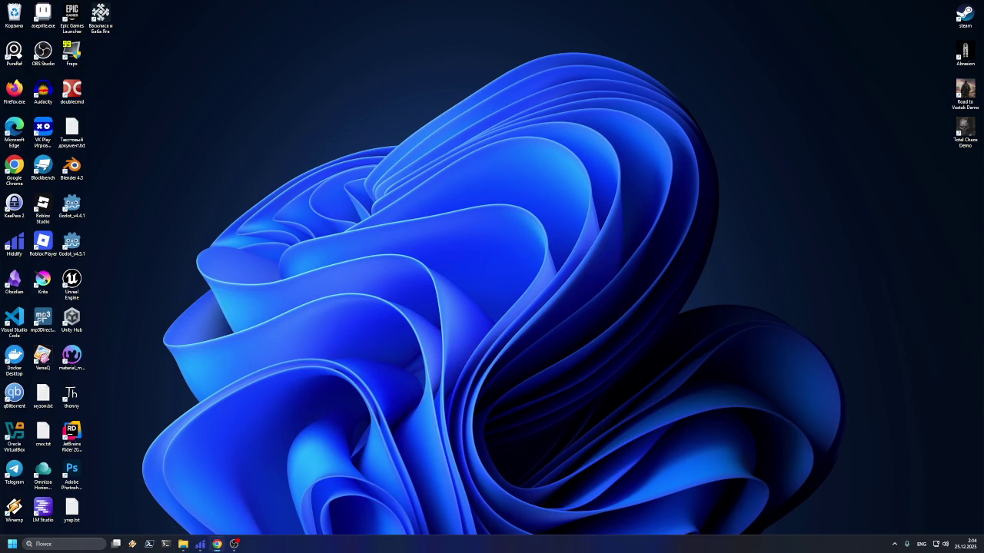
double_click(14, 470)
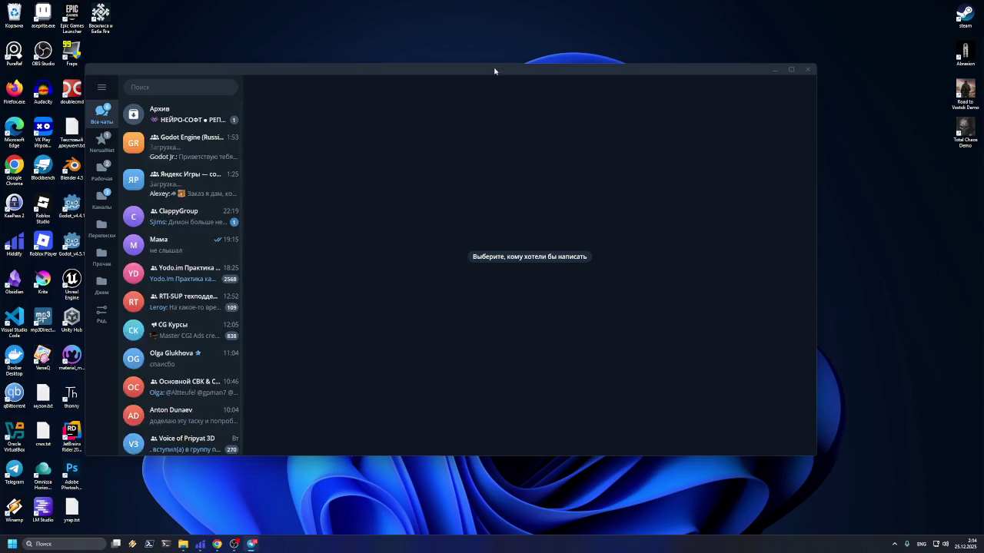
mouse_move(494, 71)
left_mouse_down()
mouse_move(983, 43)
mouse_move(983, 31)
left_mouse_up()
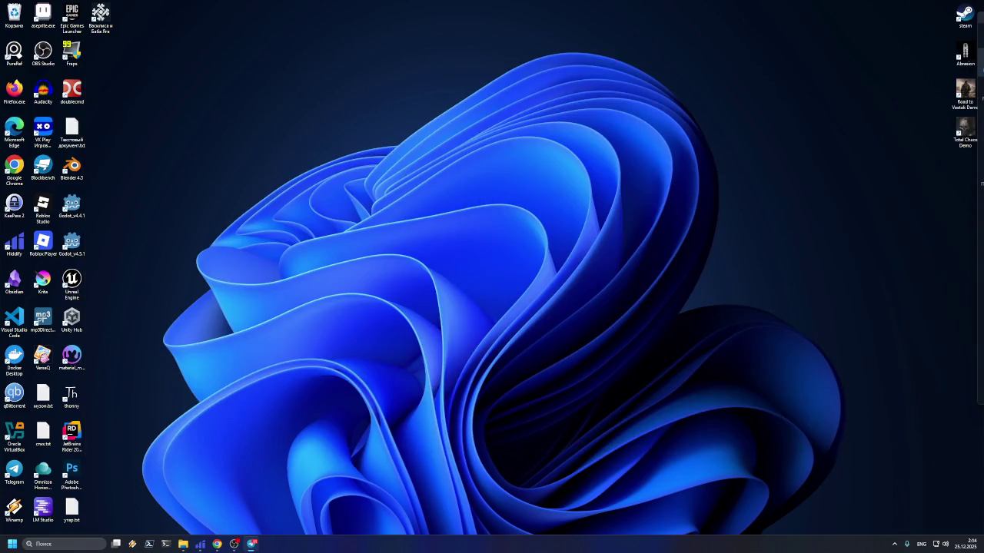
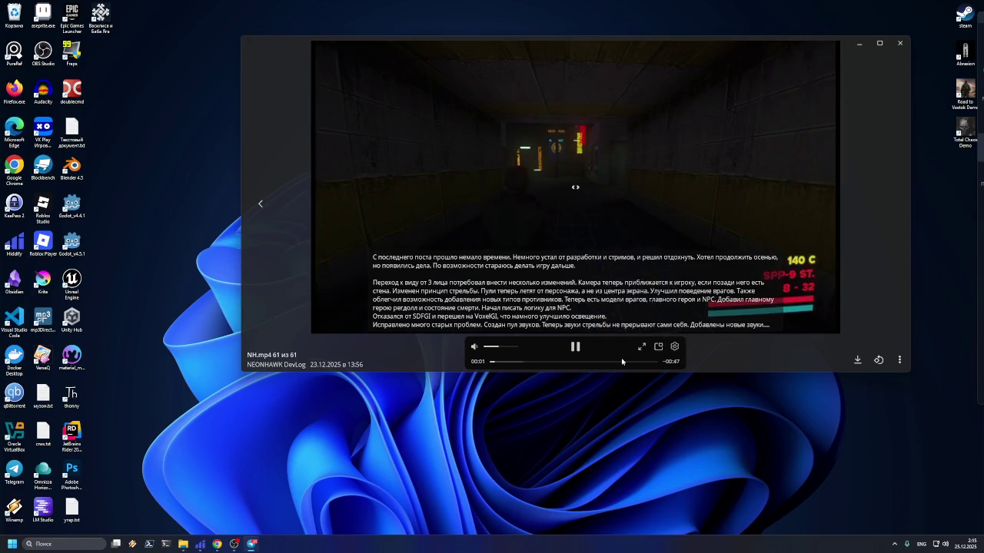
Expand the NEONHAWK DevLog video, raise its volume slightly, restart it and make it full screen
left_click(642, 346)
left_click(642, 347)
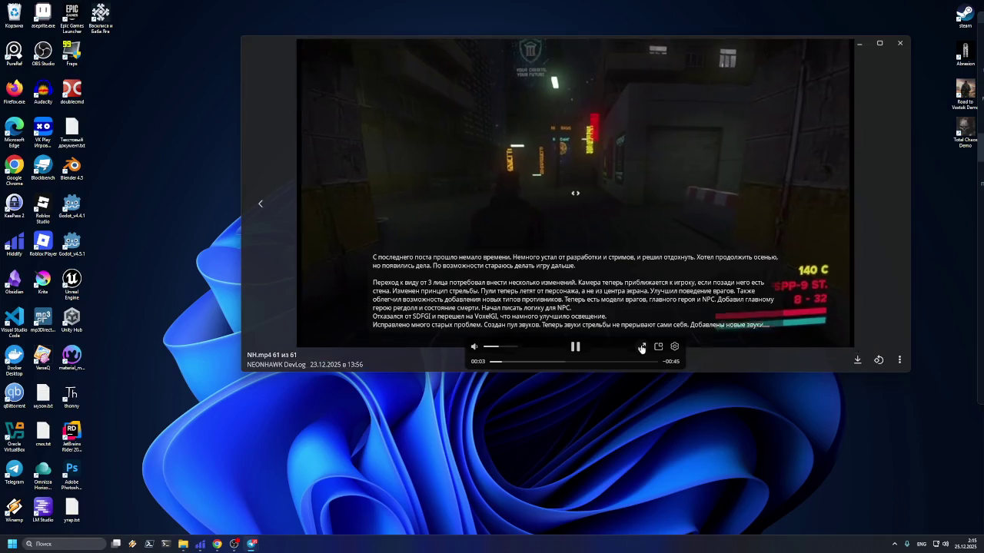
left_click(643, 347)
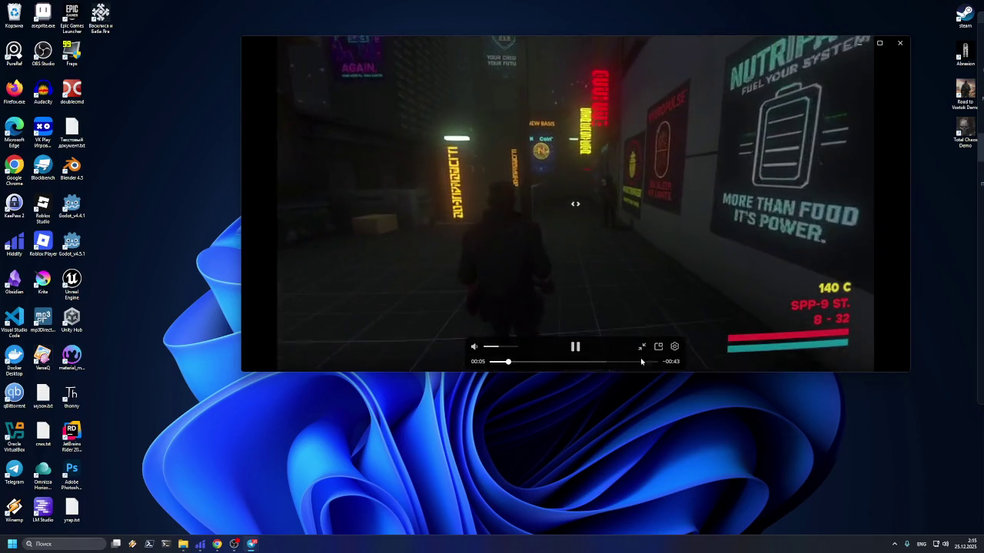
left_click(510, 347)
left_click(494, 362)
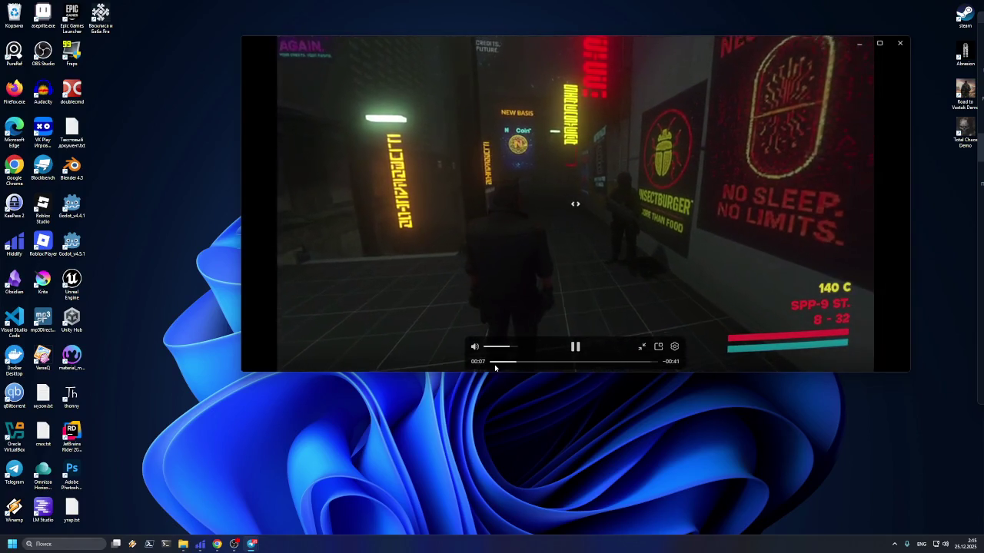
left_click(879, 42)
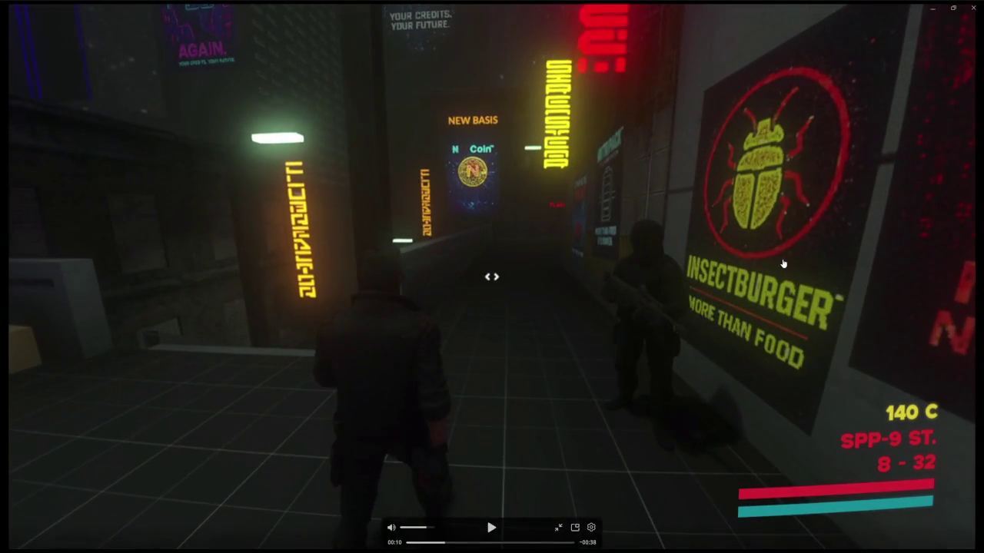
Rewatch the DevLog clip's opening seconds, rewinding to 00:00 and pausing and resuming several times
left_click(783, 263)
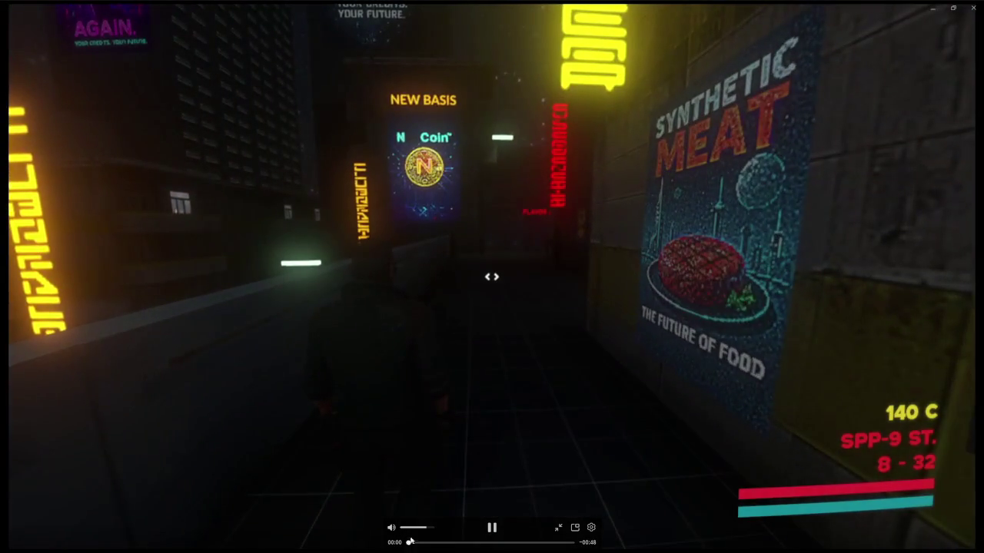
left_click(408, 544)
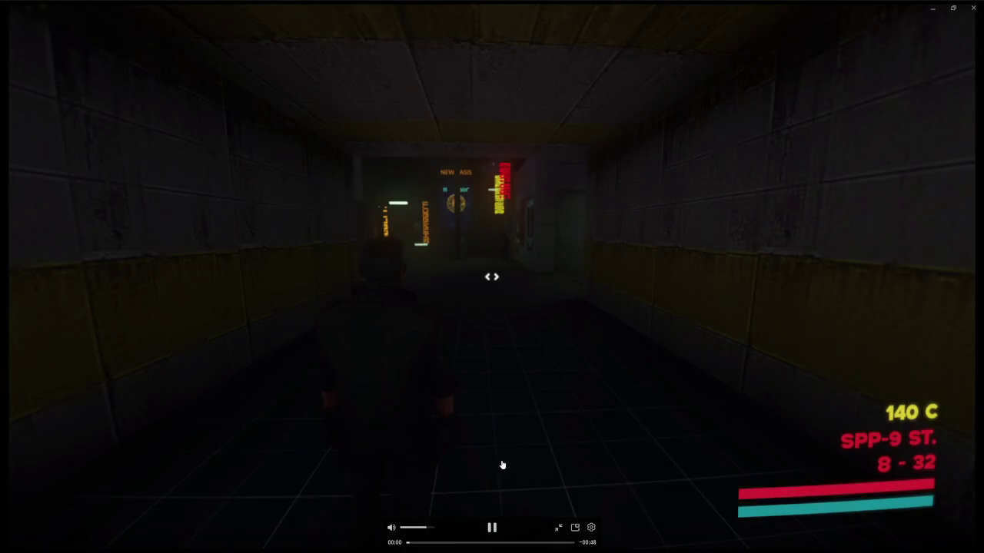
left_click(608, 400)
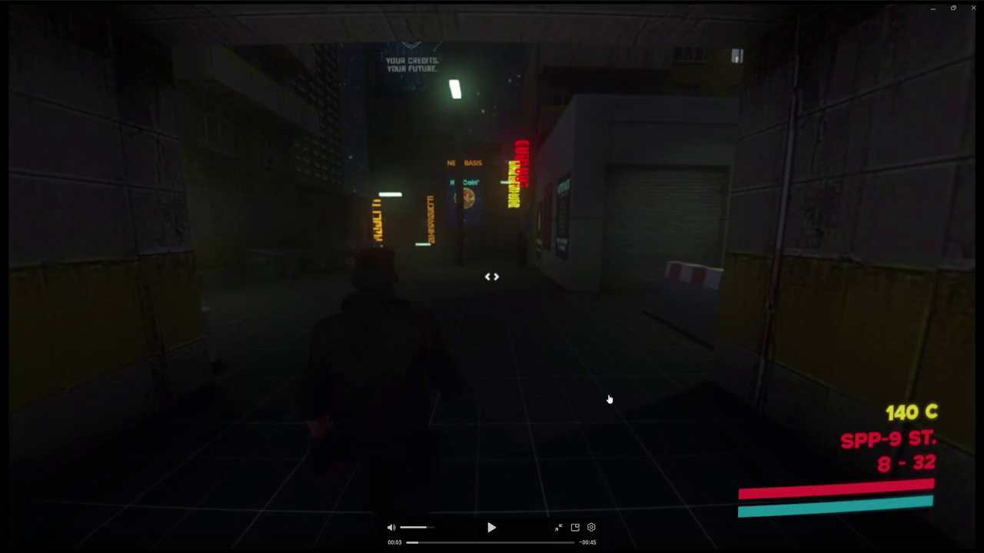
left_click(608, 400)
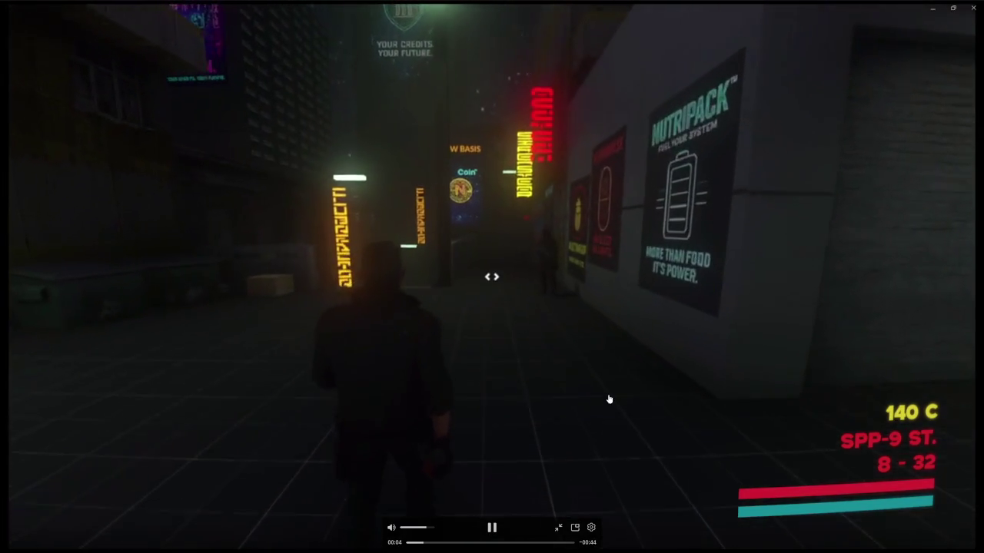
left_click(608, 400)
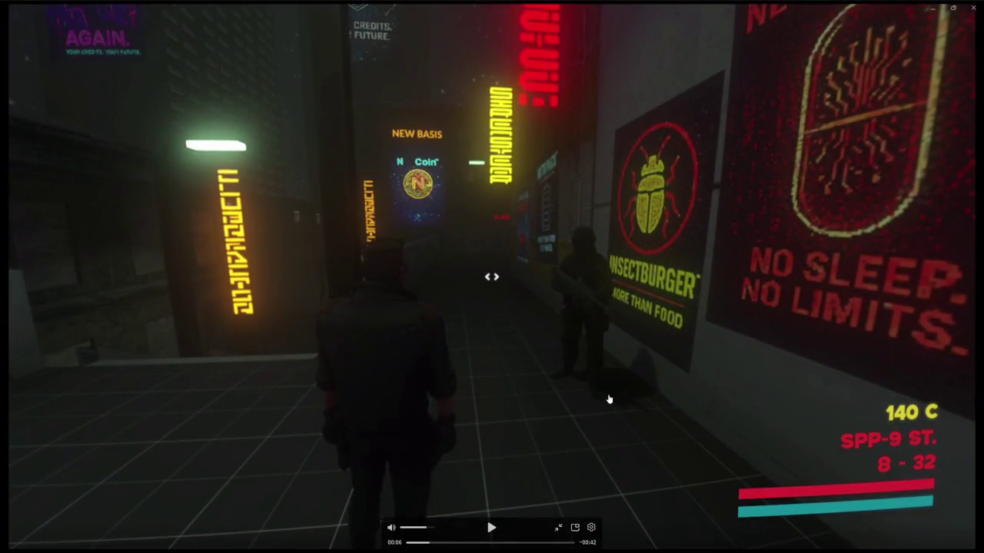
left_click(407, 542)
left_click(437, 481)
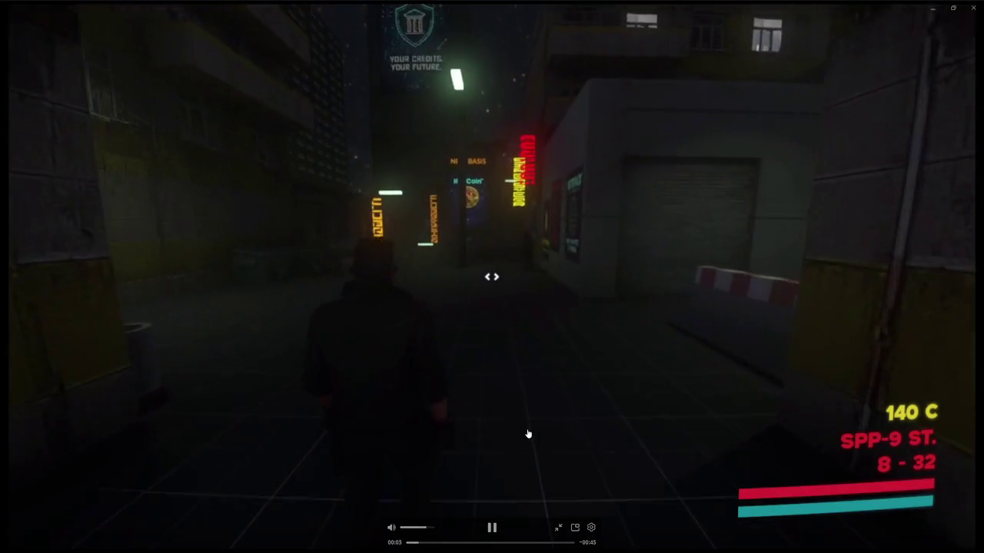
left_click(527, 434)
Resume the full-screen DevLog video and let it play through to 00:48
left_click(527, 435)
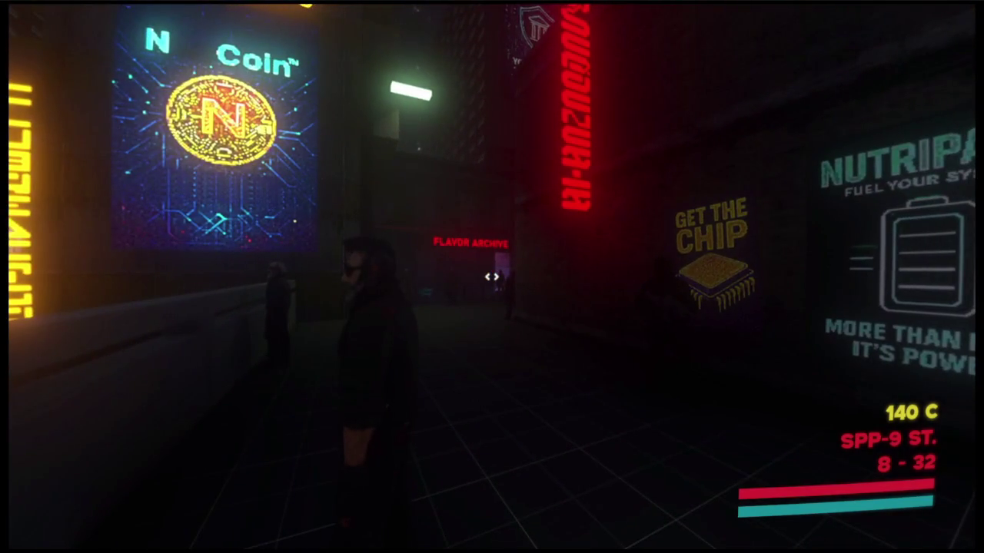
mouse_move(578, 509)
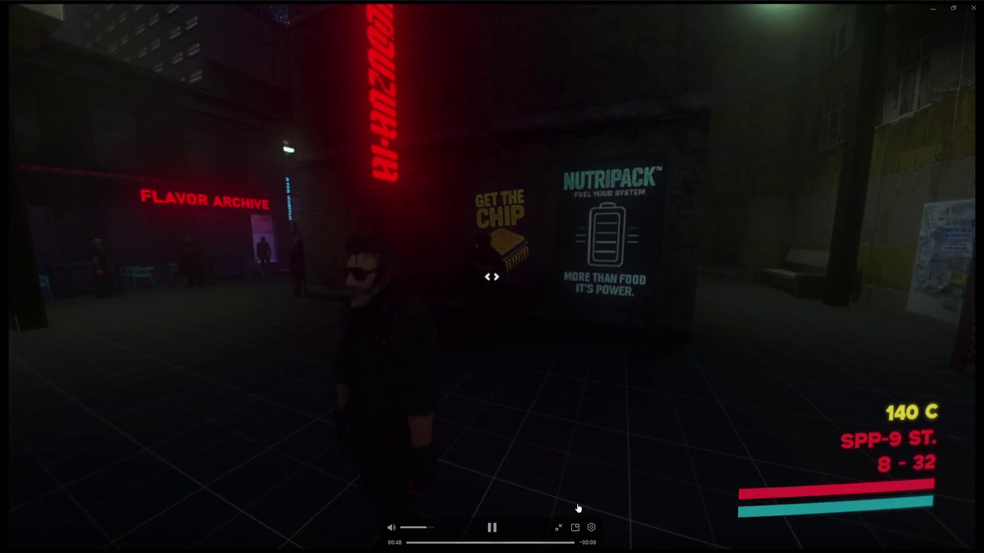
mouse_move(538, 521)
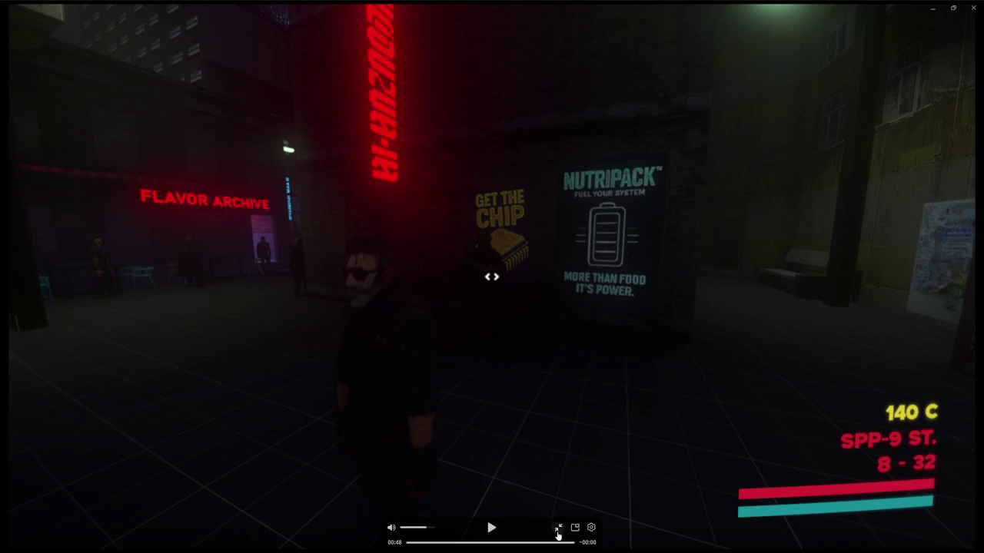
Exit full screen, replay the DevLog video from about 00:11 to the end, then close the viewer
left_click(558, 531)
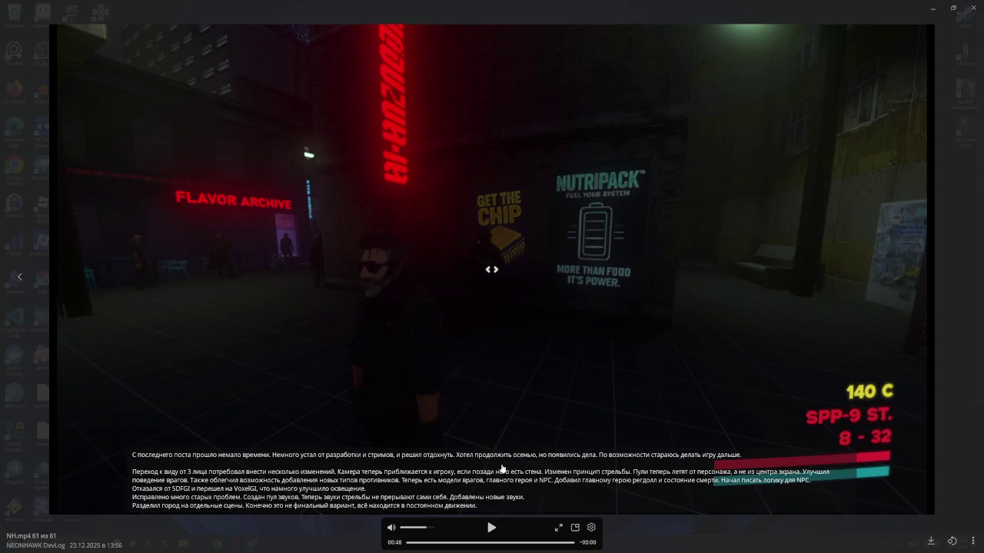
left_click(446, 543)
left_click(973, 7)
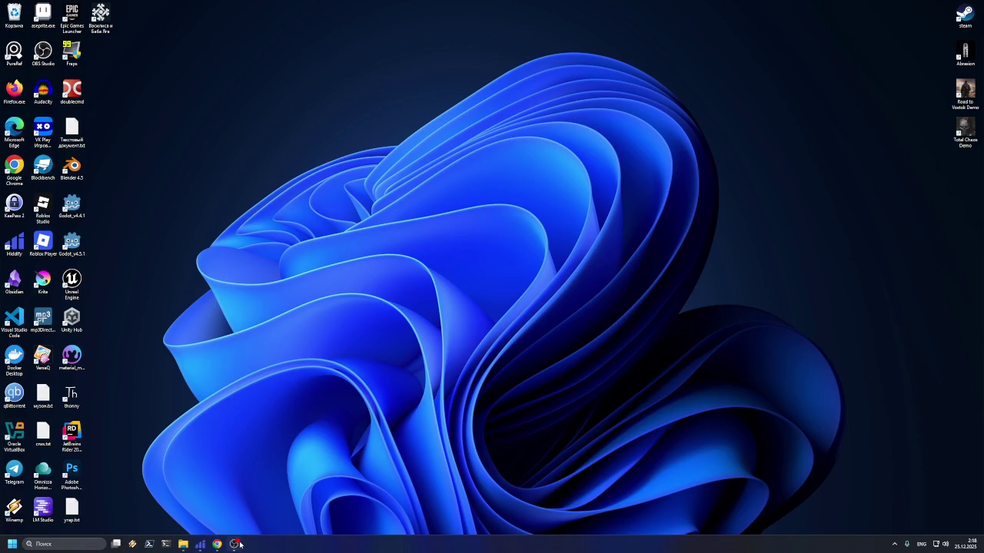
Drag briefly across the empty Windows desktop
mouse_move(235, 544)
left_click_drag(517, 376, 680, 418)
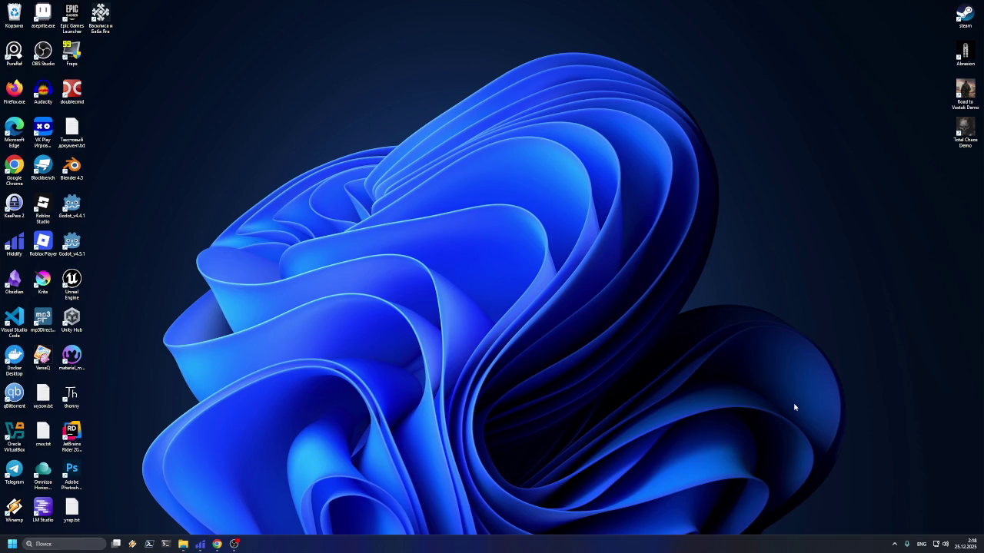